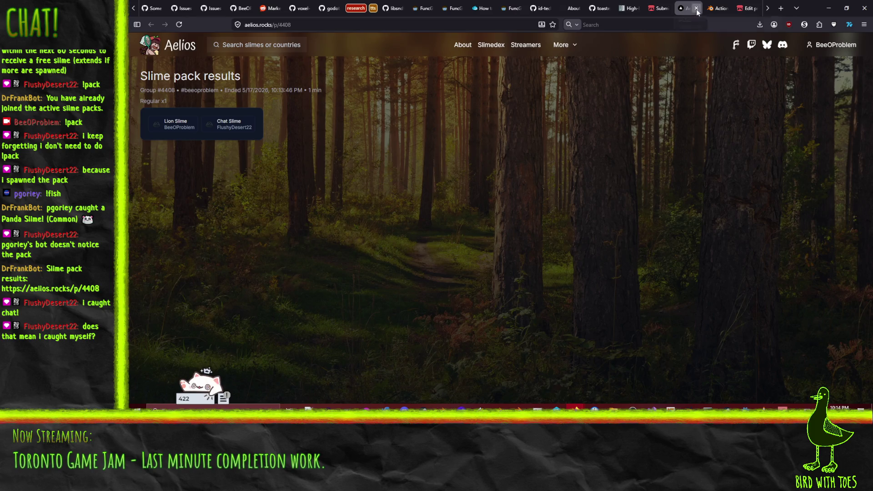
Close the Aelios slime pack results tab and minimize the browser to show Krita
left_click(696, 8)
left_click(827, 9)
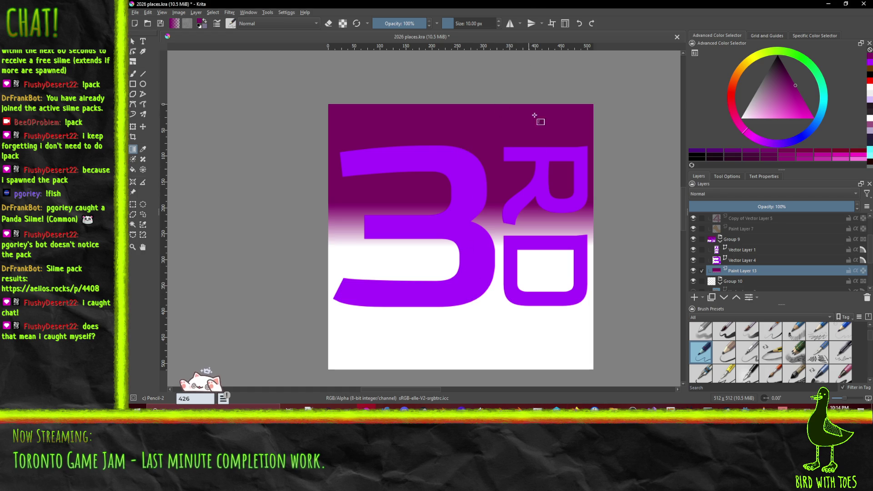
Undo the purple gradient, redraw it, then undo again to leave a white background
key("ctrl+z")
mouse_move(460, 105)
left_mouse_down()
mouse_move(457, 278)
mouse_move(472, 318)
left_mouse_up()
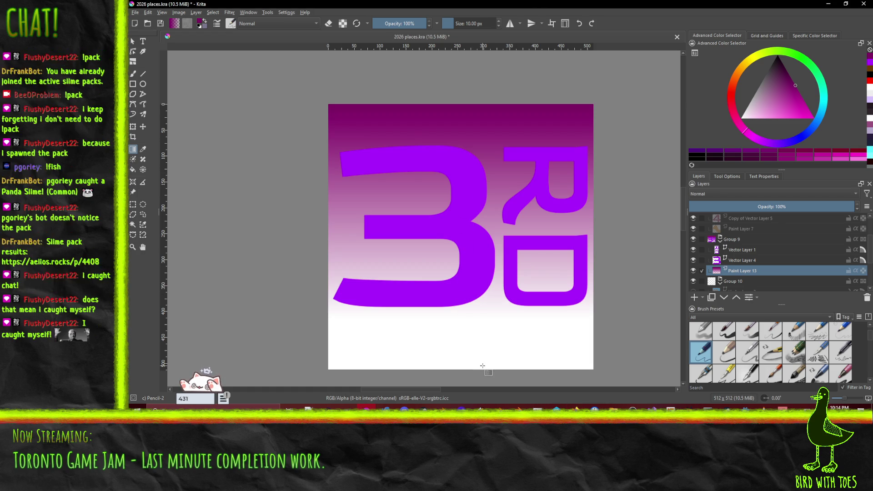
key("ctrl+z")
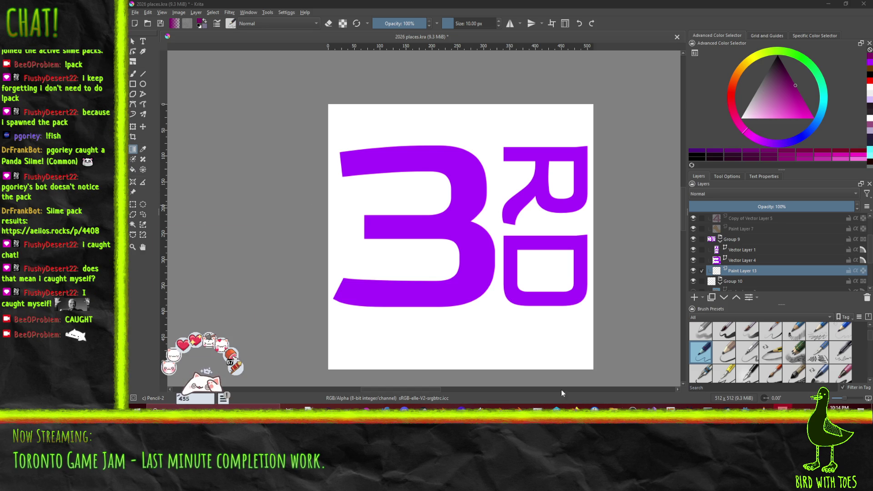
Create a new desktop pet lobby and copy its lobby code
left_click(200, 382)
left_click(204, 205)
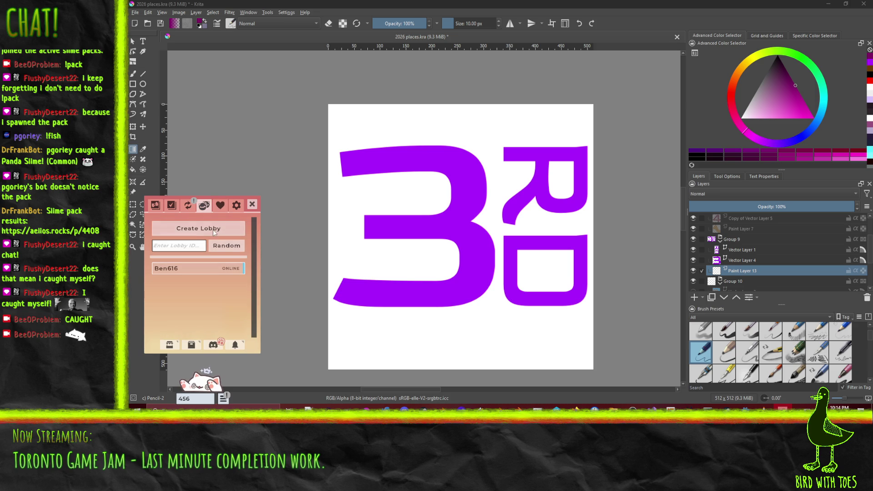
left_click(180, 229)
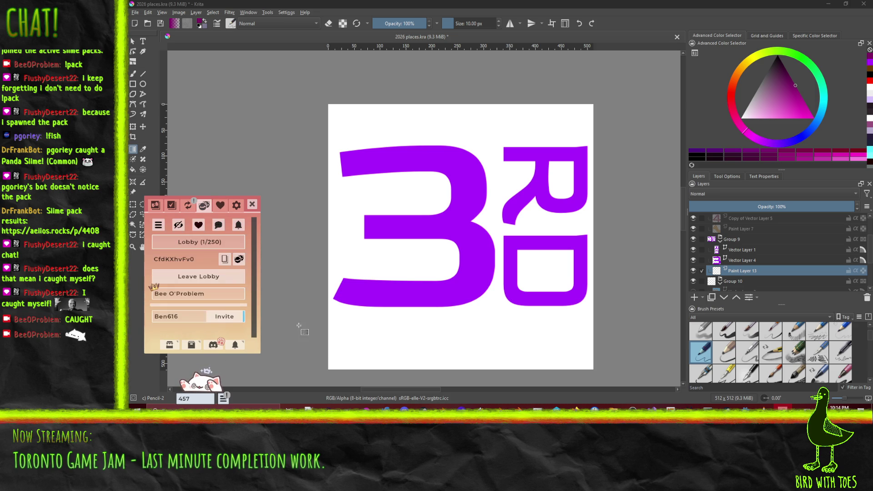
left_click(224, 258)
left_click(252, 205)
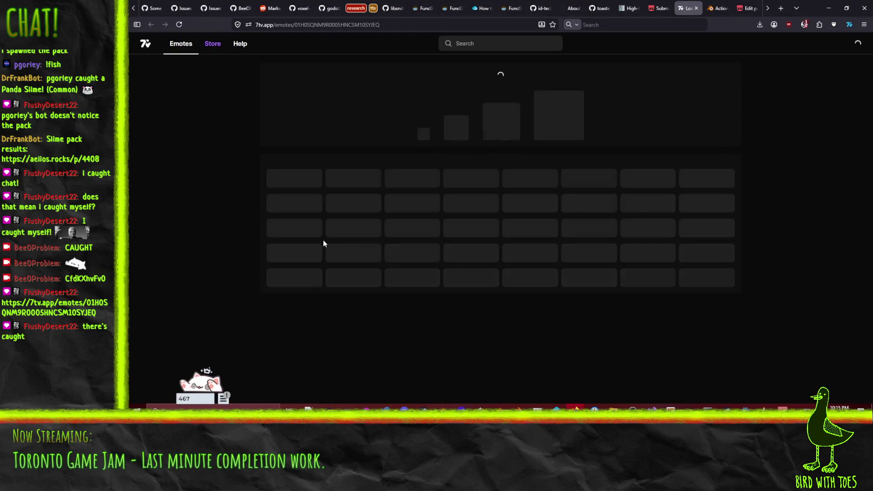
Add the CAUGHT emote to For the Swarm, then close 7TV and minimize the browser
left_click(457, 215)
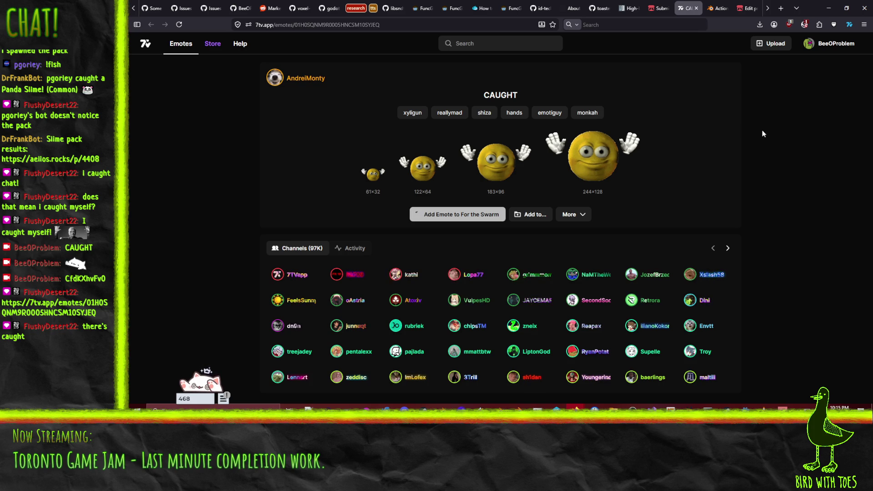
left_click(696, 8)
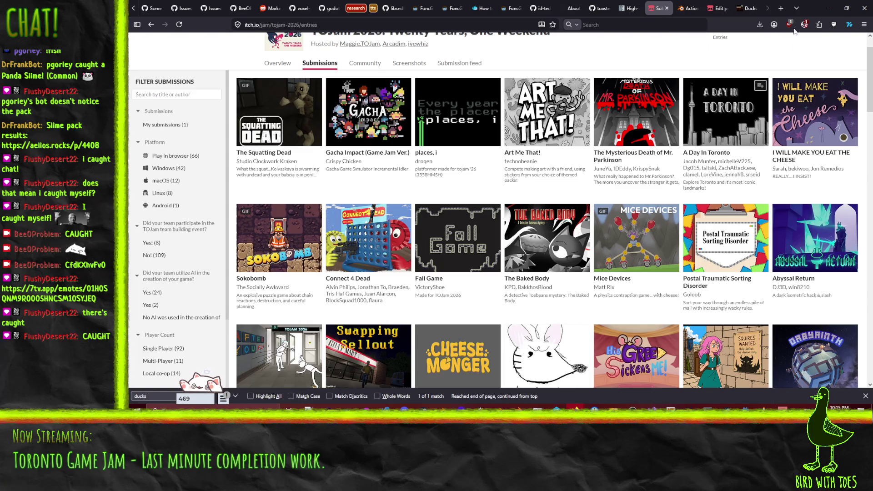
left_click(828, 8)
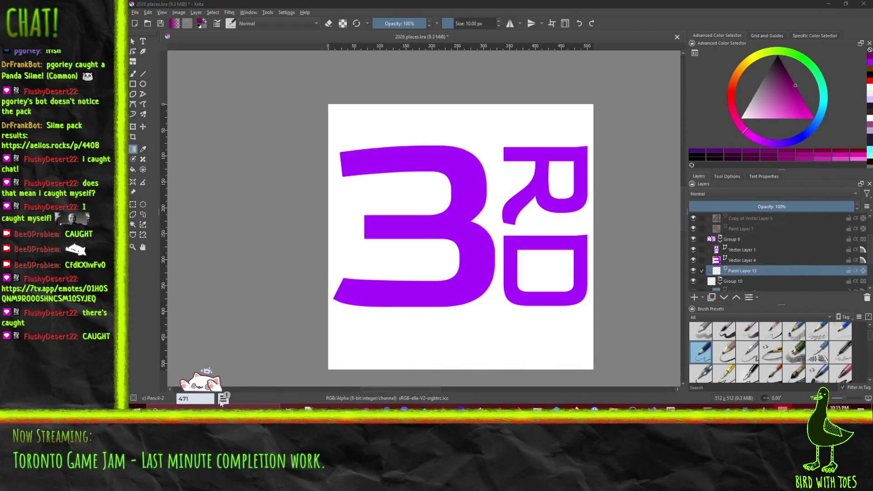
Make the green creature the active desktop pet
left_click(200, 382)
left_click(155, 205)
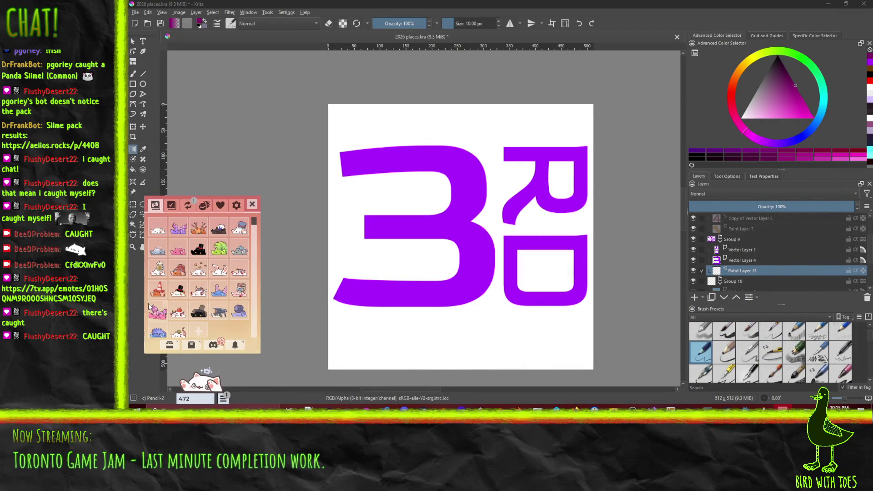
left_click(219, 249)
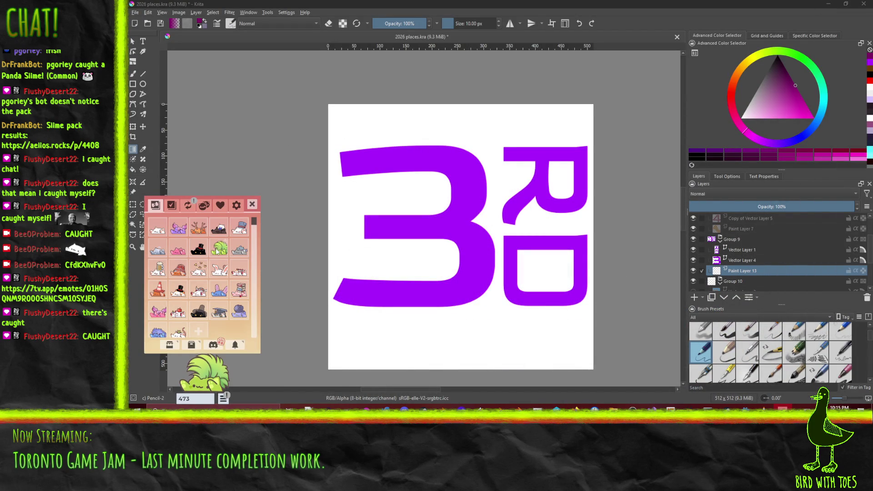
left_click(287, 118)
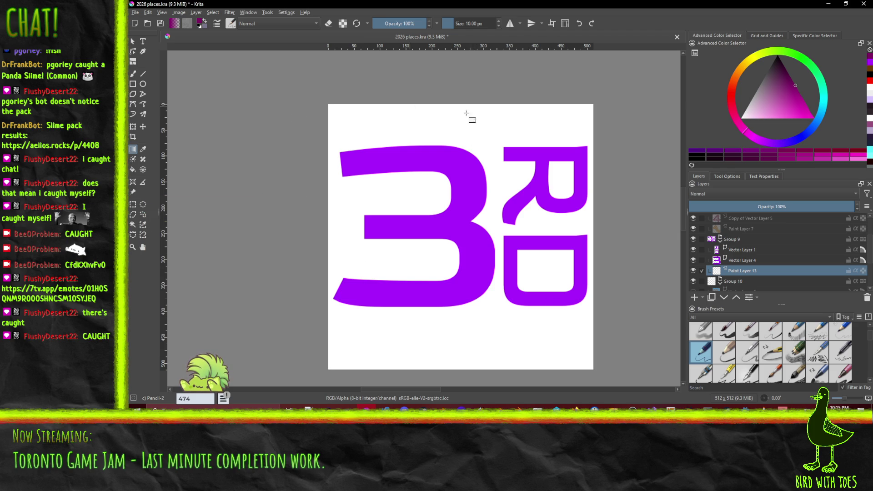
Draw a vertical purple-to-white gradient, undo it, toggle soft proofing, then redraw it
mouse_move(459, 106)
left_mouse_down()
mouse_move(463, 324)
mouse_move(468, 312)
left_mouse_up()
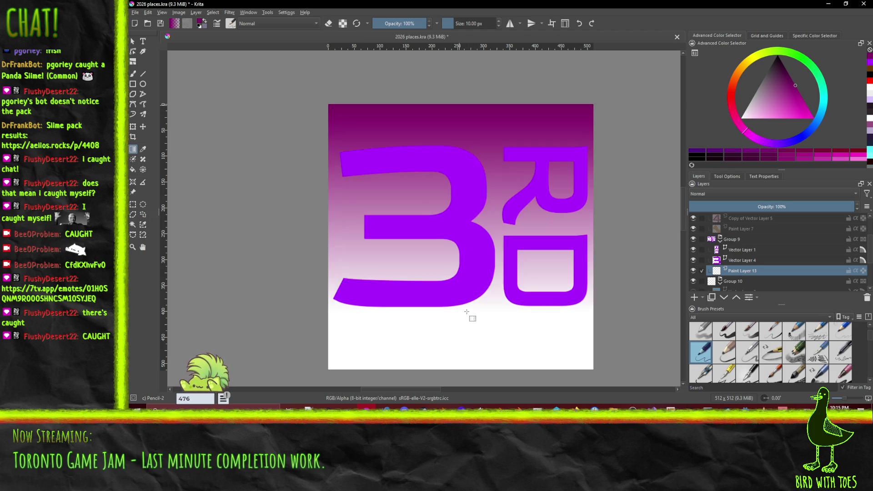
key("shift+Delete")
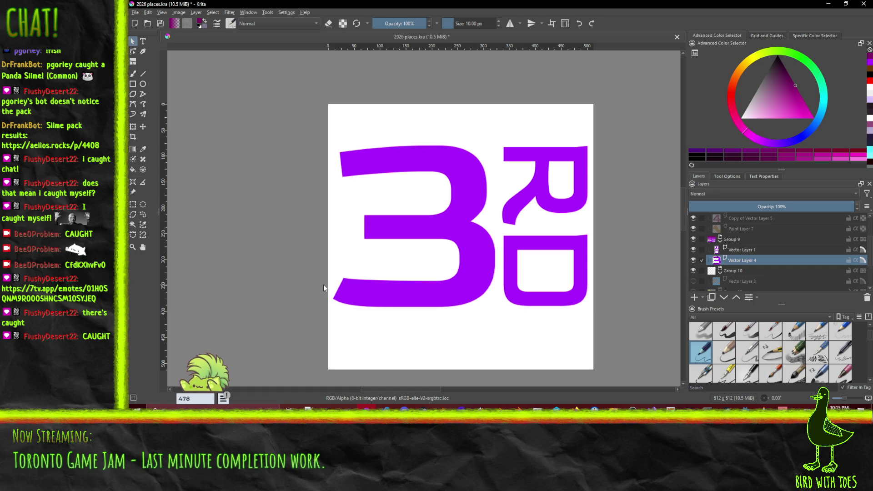
key("ctrl+y")
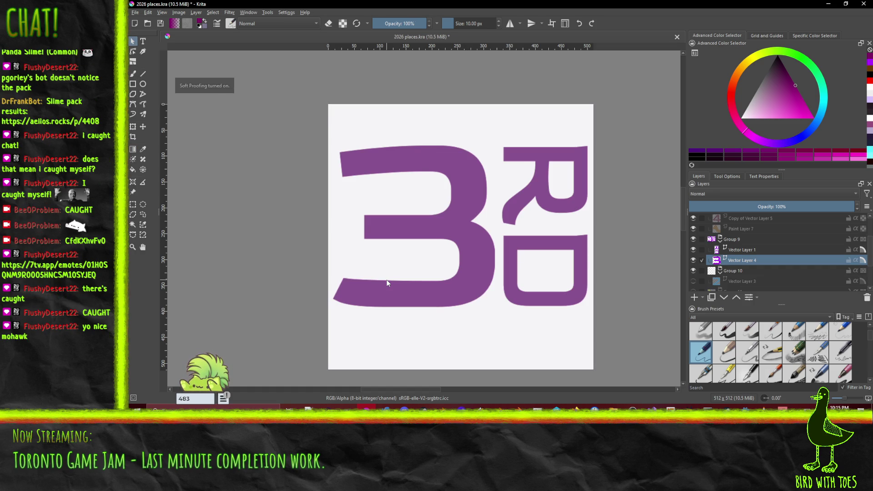
key("ctrl+y")
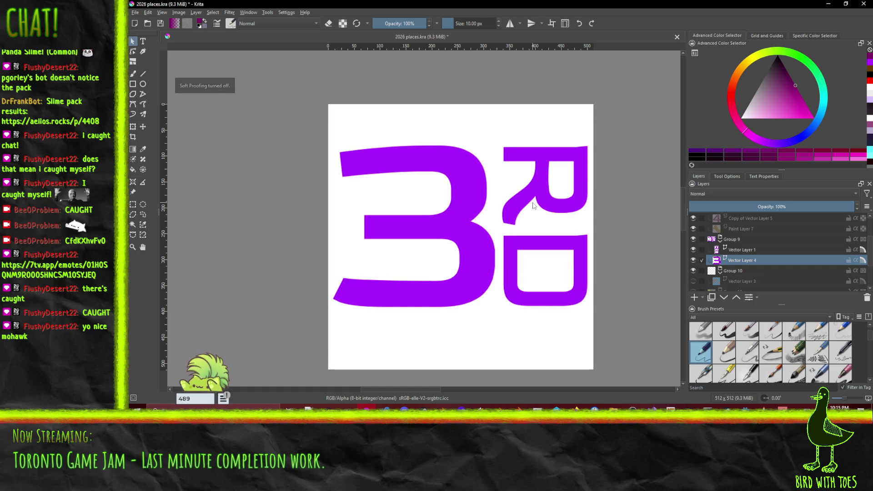
left_click(133, 148)
mouse_move(459, 105)
left_mouse_down()
mouse_move(463, 280)
mouse_move(474, 302)
left_mouse_up()
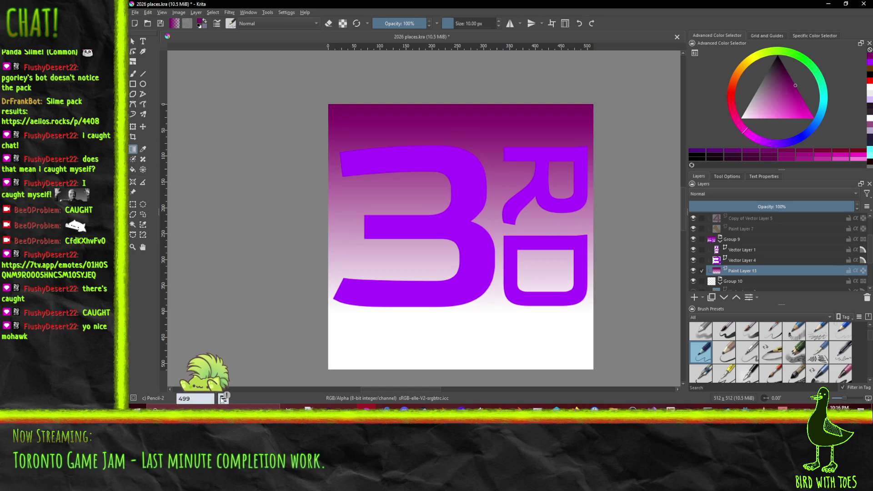
Try the blue and grey-purple slimes as the desktop pet, then settle on the green slime
left_click(203, 376)
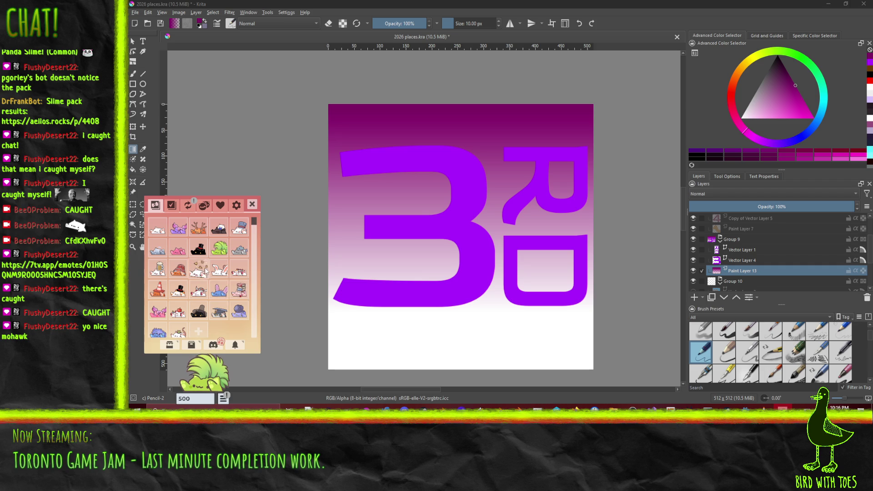
scroll(218, 291, "down", 3)
scroll(216, 289, "up", 1)
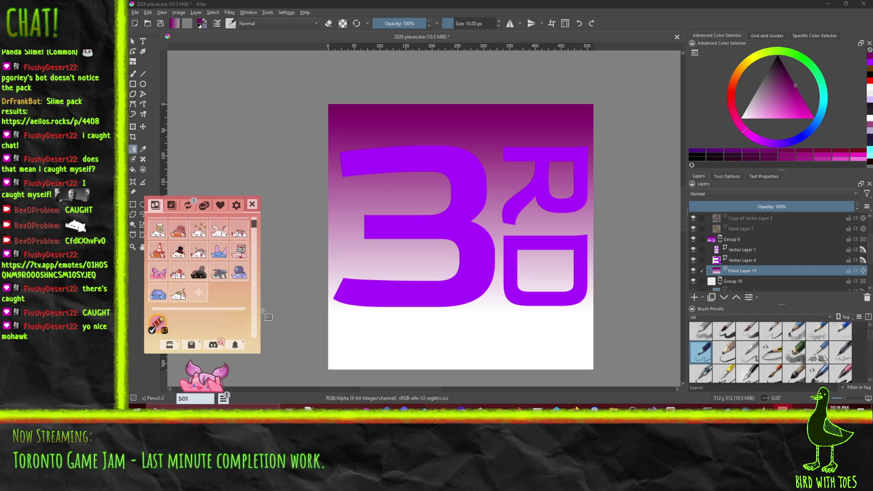
left_click(158, 295)
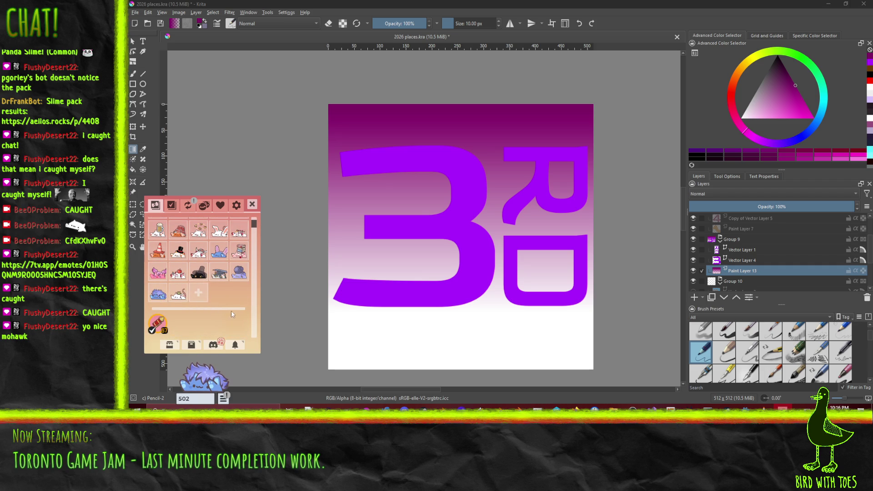
left_click(241, 278)
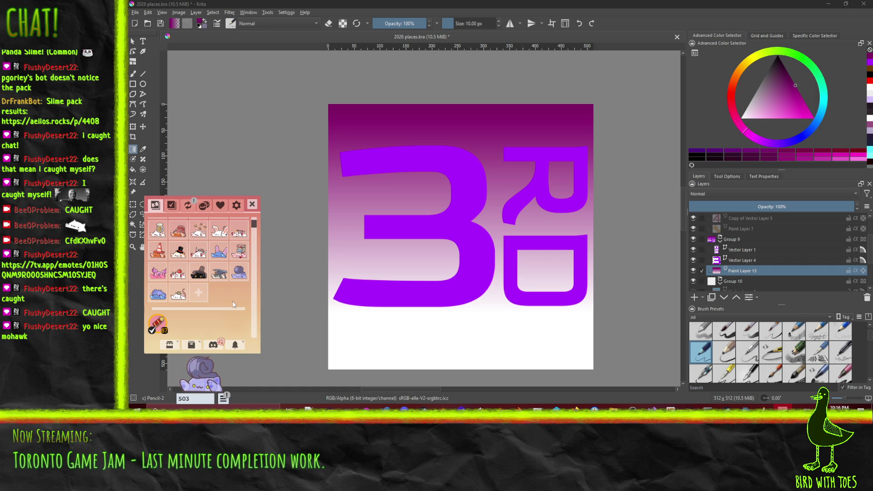
scroll(231, 313, "up", 2)
scroll(227, 315, "up", 1)
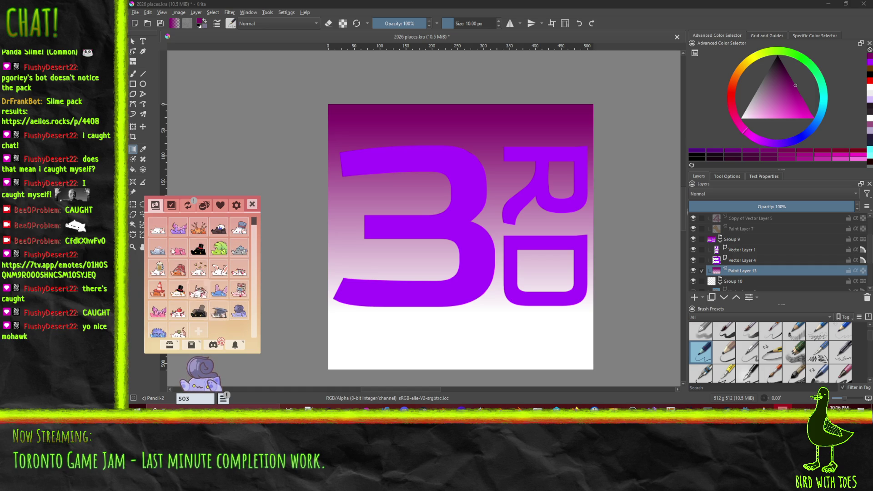
left_click(219, 247)
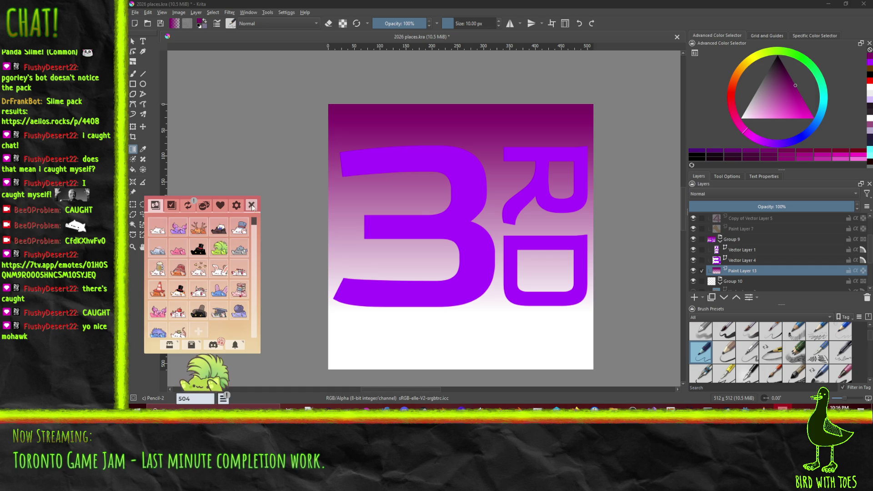
left_click(252, 204)
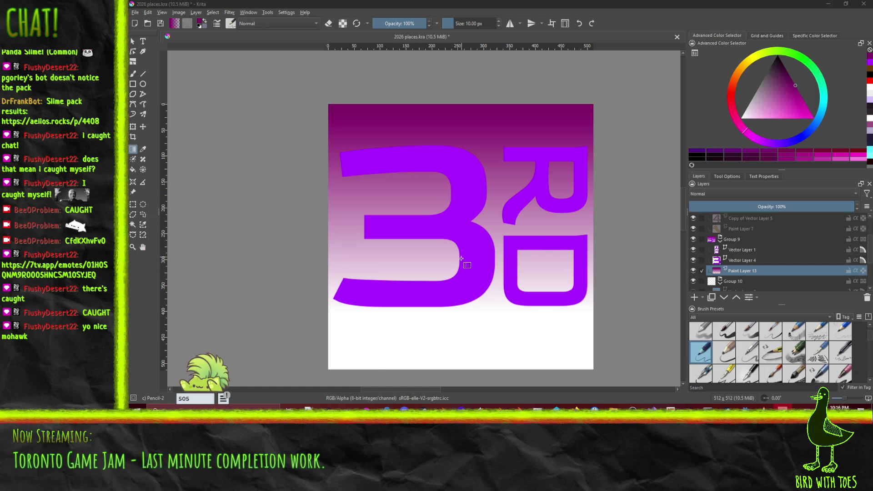
Retry gradient drags until a diagonal purple, white and dark purple gradient fits
left_click_drag(460, 313, 465, 366)
key("ctrl+z")
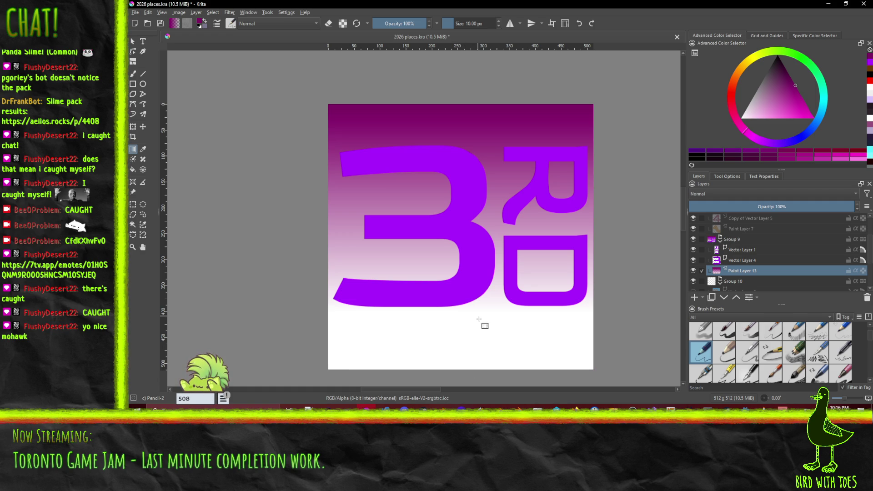
left_click_drag(480, 319, 470, 288)
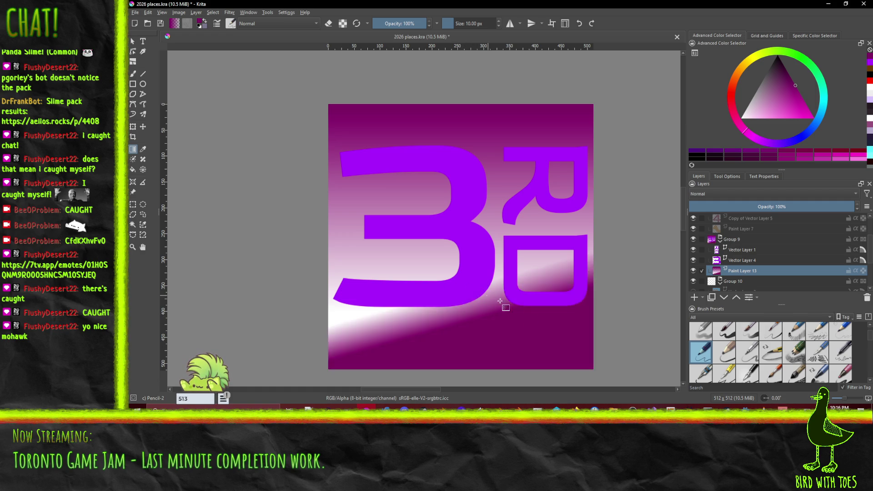
key("ctrl+z")
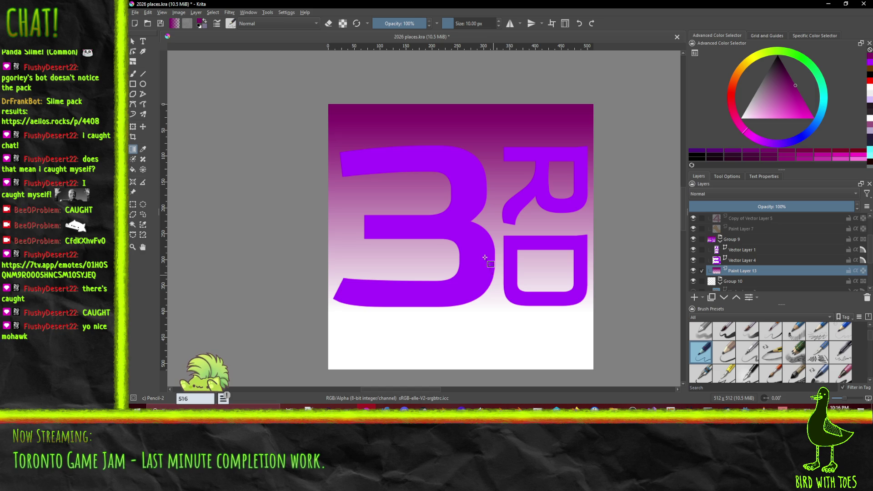
left_click_drag(482, 259, 491, 259)
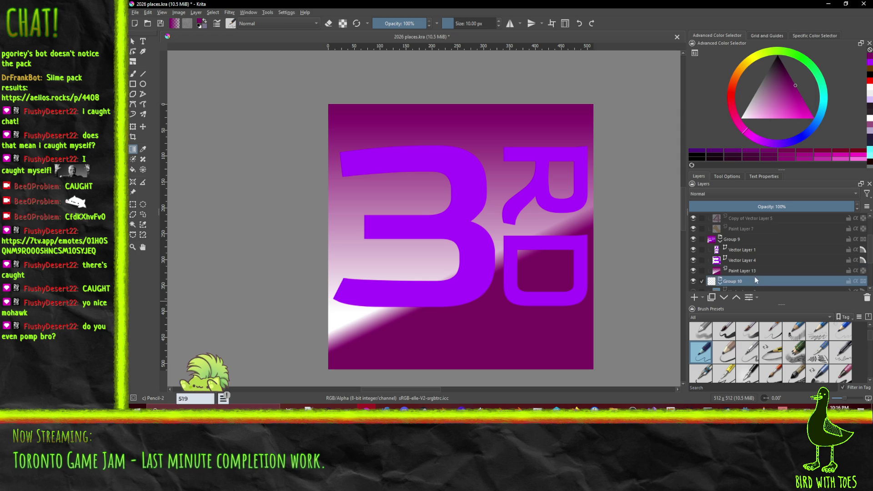
Duplicate the gradient layer, move the copy below Paint Layer 13, and set white as colour
left_click(711, 296)
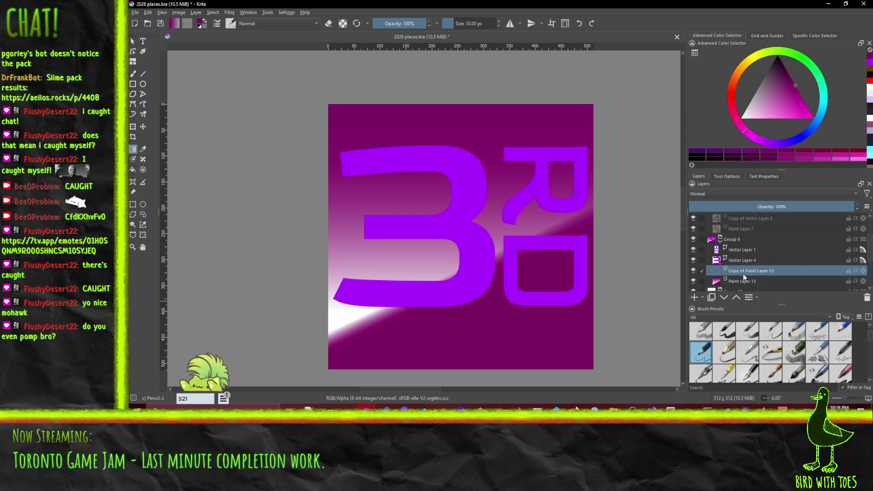
left_click_drag(746, 276, 750, 282)
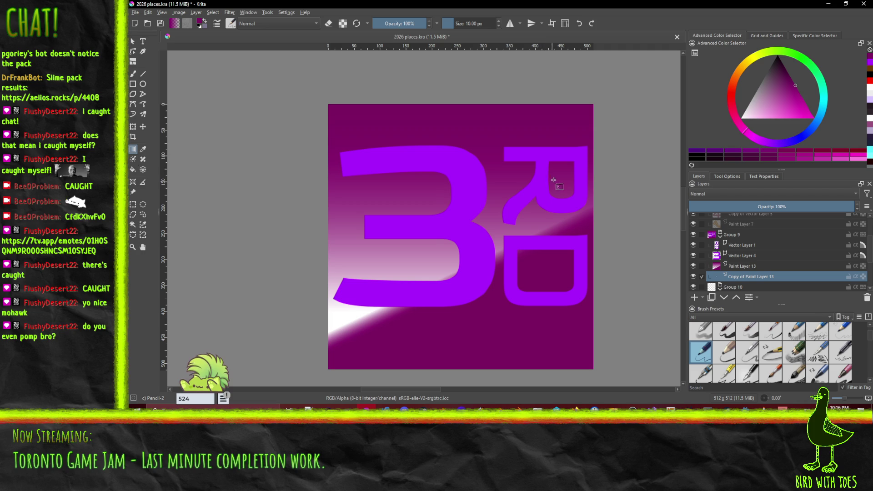
left_click_drag(781, 100, 740, 118)
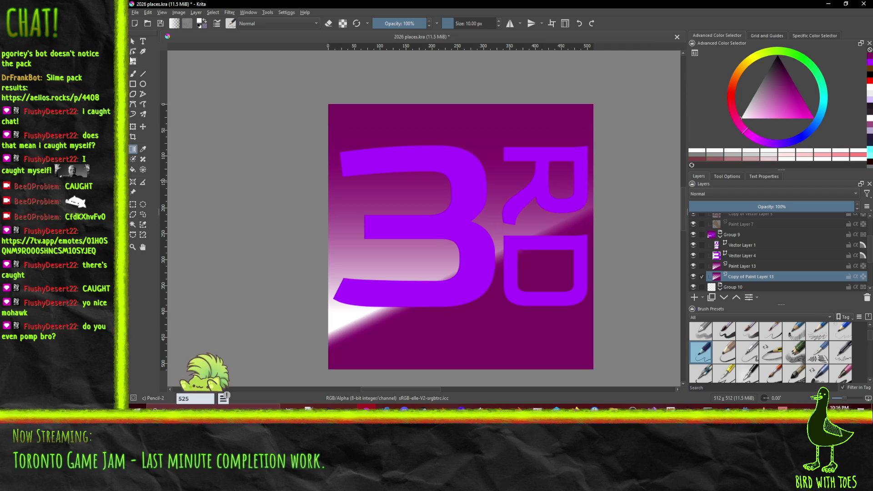
Paint white around the 3 and RD with a ~280 px Basic brush, then merge down
left_click(134, 75)
left_click(725, 177)
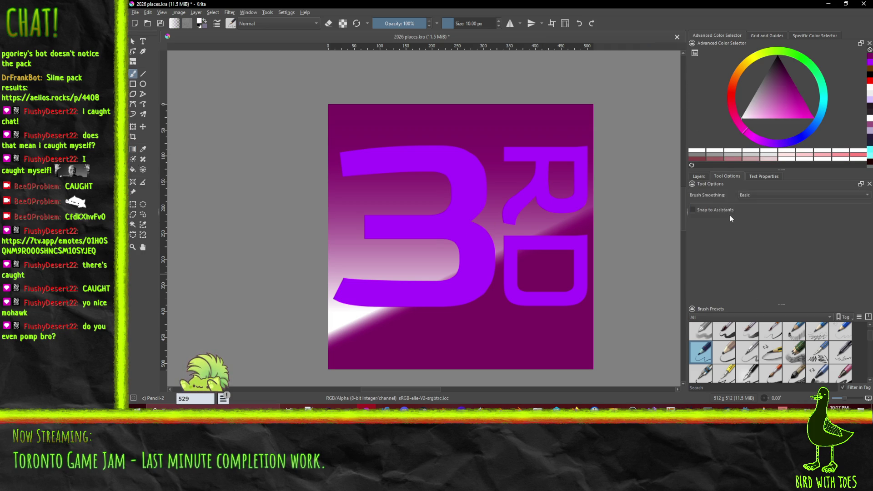
left_click(141, 75)
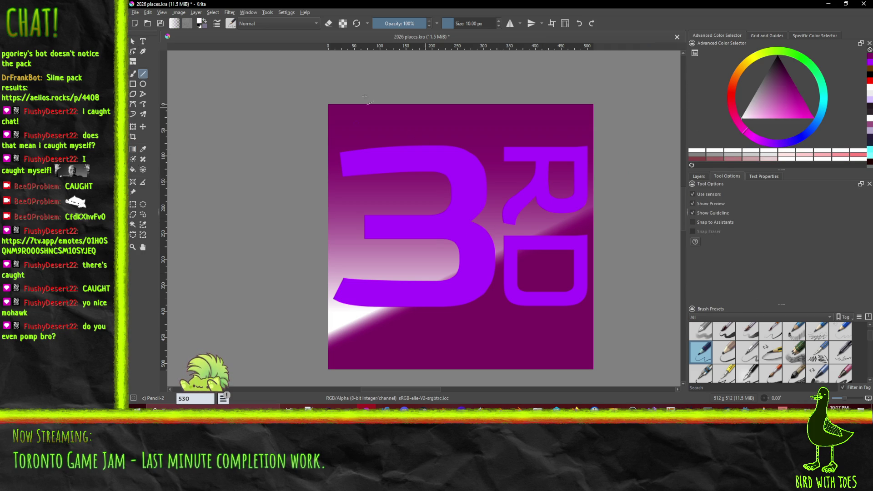
left_click(134, 75)
left_click(698, 177)
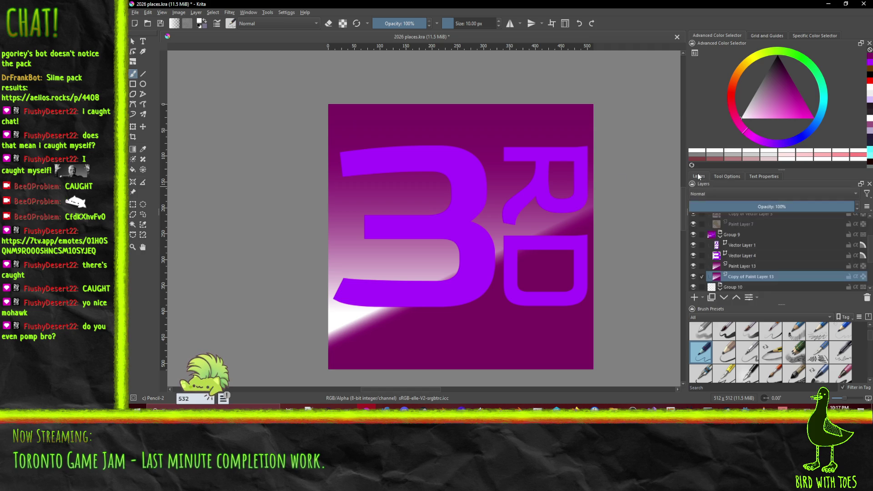
scroll(776, 360, "up", 1)
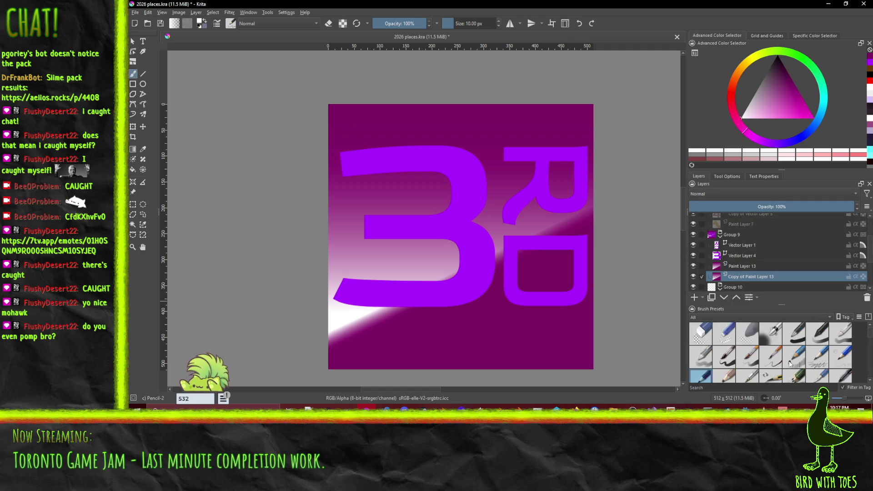
left_click(797, 330)
left_click_drag(473, 26, 478, 24)
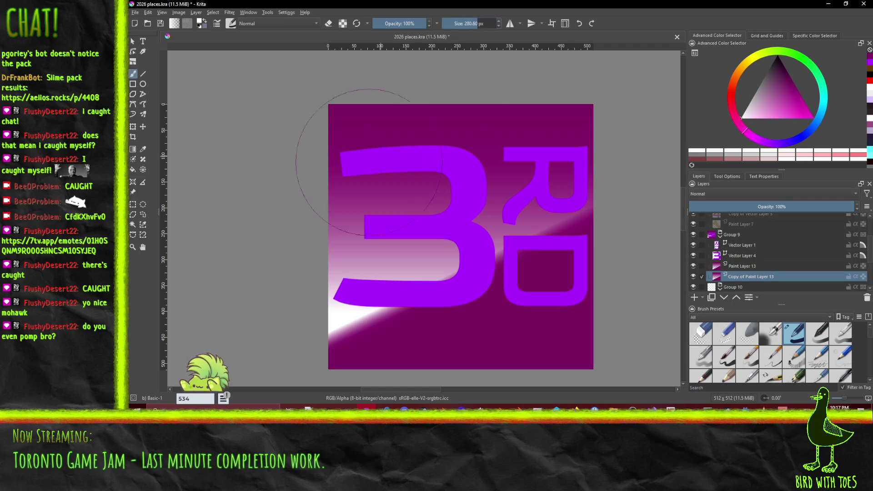
mouse_move(375, 141)
left_mouse_down()
mouse_move(428, 121)
mouse_move(316, 111)
mouse_move(400, 293)
left_mouse_up()
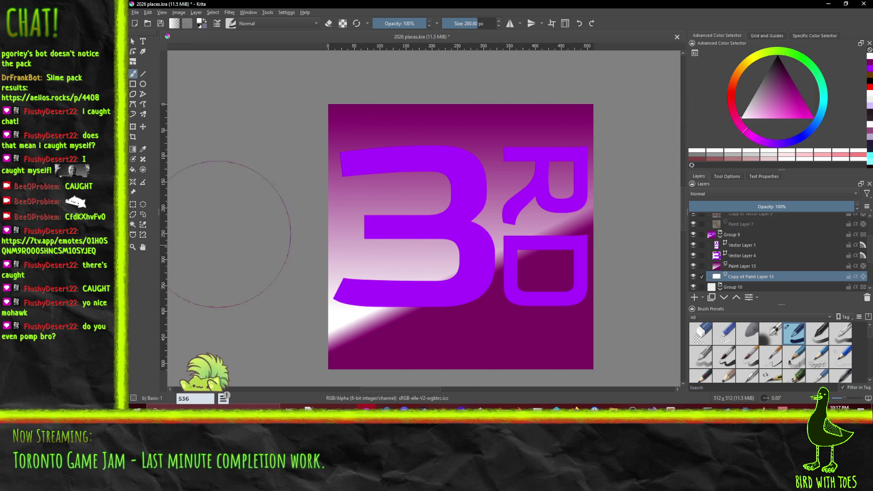
key("ctrl+e")
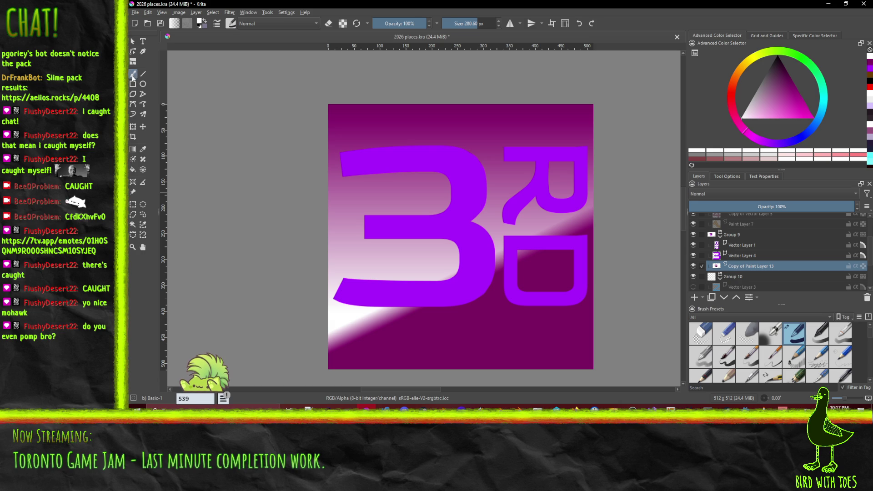
Switch to the Eraser Soft preset at about 177 px, undoing a stray hard-eraser streak
left_click(710, 335)
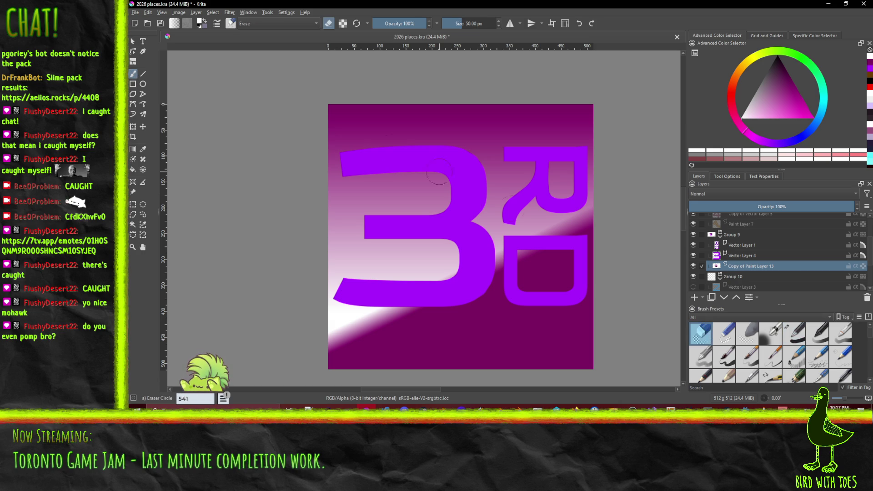
left_click_drag(306, 121, 348, 119)
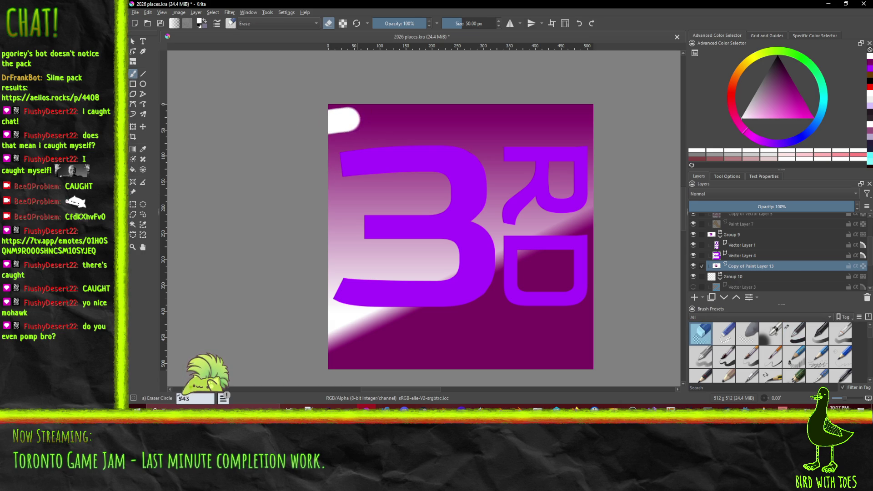
key("ctrl+z")
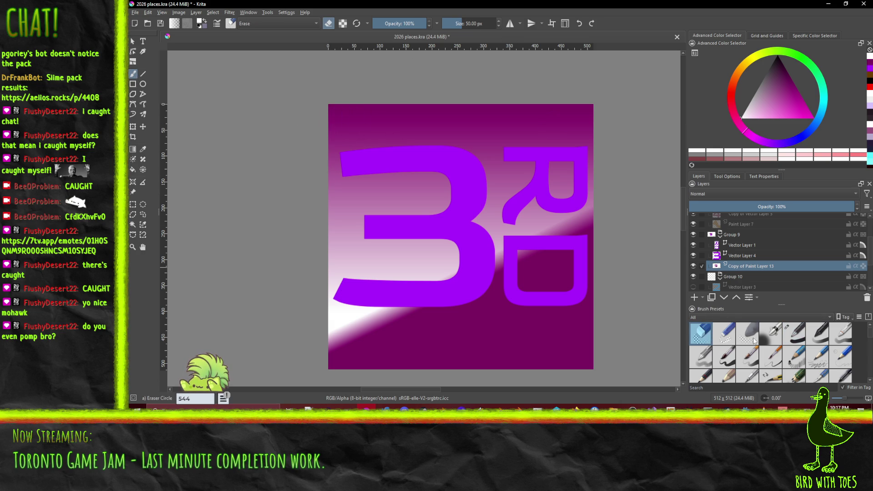
left_click(754, 341)
left_click_drag(454, 25, 473, 26)
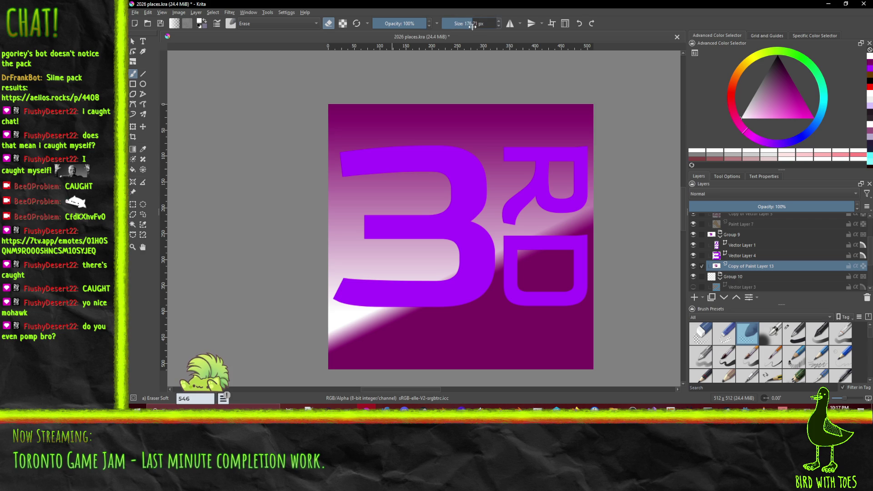
Fade the top-left, bottom-right, left and lower-left edges, and hide the white Background layer
mouse_move(283, 97)
left_mouse_down()
mouse_move(304, 105)
mouse_move(539, 95)
mouse_move(607, 116)
mouse_move(619, 149)
left_mouse_up()
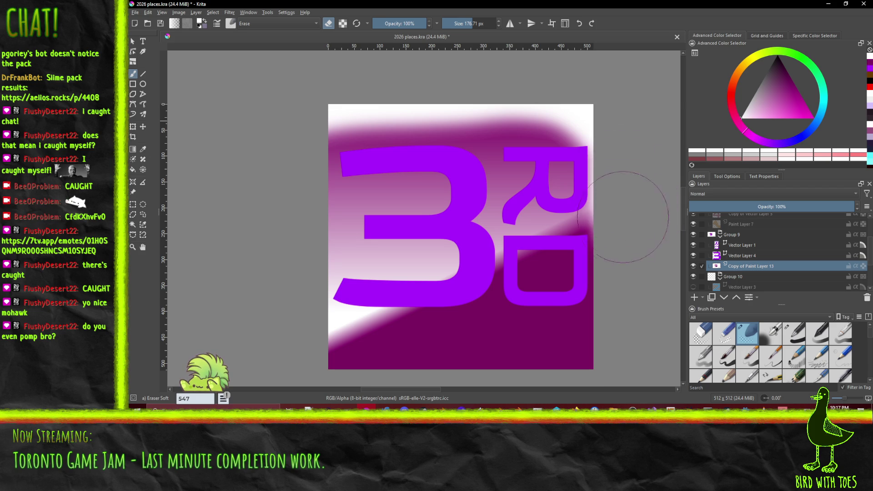
mouse_move(619, 303)
left_mouse_down()
mouse_move(600, 343)
mouse_move(464, 407)
mouse_move(491, 402)
mouse_move(337, 386)
mouse_move(318, 380)
mouse_move(291, 344)
left_mouse_up()
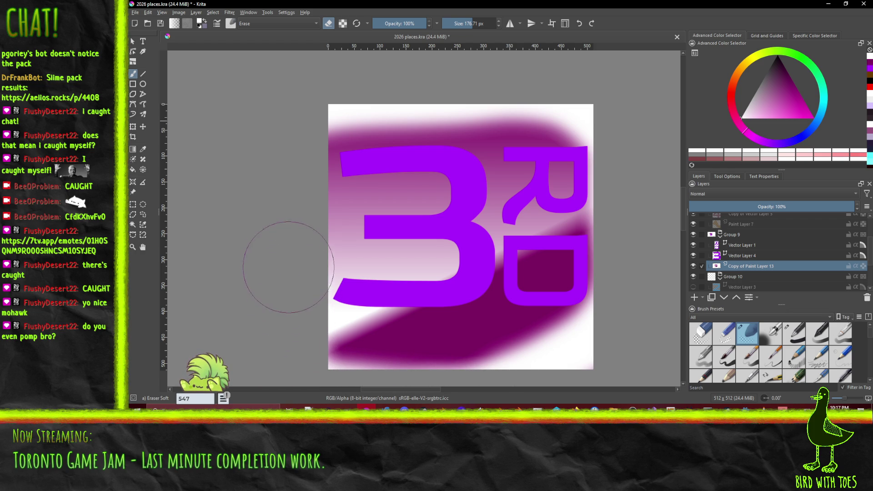
left_click_drag(288, 255, 300, 134)
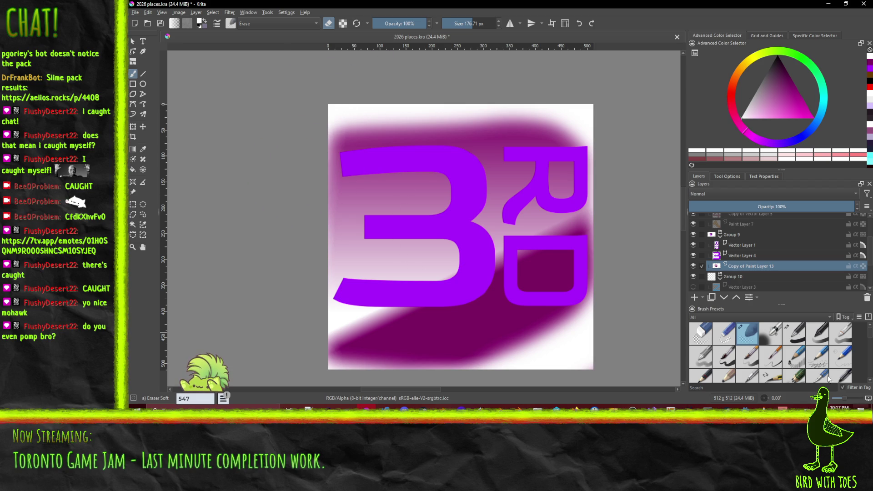
scroll(783, 228, "down", 2)
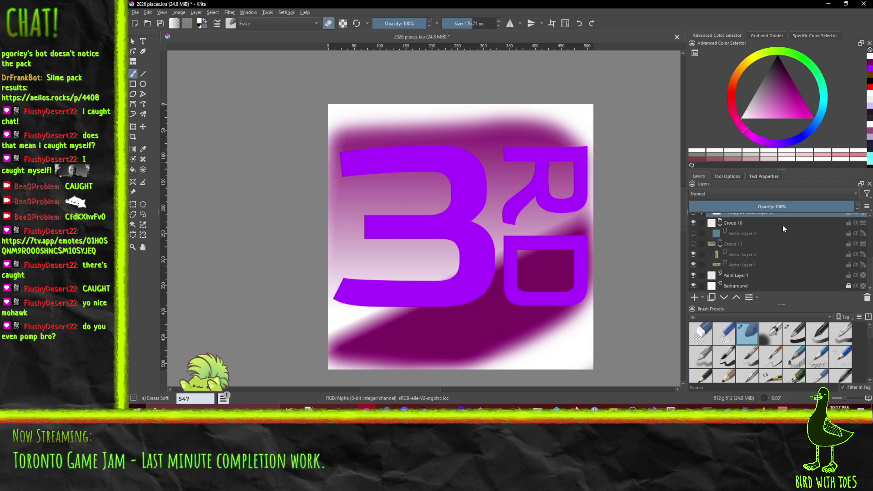
left_click(693, 285)
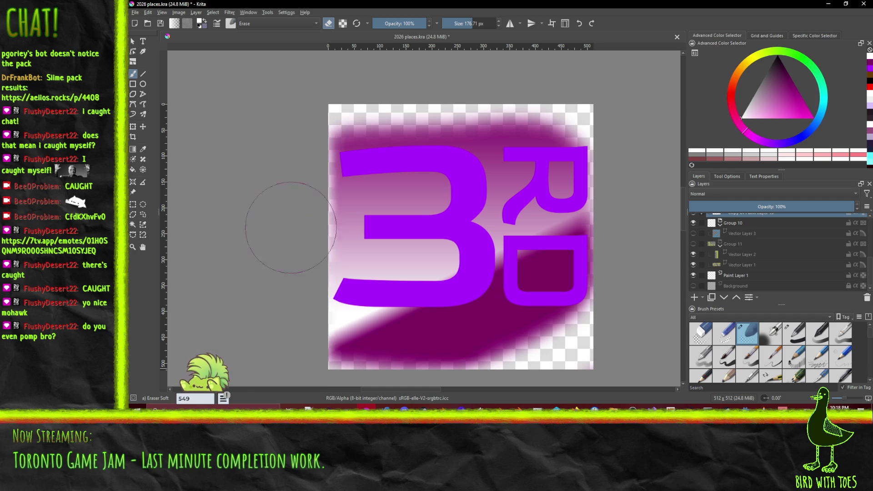
mouse_move(295, 336)
left_mouse_down()
mouse_move(293, 366)
mouse_move(300, 346)
left_mouse_up()
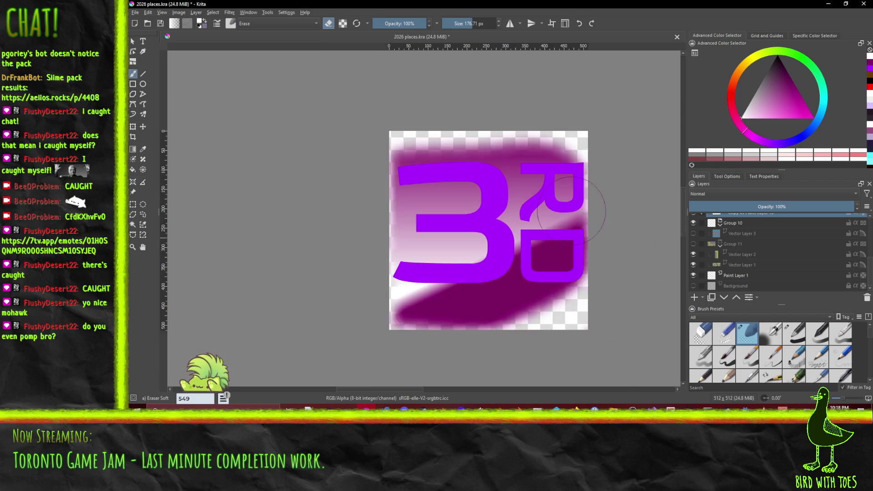
scroll(779, 262, "up", 2)
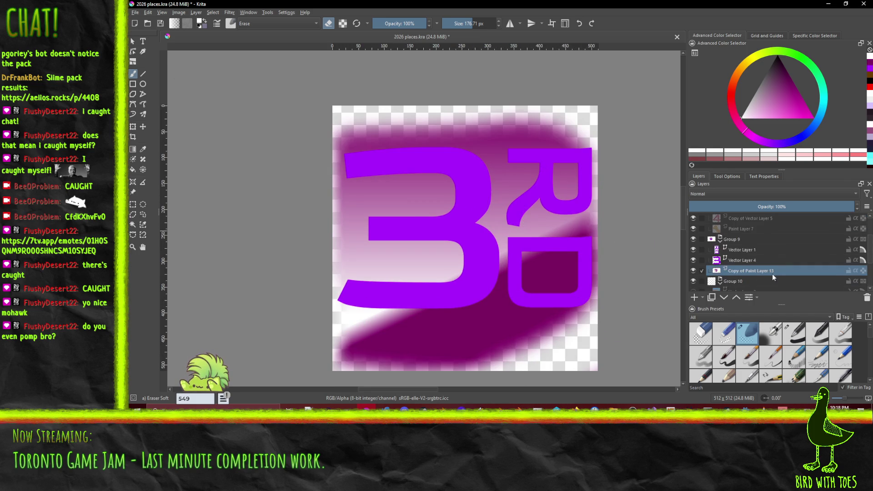
On Vector Layer 4, pick the purple 3 with the Contiguous Selection tool
left_click(744, 263)
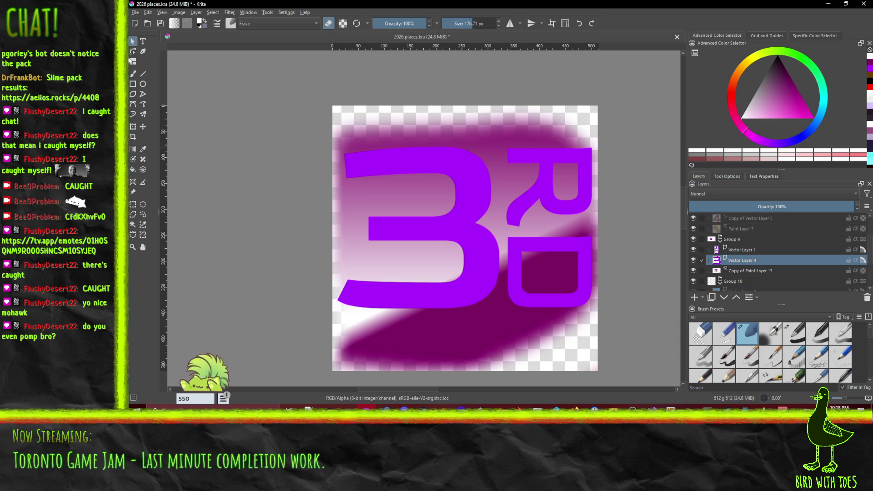
scroll(457, 231, "down", 5)
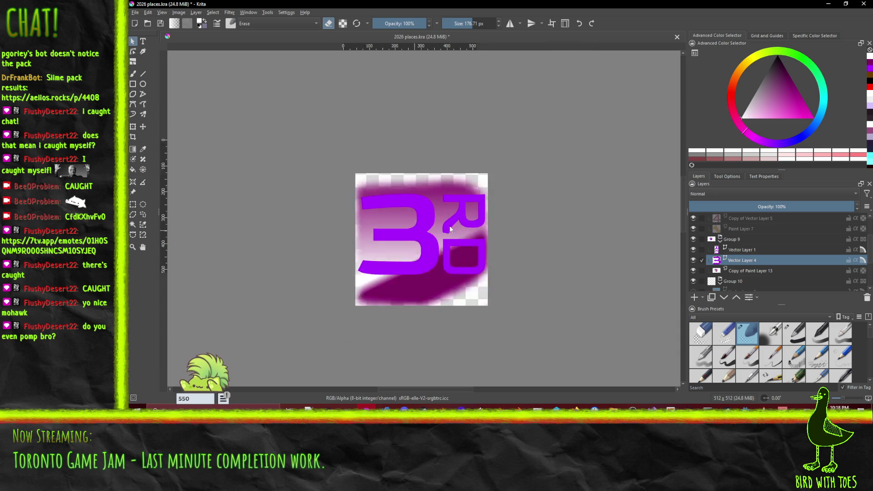
scroll(458, 231, "up", 7)
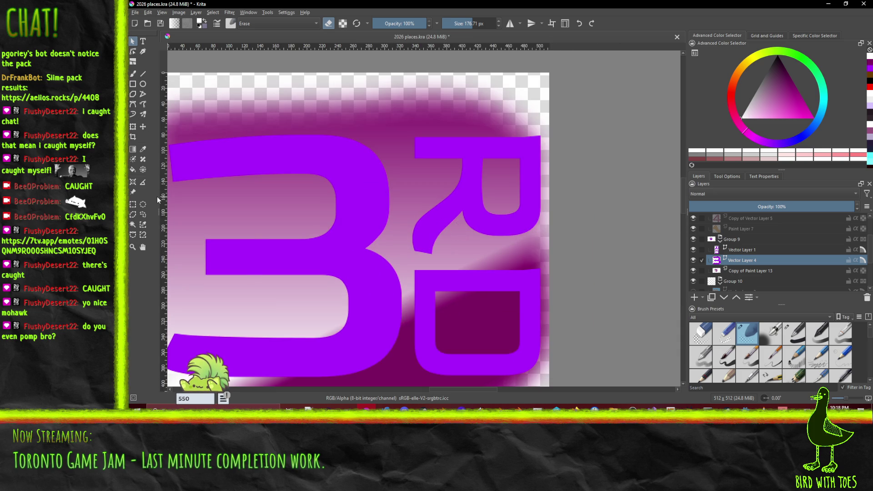
scroll(353, 247, "down", 2)
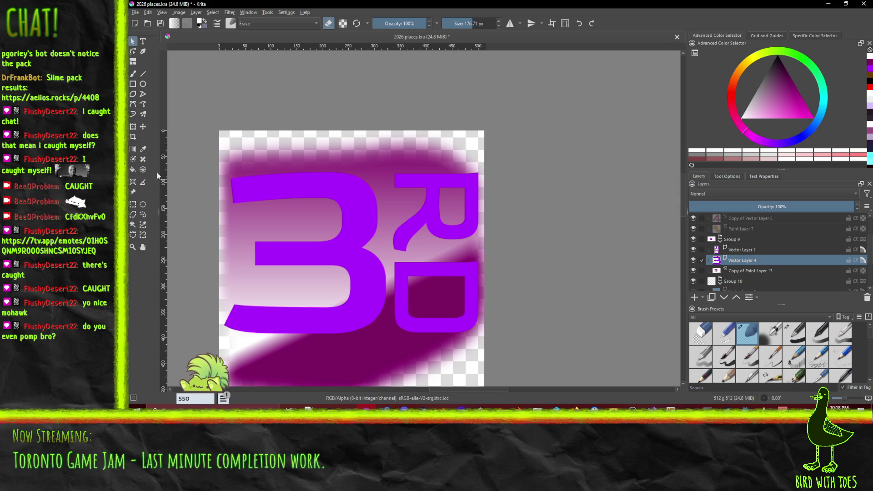
left_click(132, 225)
left_click(372, 220)
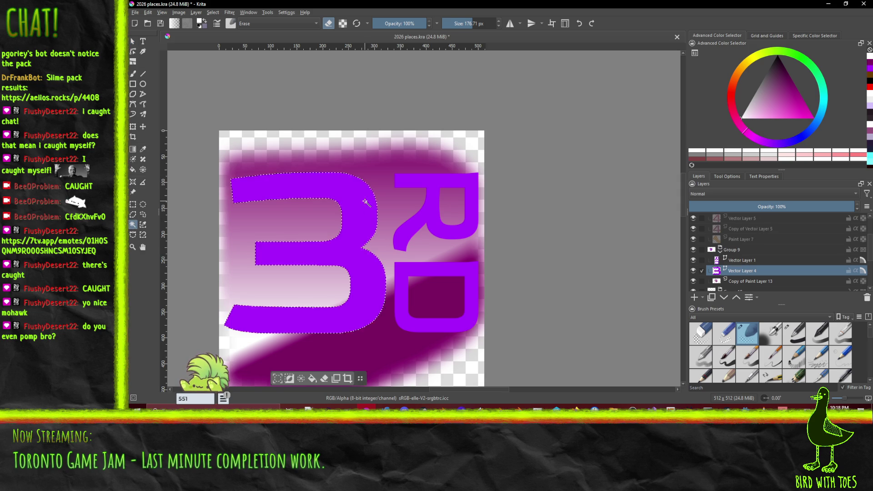
Duplicate Vector Layer 4 and move the copy beneath the original
left_click(711, 297)
mouse_move(745, 271)
left_mouse_down()
mouse_move(747, 294)
mouse_move(771, 263)
left_mouse_up()
scroll(734, 240, "up", 1)
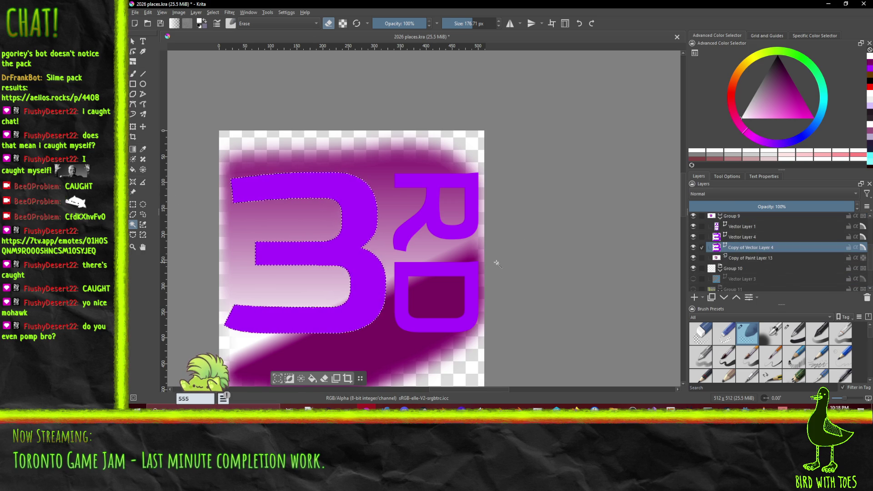
Set the painting colour to black and change a property of the copied layer
left_click(778, 56)
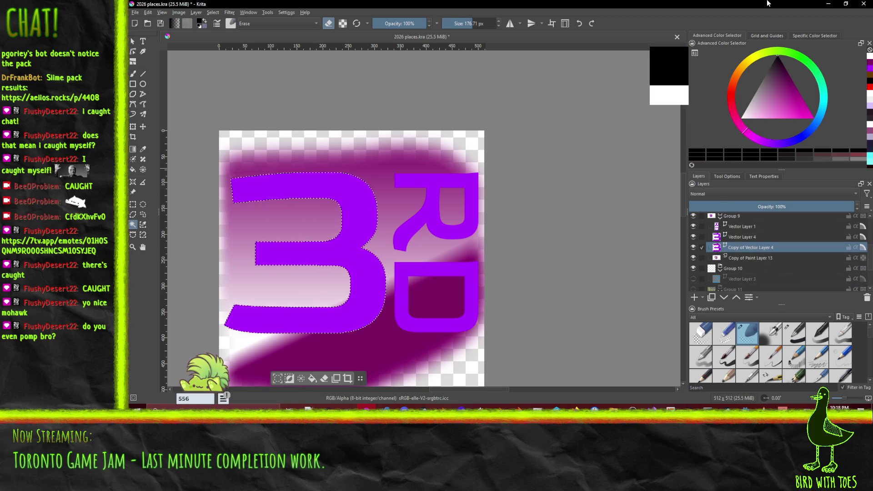
right_click(751, 248)
left_click(780, 152)
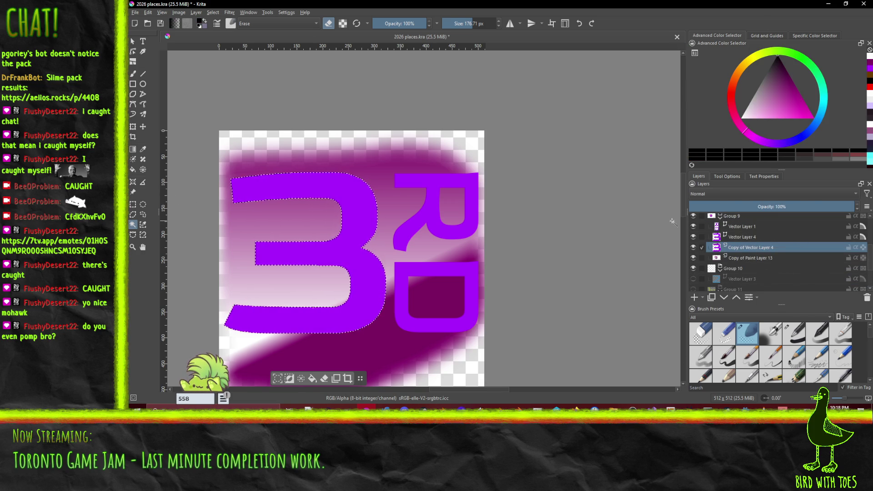
left_click(212, 13)
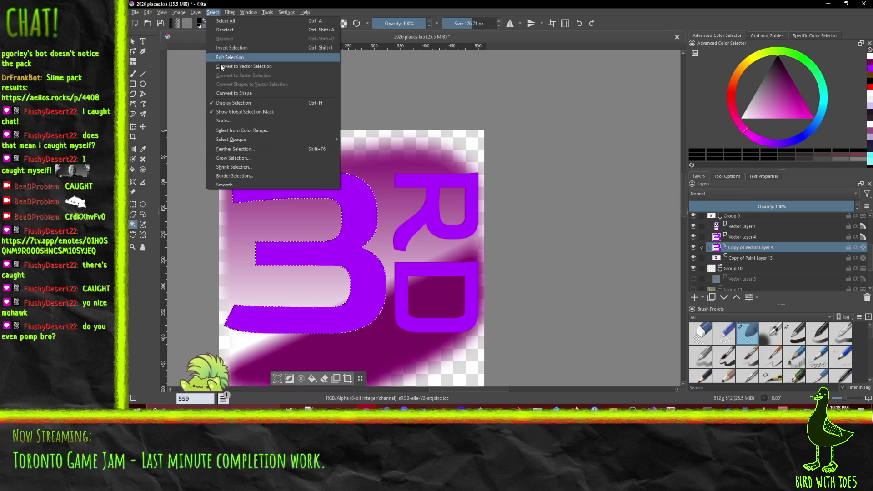
Apply Grow Selection, then Feather Selection with a 5 px radius around the 3
left_click(243, 158)
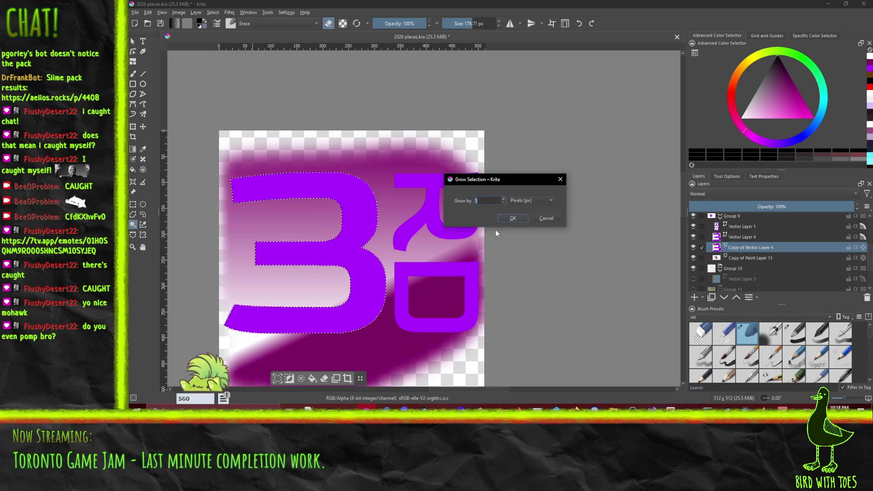
left_click(512, 219)
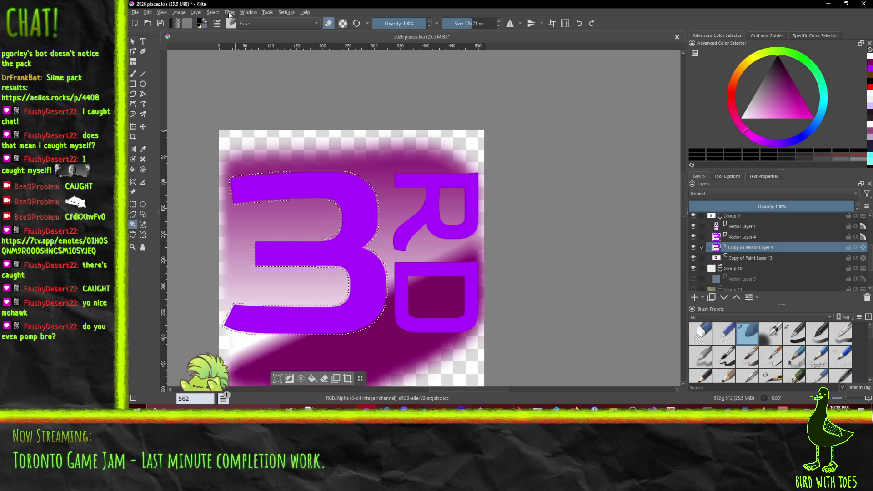
left_click(212, 12)
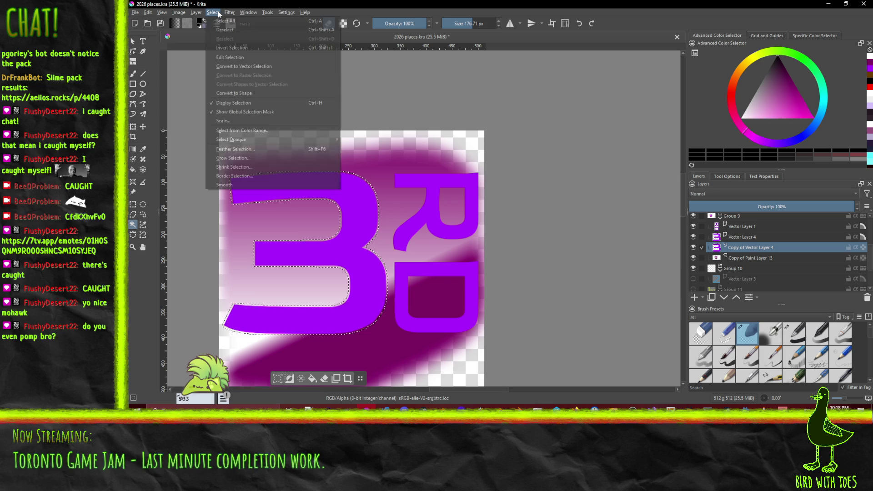
left_click(259, 153)
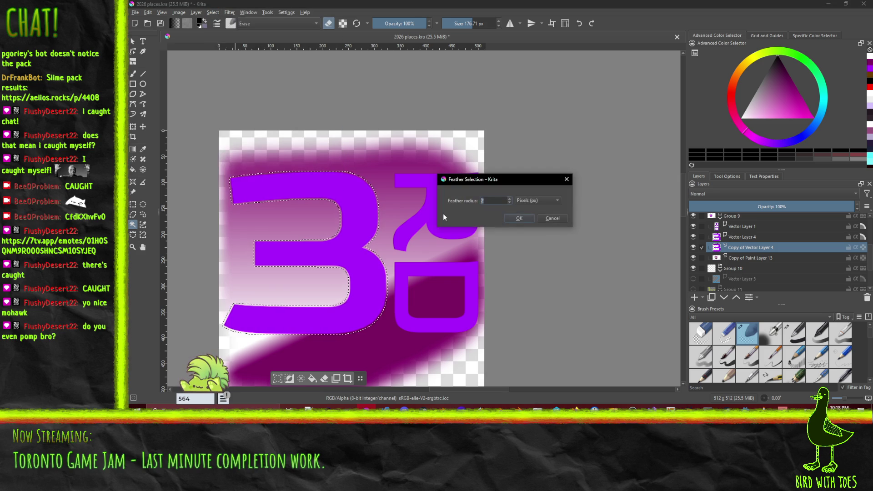
left_click(516, 218)
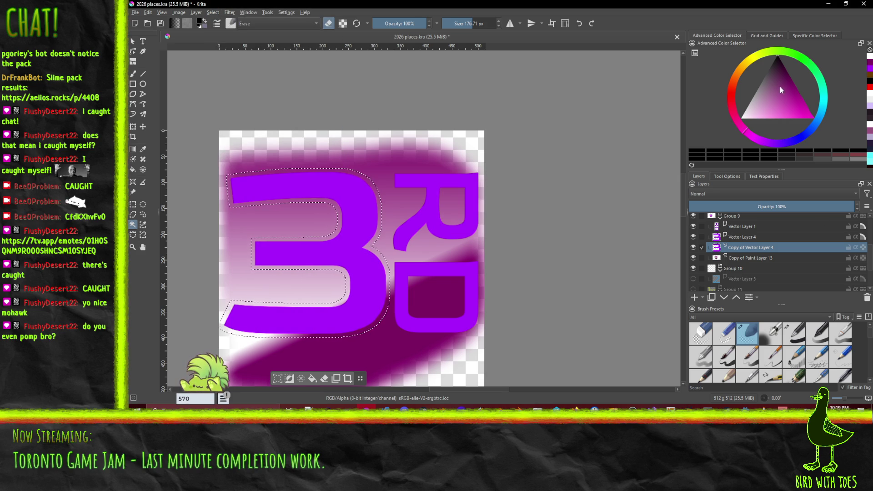
Try a dark purple colour, then switch to the Basic-1 brush and view the canvas at 100% zoom
left_click_drag(780, 90, 798, 71)
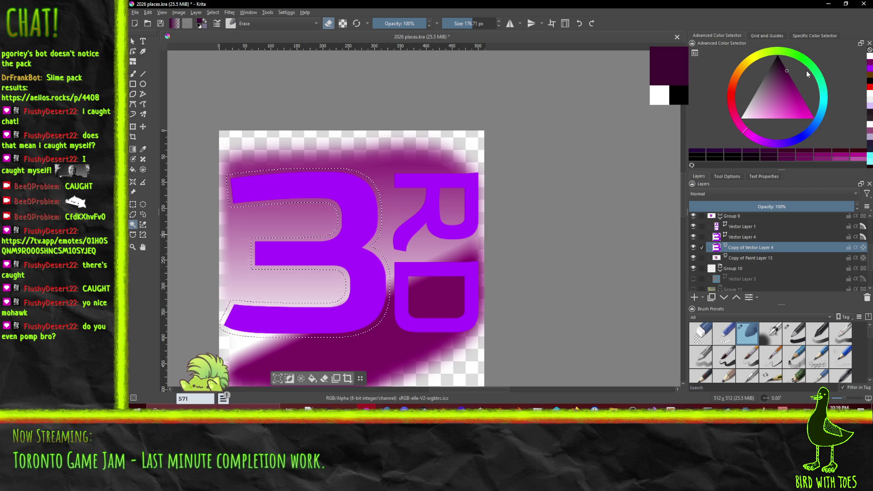
left_click_drag(756, 136, 761, 148)
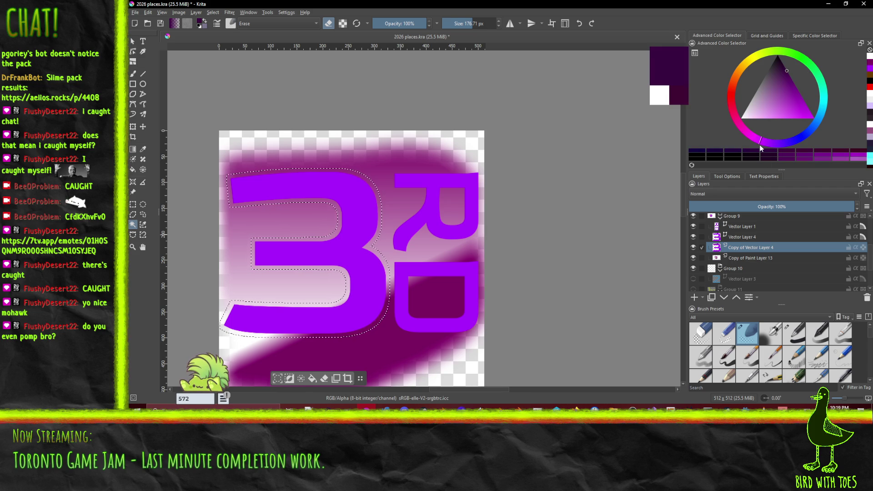
left_click(133, 73)
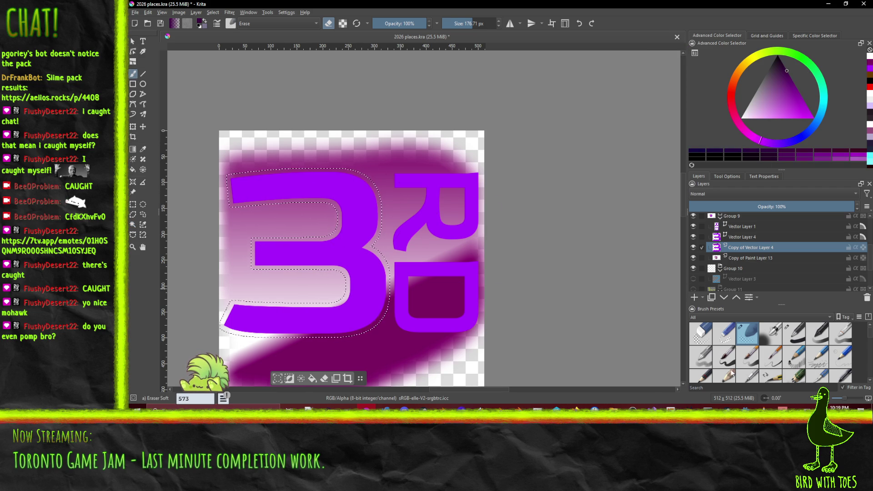
left_click(793, 334)
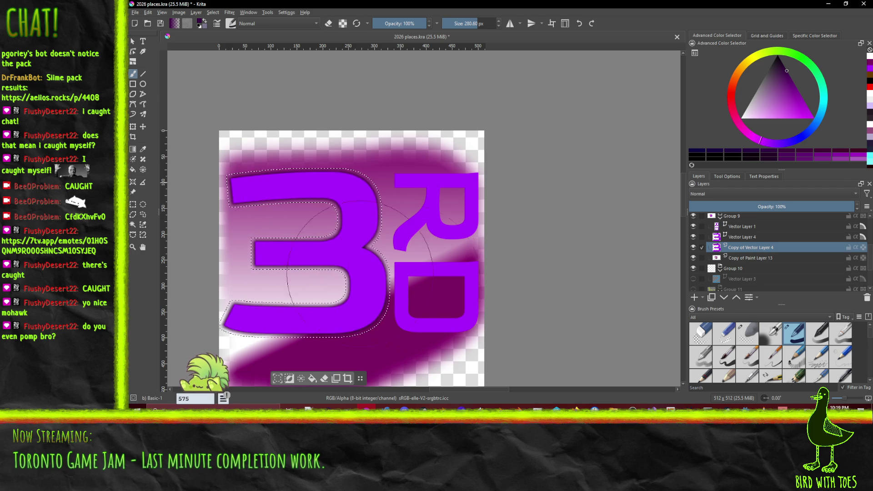
scroll(359, 273, "down", 3)
key("1")
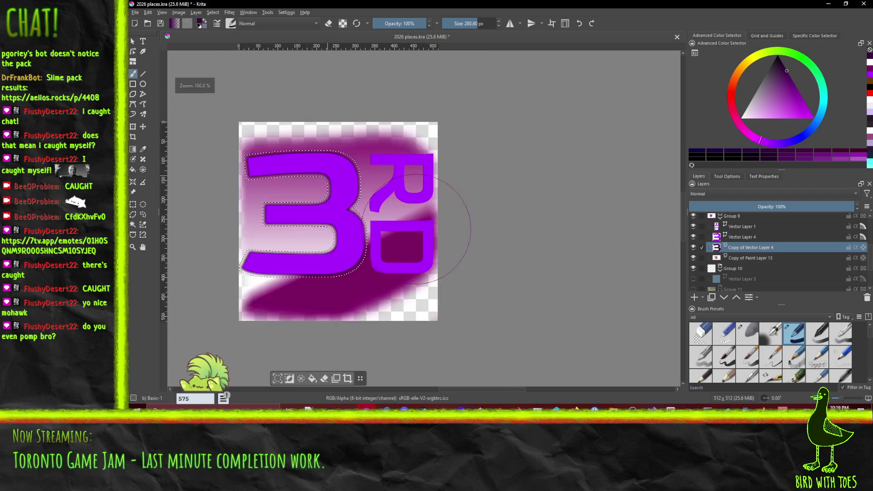
scroll(416, 227, "up", 1)
Pick a pale purple painting colour in the Advanced Color Selector's triangle and hue ring
left_click(764, 114)
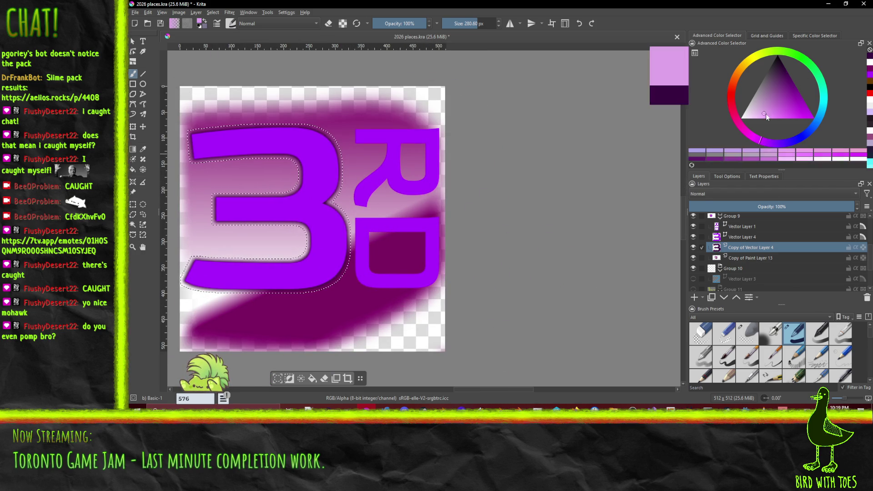
left_click_drag(766, 113, 769, 114)
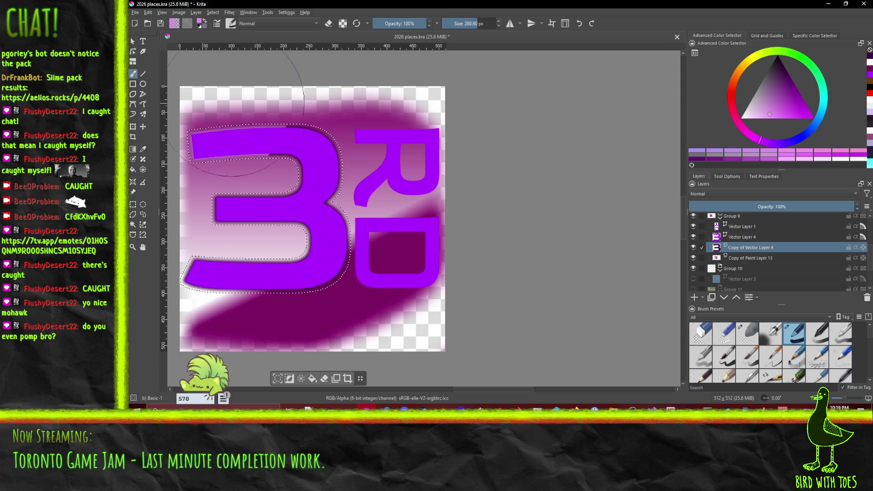
scroll(336, 211, "down", 2)
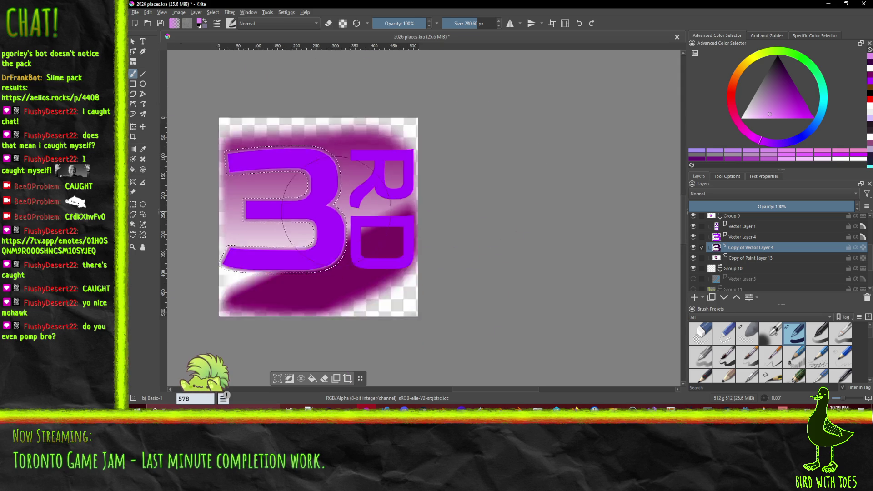
scroll(337, 212, "down", 1)
left_click(775, 100)
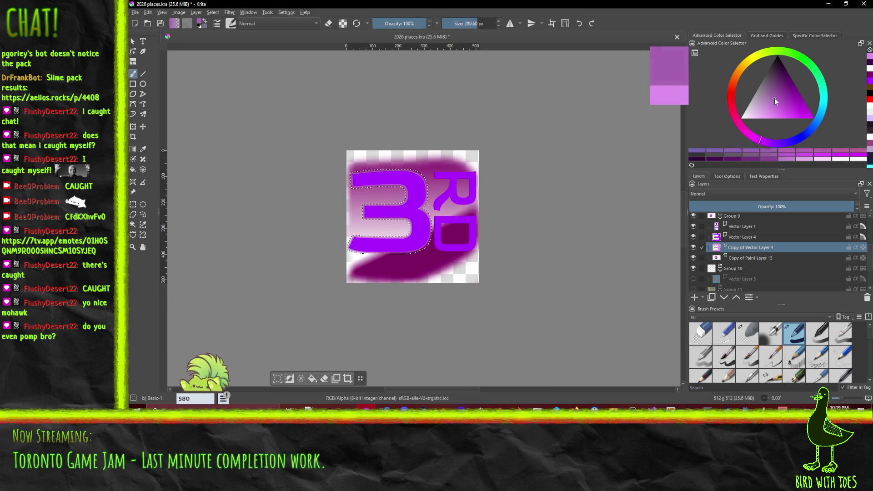
left_click_drag(775, 101, 762, 96)
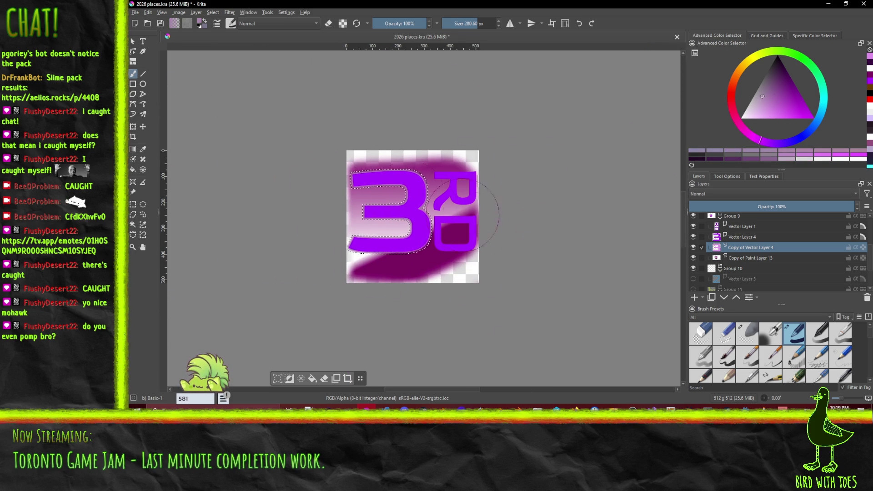
scroll(290, 195, "up", 4)
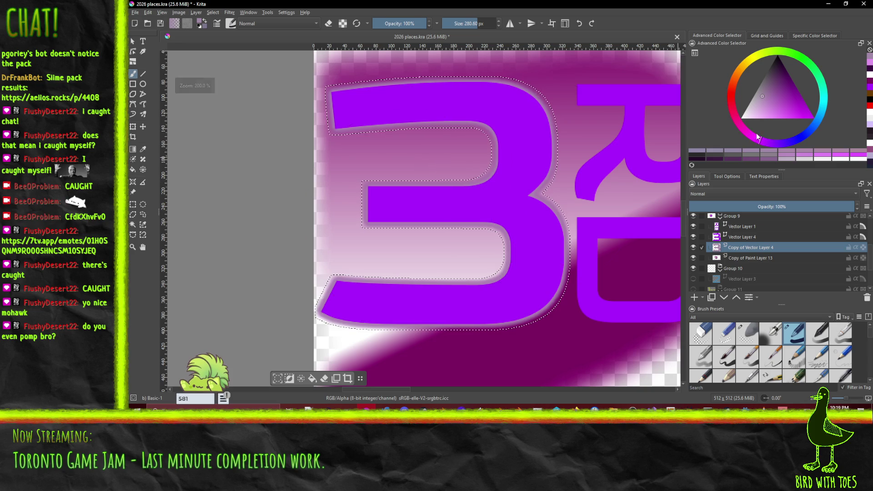
left_click(757, 136)
left_click(771, 85)
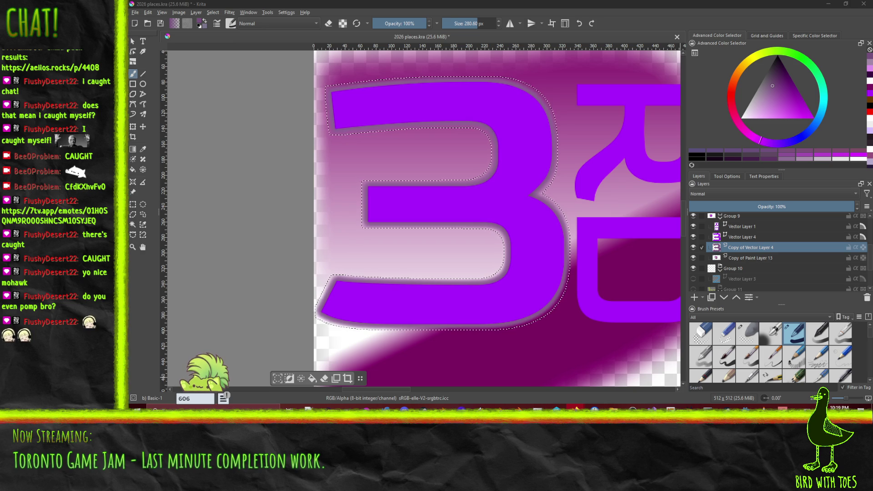
Scroll through the Major Stryker image results in Firefox, then close the tab to return to Krita
key("alt+Tab")
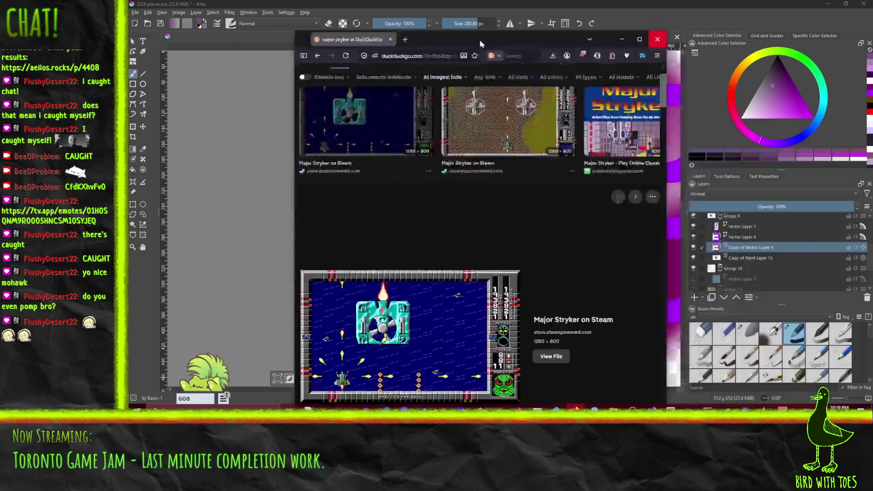
scroll(430, 287, "down", 3)
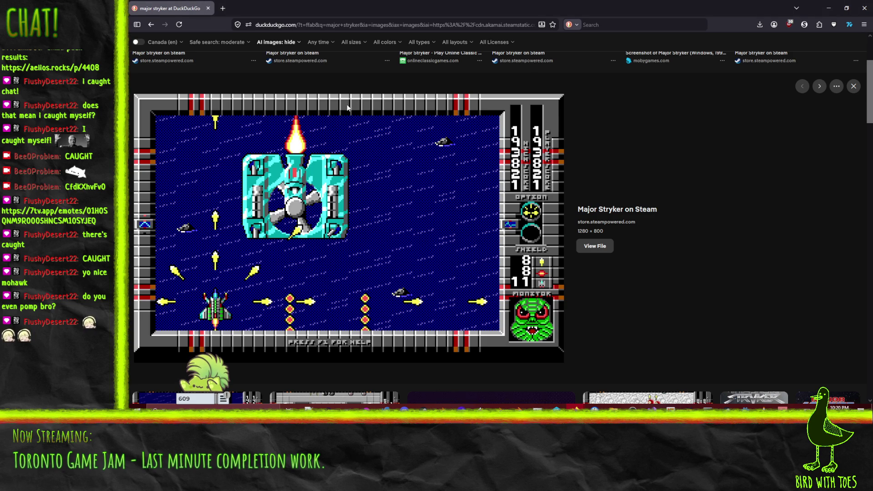
left_click(209, 9)
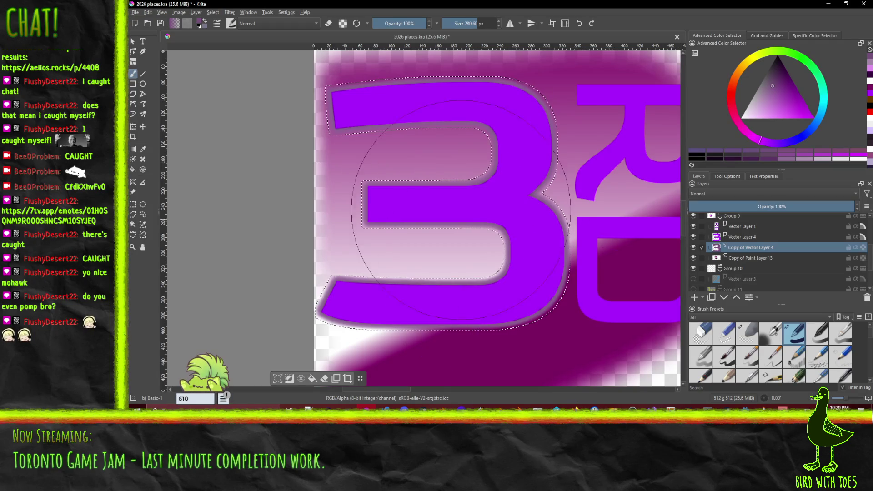
Darken the painting colour to a deep purple using the colour triangle and hue ring
scroll(455, 193, "down", 5)
scroll(455, 196, "up", 5)
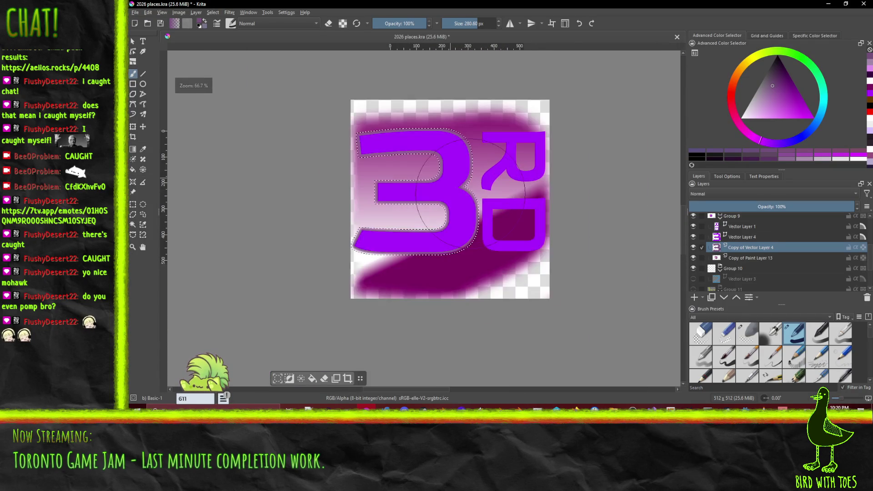
left_click_drag(764, 89, 807, 73)
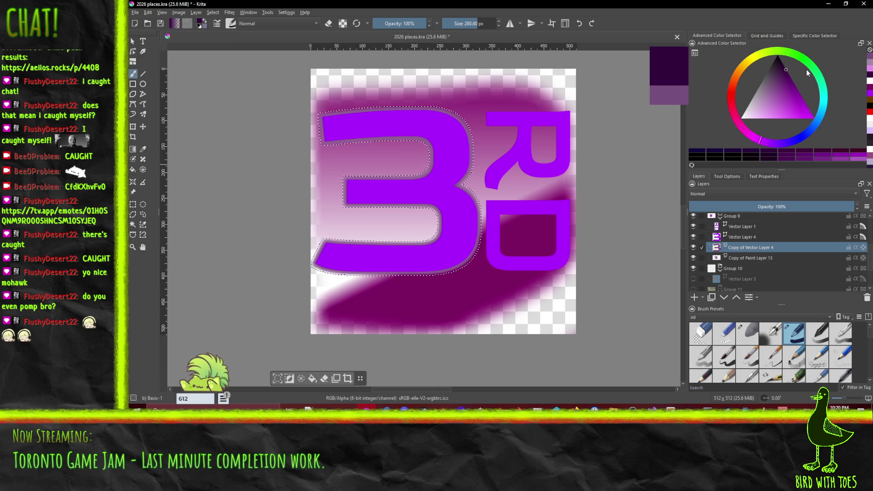
left_click(776, 143)
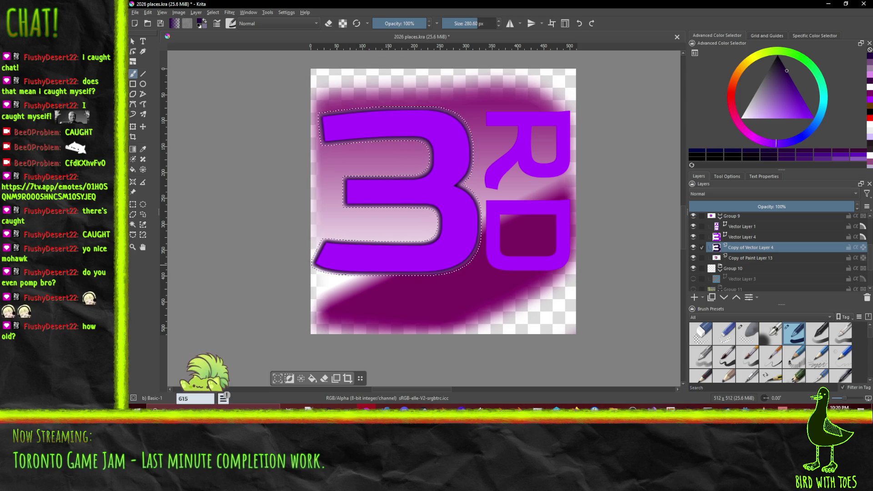
Switch to the TOJam submissions page in Firefox, then minimize the browser to return to Krita
key("alt+Tab")
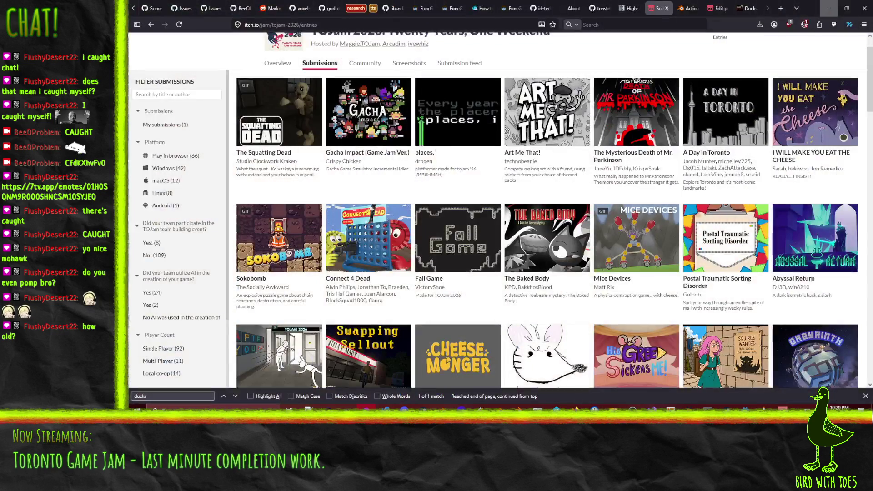
left_click(828, 8)
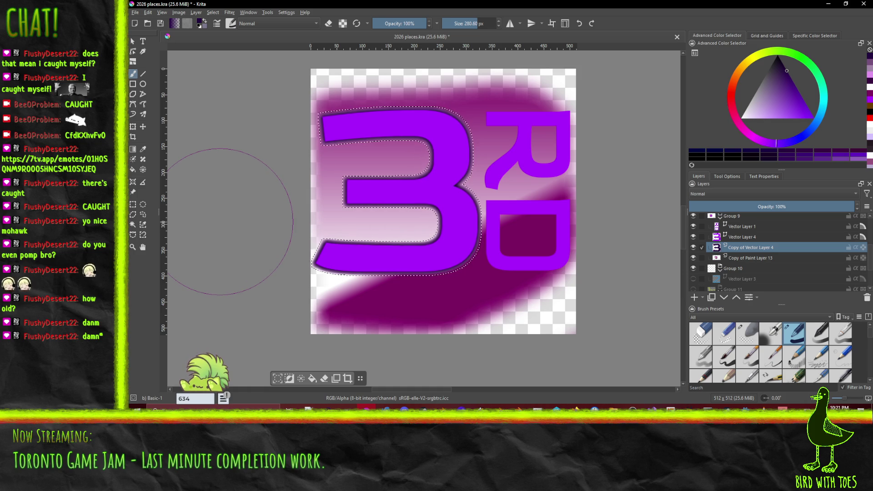
Add a new paint layer above Vector Layer 4
left_click(741, 226)
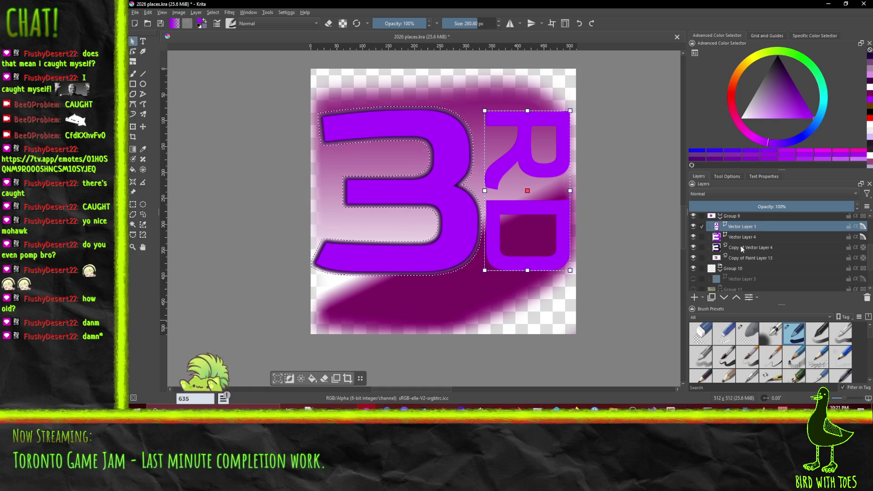
left_click(741, 237)
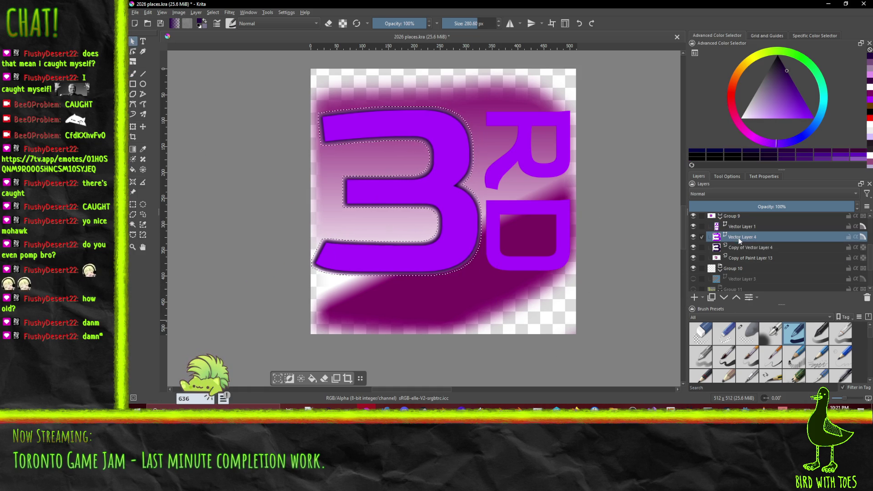
left_click(694, 297)
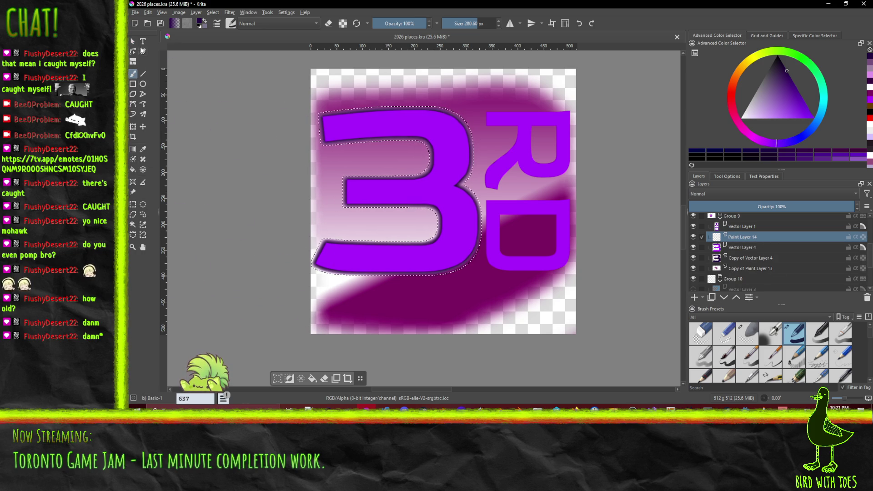
Sample the letters' bright purple and select the RD letters by similar colour, then return to Paint Layer 14
left_click(143, 148)
left_click(545, 178)
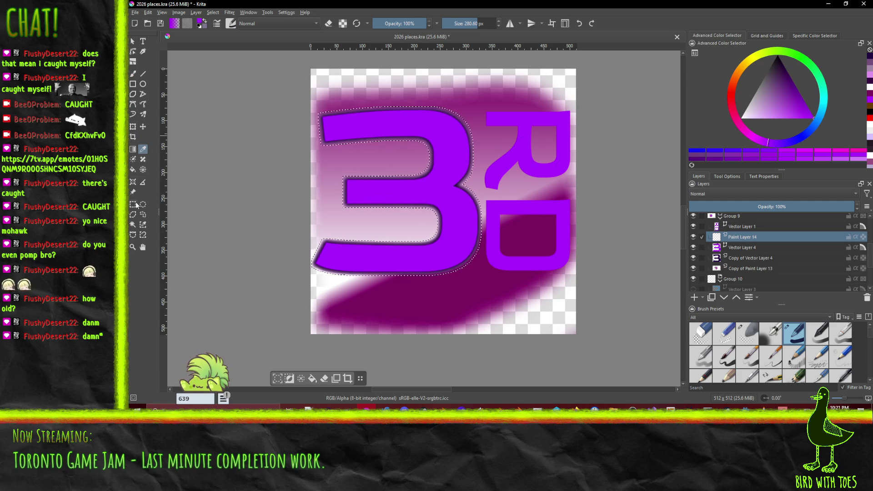
left_click(132, 224)
left_click(530, 171)
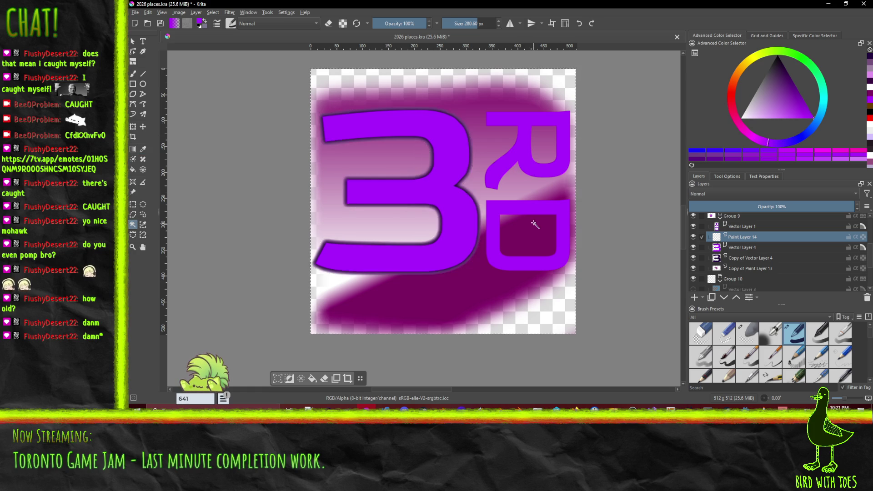
left_click(741, 226)
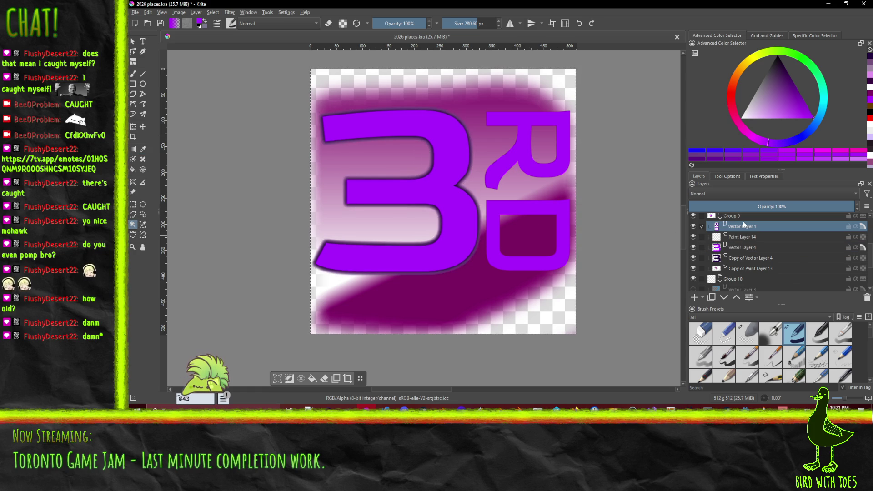
left_click(532, 171)
key("Page_Down")
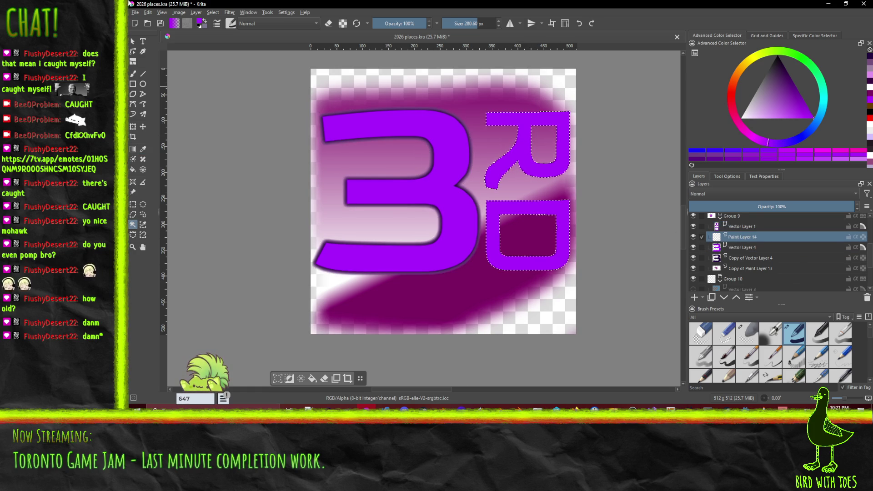
Grow the RD selection outward and feather its edges
left_click(213, 12)
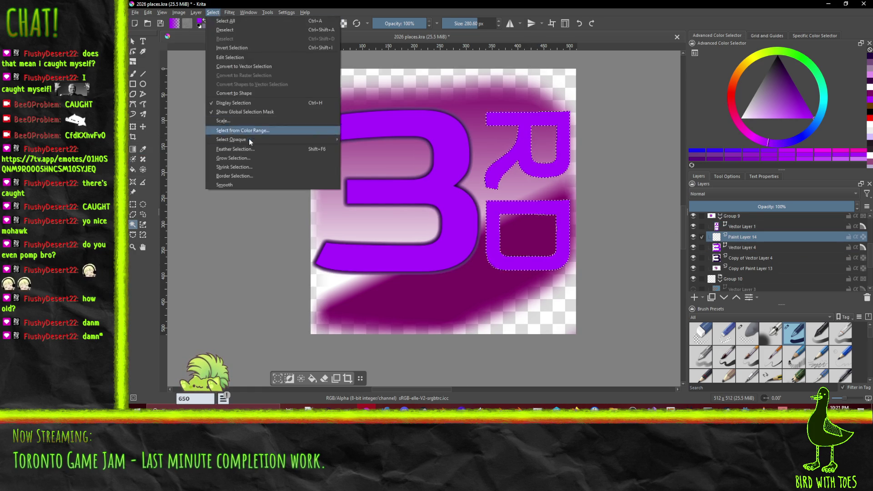
left_click(233, 157)
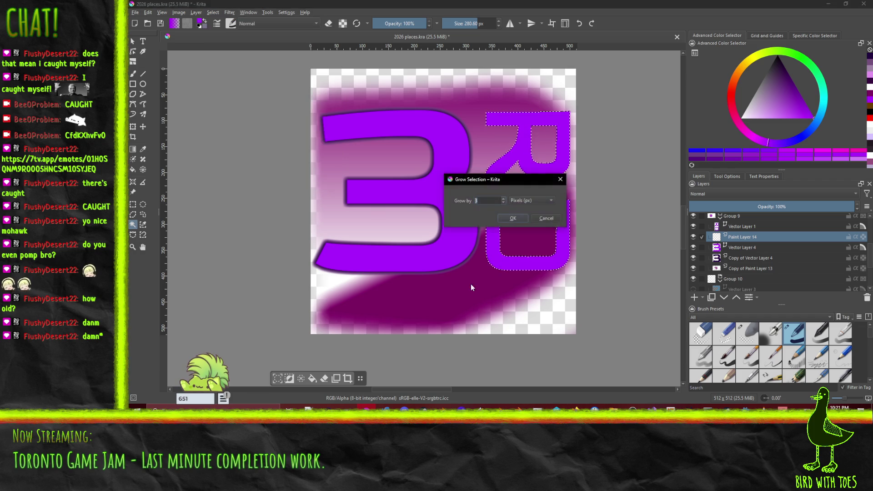
left_click(515, 220)
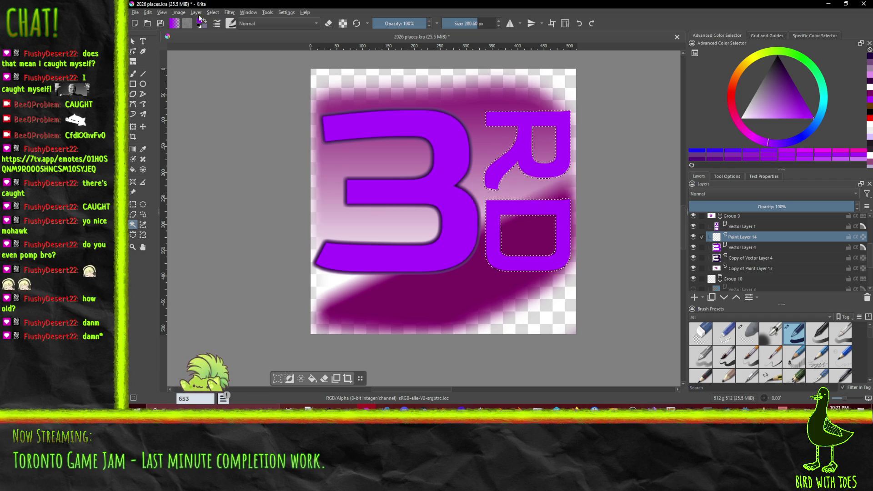
left_click(213, 12)
left_click(235, 149)
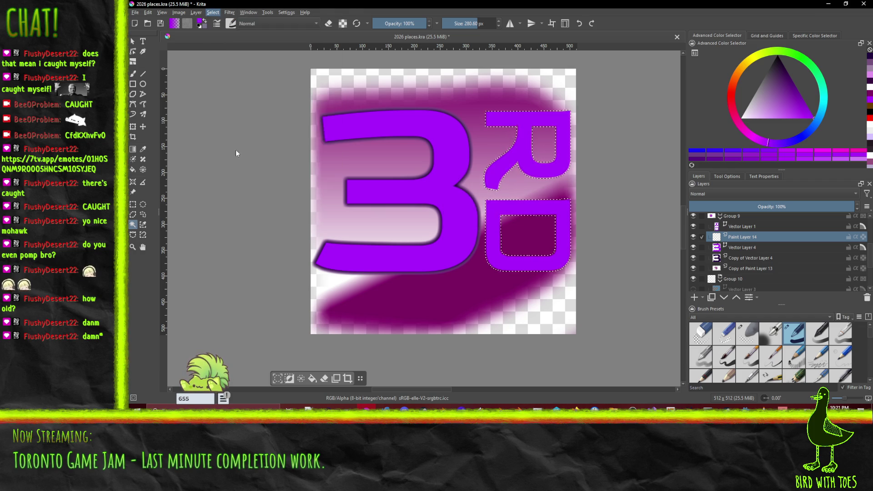
left_click(510, 221)
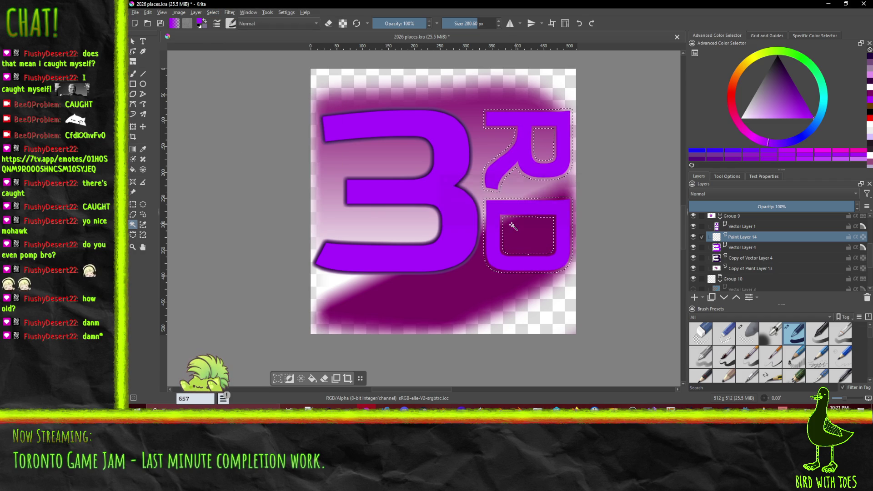
Switch back to the freehand brush with a dark purple from the recent colours
left_click(133, 74)
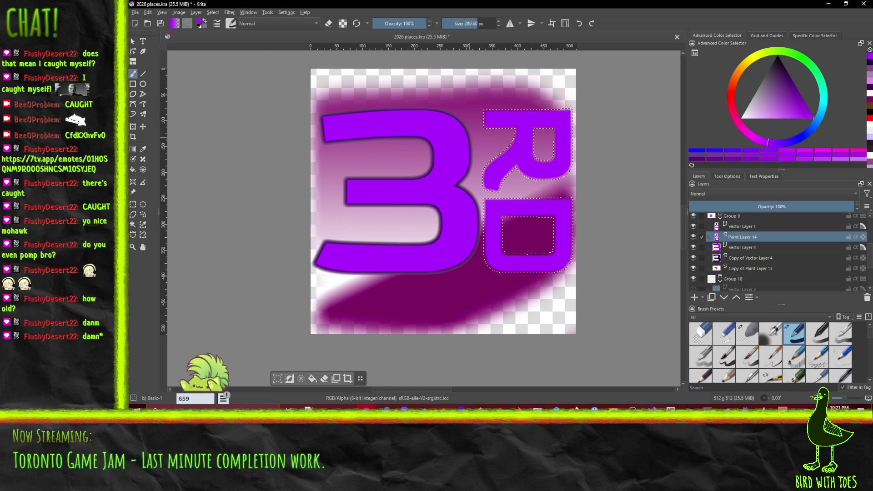
left_click(869, 65)
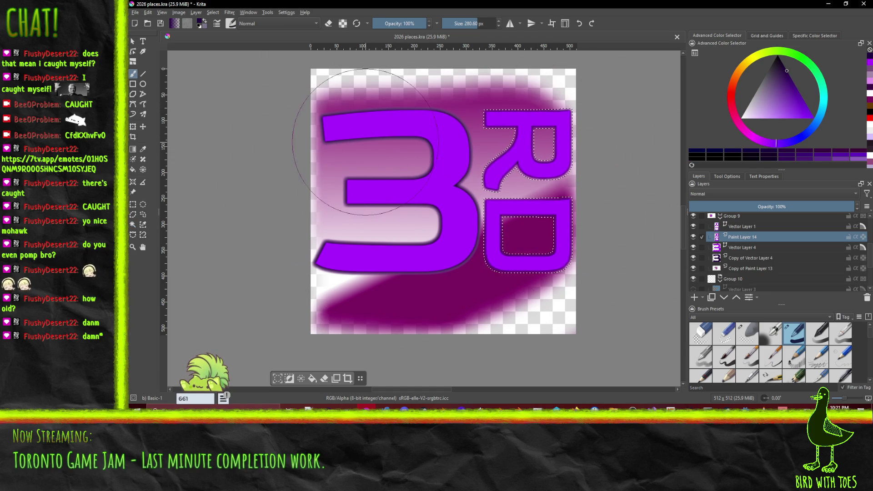
scroll(346, 143, "down", 2)
scroll(363, 146, "up", 2)
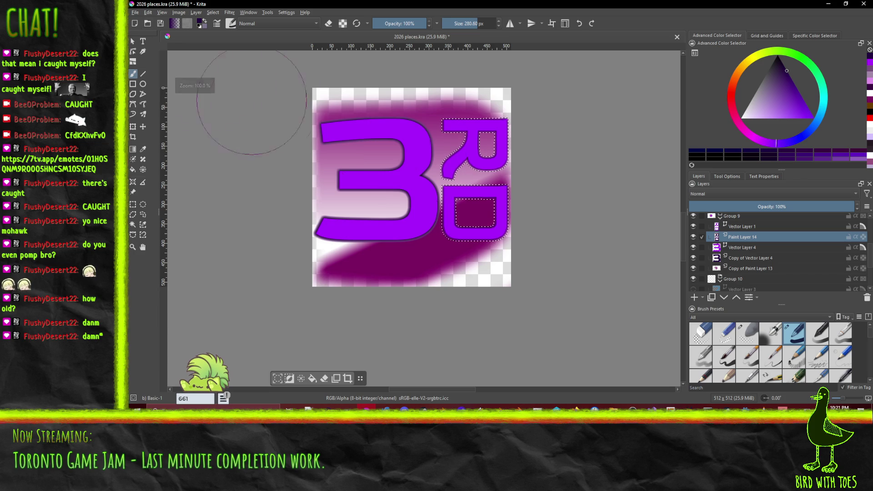
Export the logo into the Gfx folder as 3rd.png, replacing the existing file with default PNG options
left_click(135, 12)
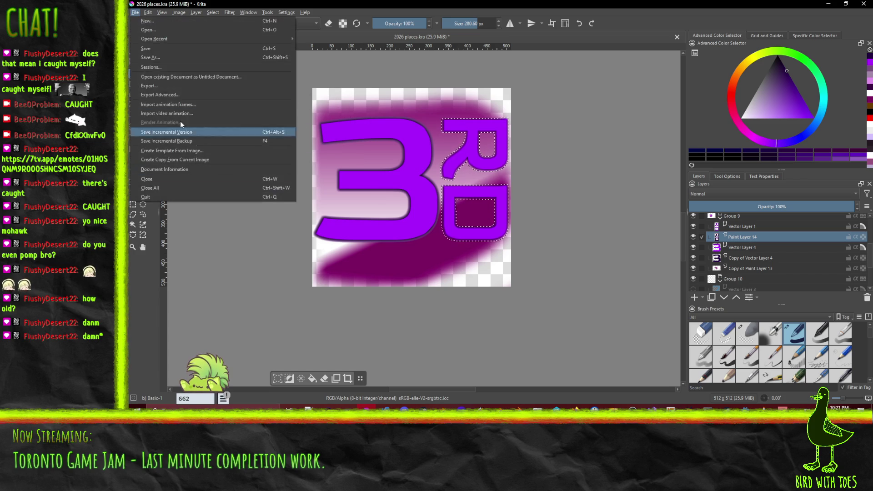
left_click(150, 85)
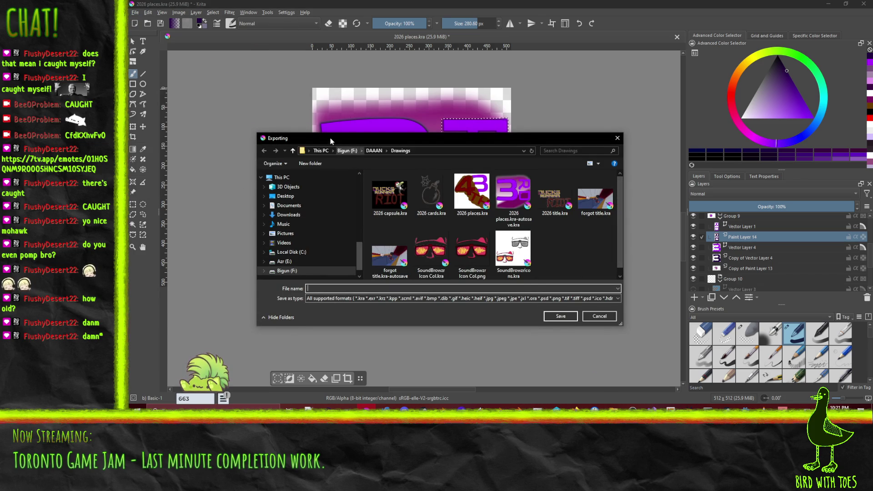
key("Escape")
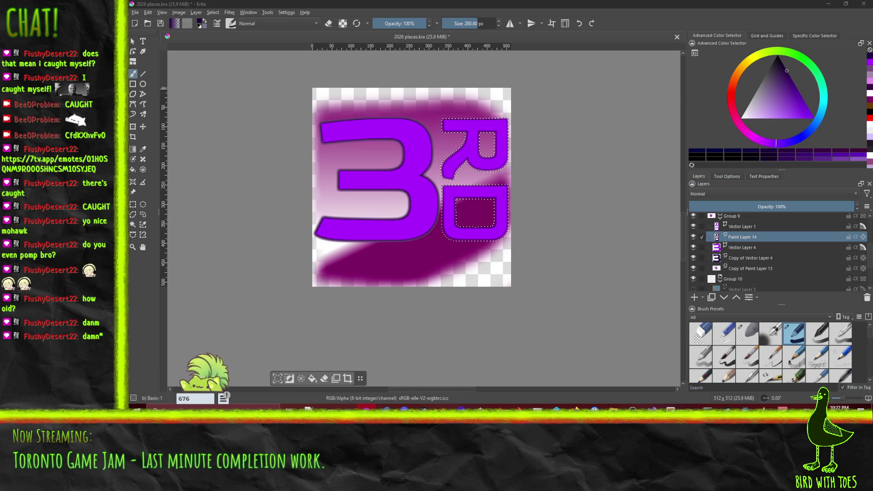
key("ctrl+shift+e")
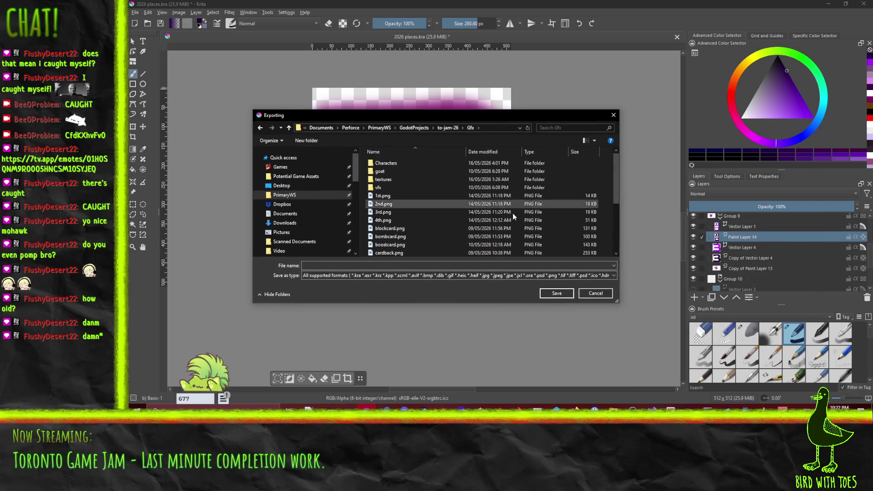
scroll(491, 216, "down", 3)
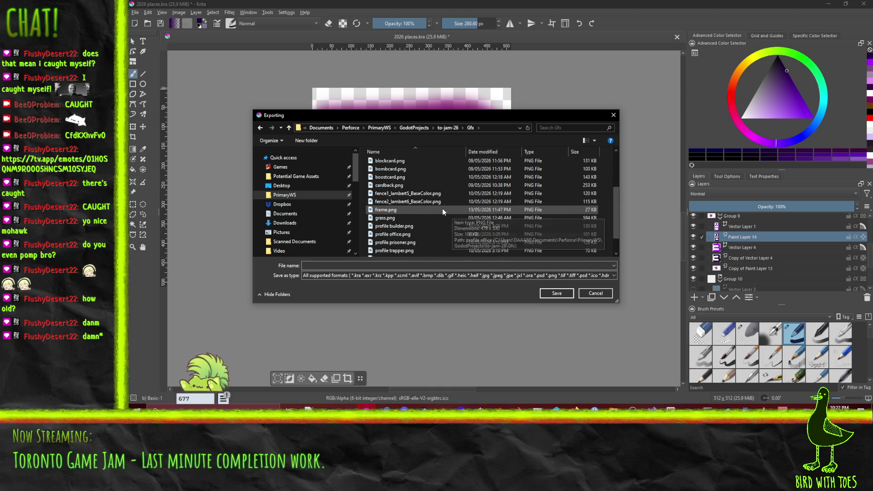
scroll(386, 198, "up", 2)
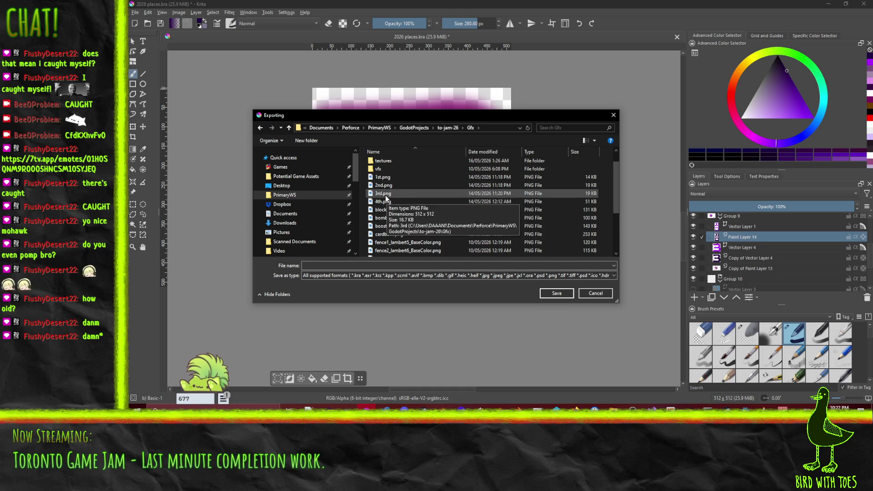
left_click(386, 194)
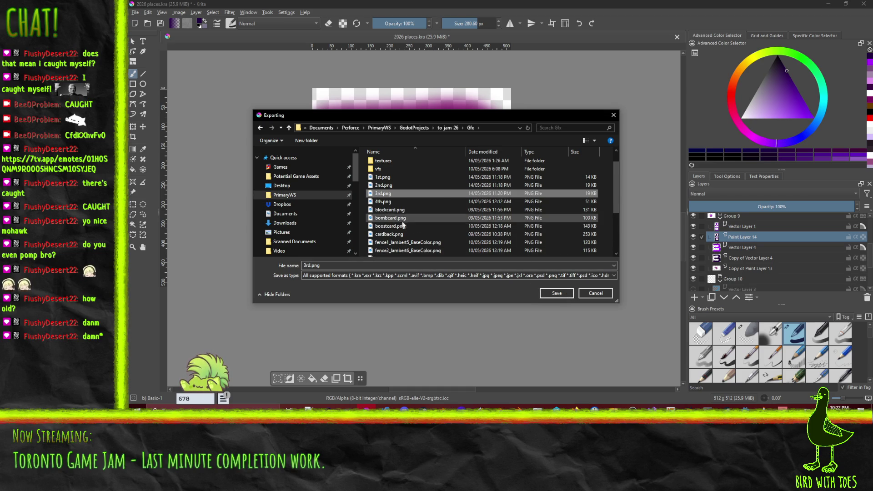
double_click(384, 196)
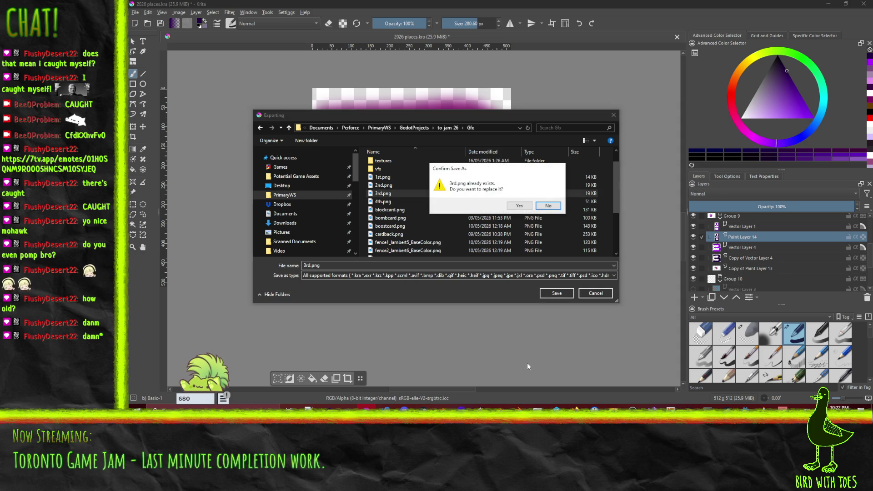
left_click(519, 206)
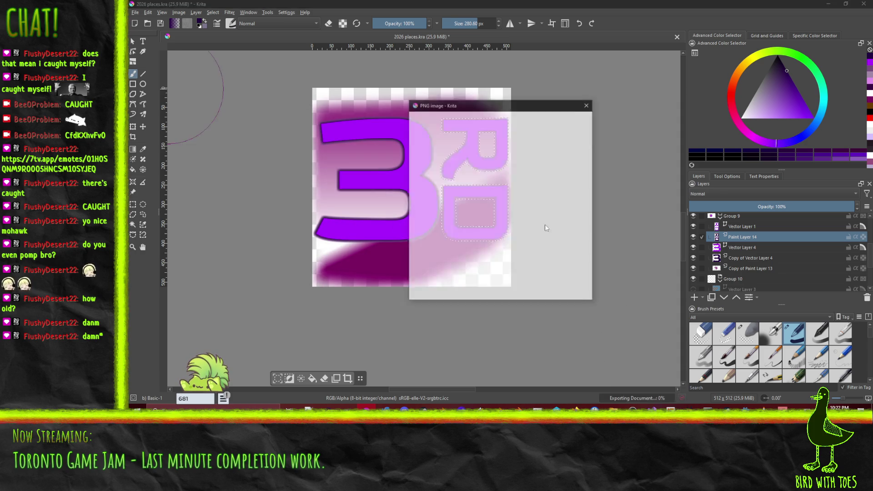
left_click(540, 293)
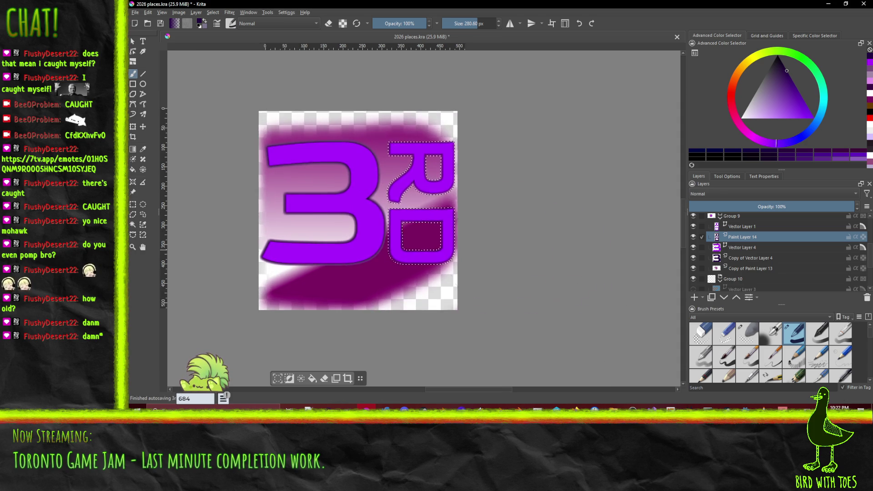
Select the Group 9 layer group, then the Group 10 layer group, in the Layers docker
scroll(469, 234, "down", 3)
scroll(469, 214, "up", 2)
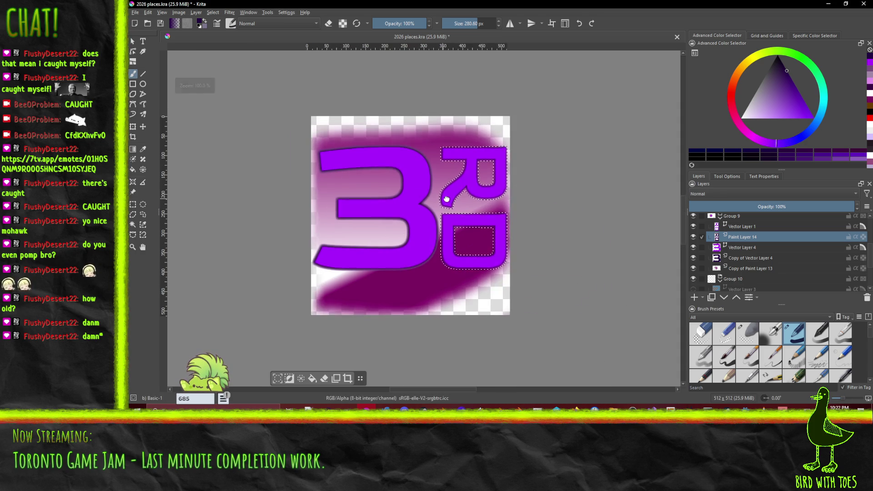
scroll(745, 237, "up", 1)
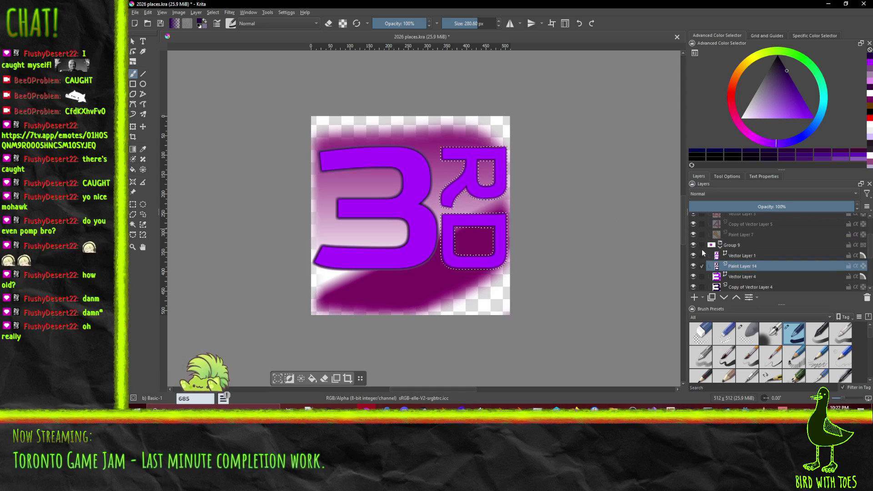
left_click(782, 248)
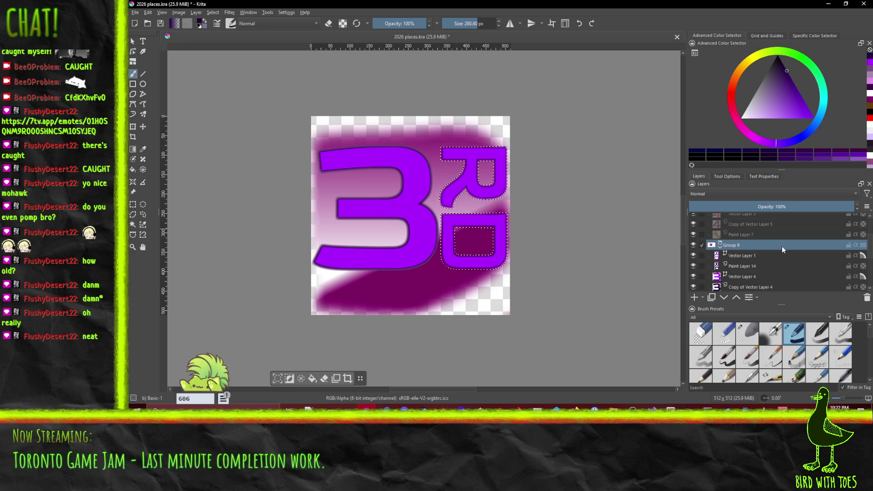
scroll(781, 246, "down", 2)
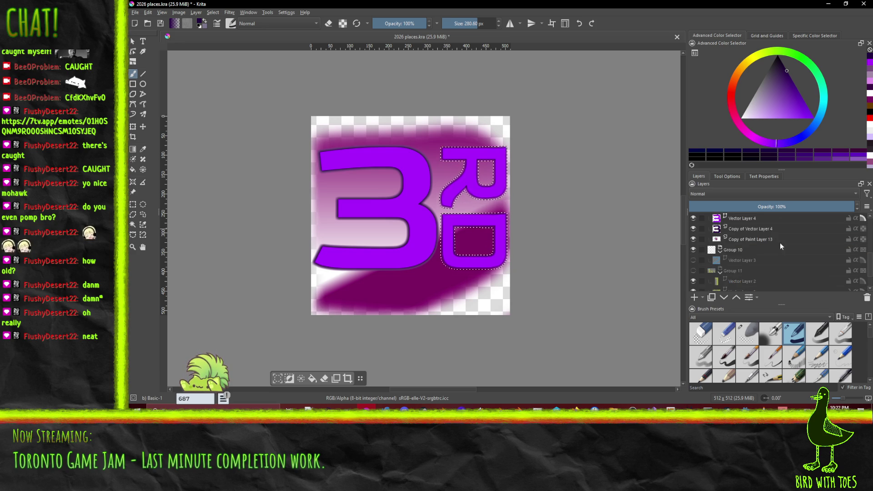
scroll(781, 246, "up", 3)
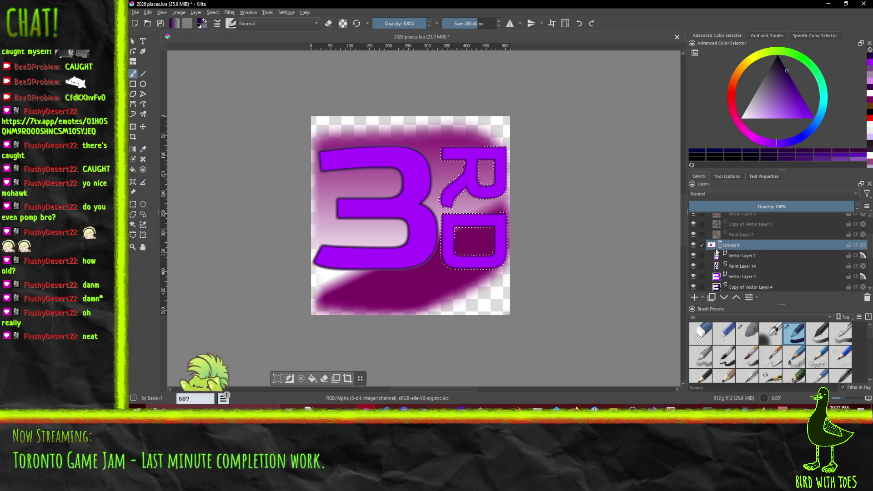
scroll(764, 254, "down", 2)
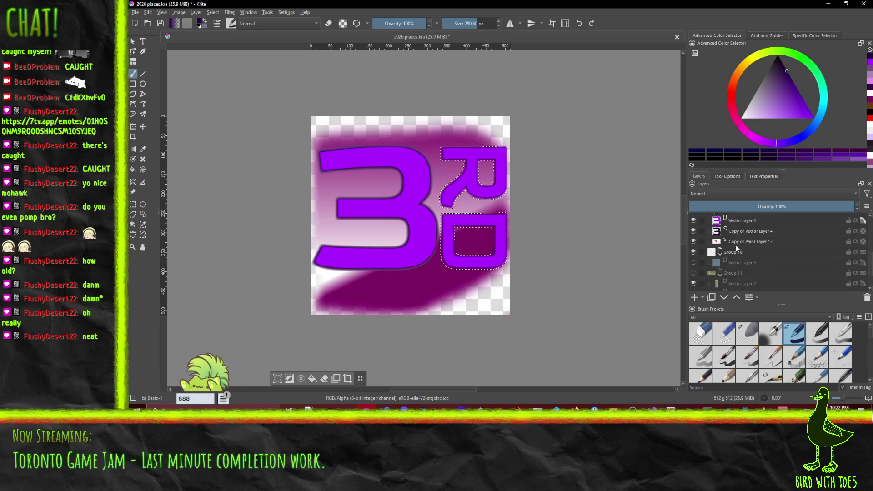
left_click(737, 252)
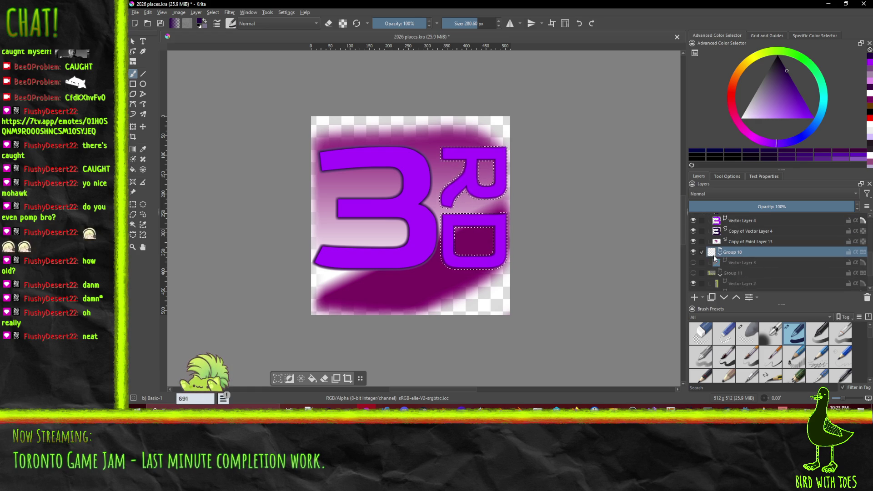
scroll(746, 256, "down", 3)
Hide the 3RD logo and make Vector Layer 3 with the blue 2 visible and active
left_click(702, 250)
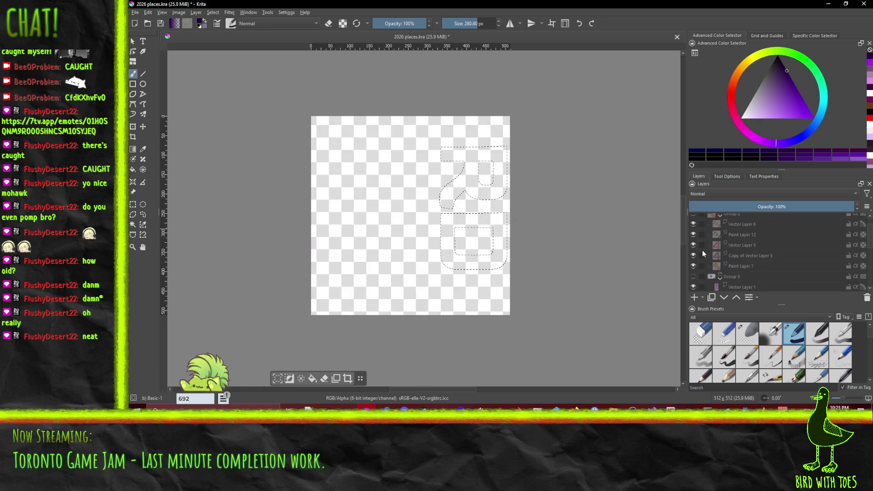
scroll(702, 252, "down", 4)
left_click(740, 234)
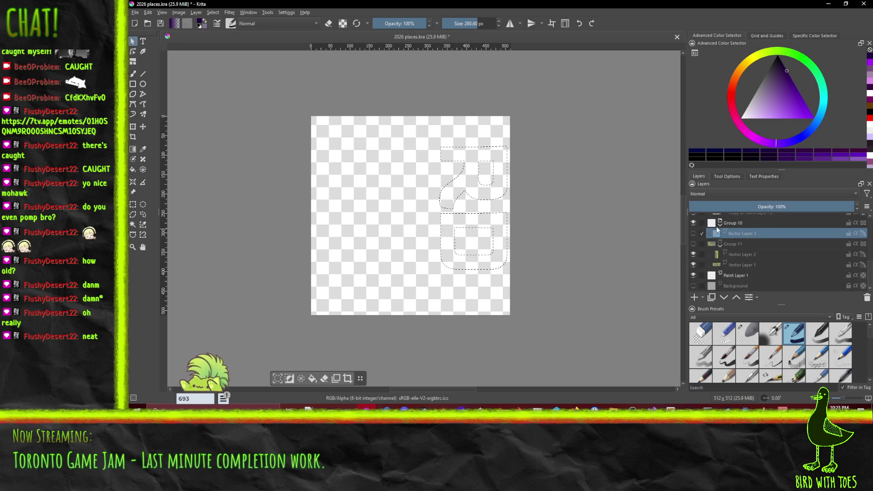
left_click(751, 223)
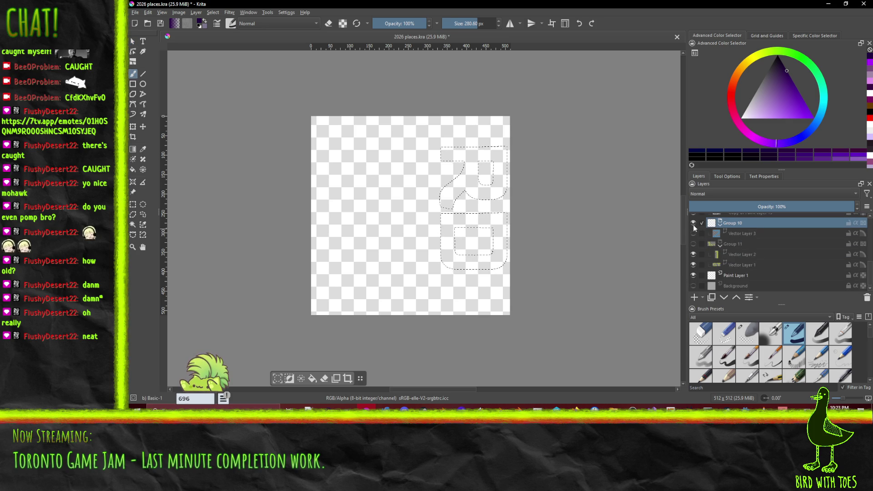
left_click(693, 234)
left_click(746, 235)
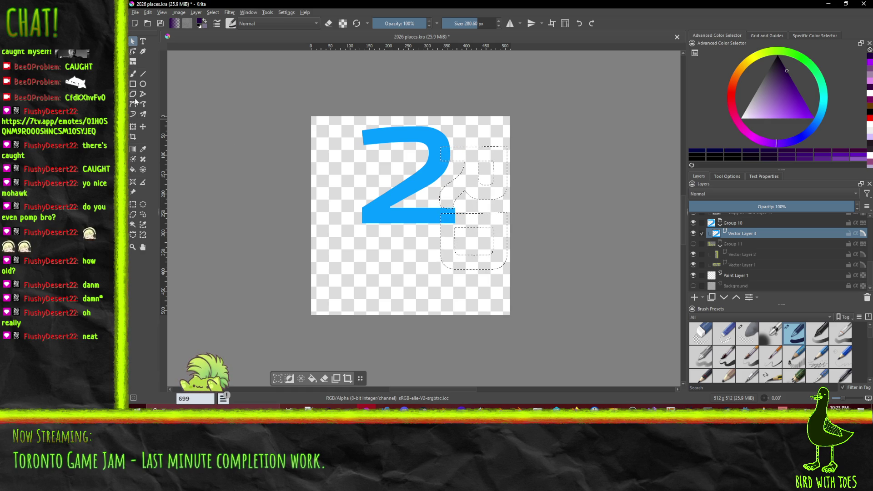
Sample the blue of the 2 and add a new Paint Layer 15 beneath Vector Layer 3
left_click(142, 150)
left_click(404, 218)
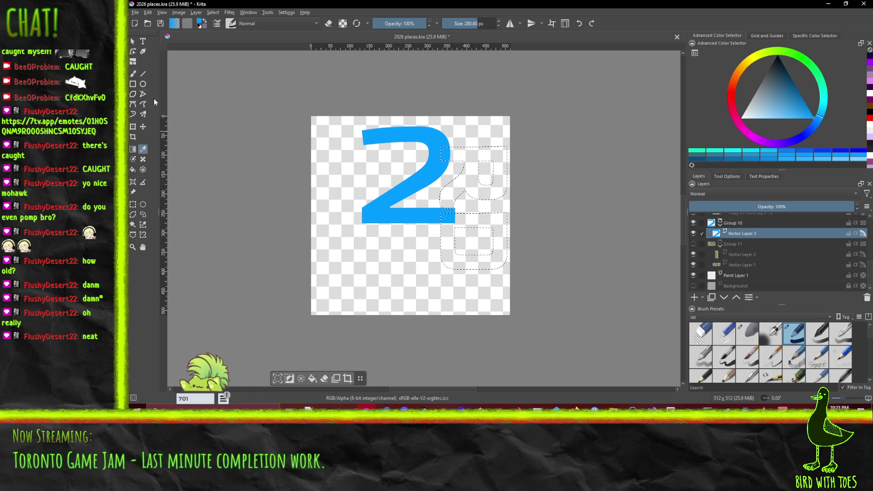
left_click(694, 297)
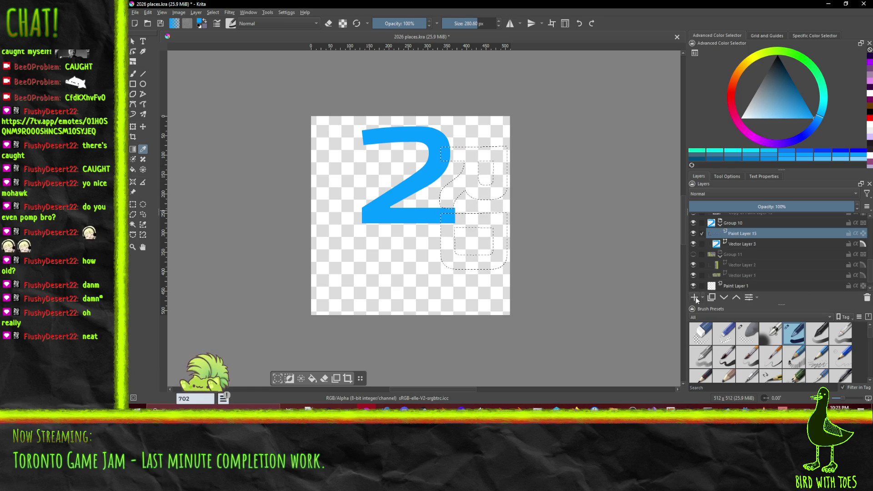
left_click_drag(754, 234, 751, 250)
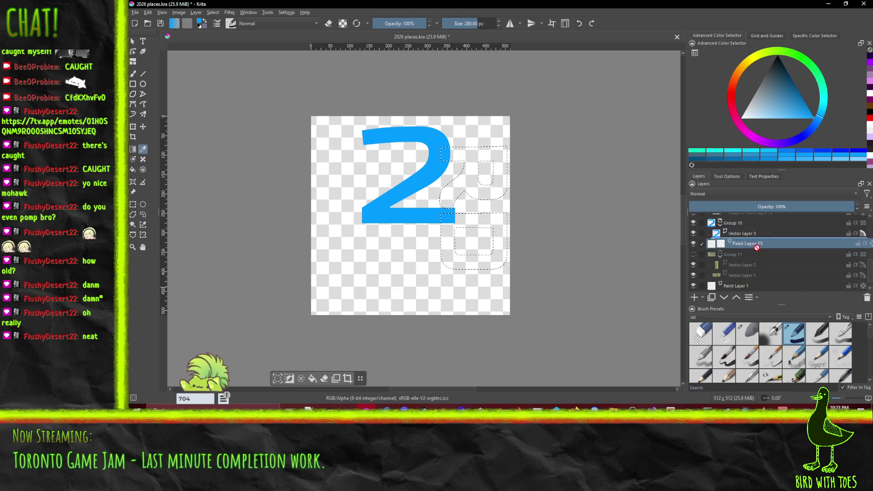
mouse_move(753, 237)
left_mouse_down()
mouse_move(751, 223)
mouse_move(744, 238)
mouse_move(751, 228)
left_mouse_up()
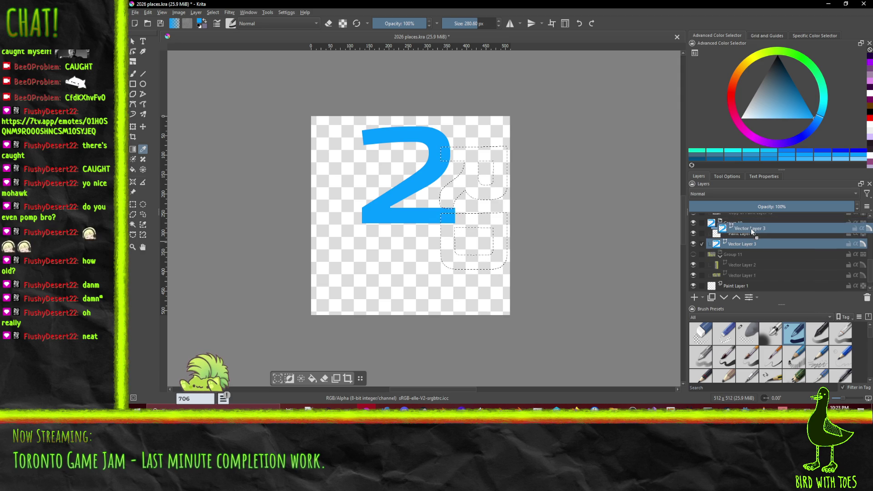
left_click(741, 246)
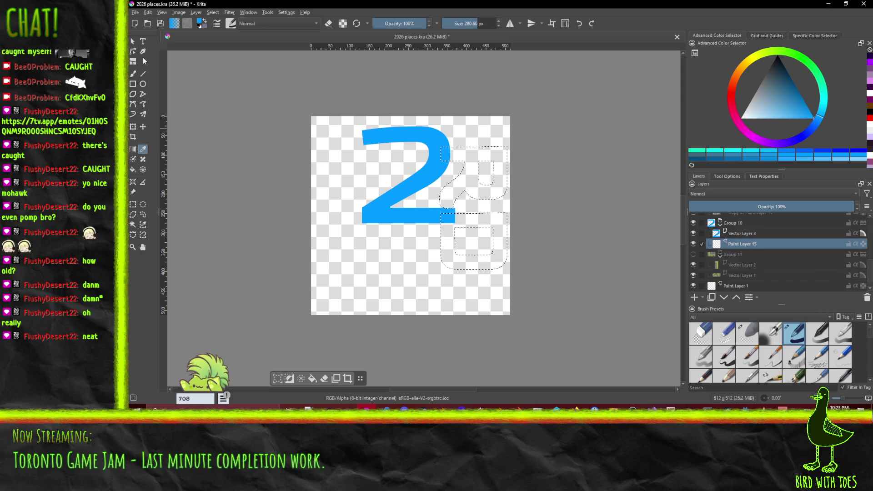
Replace the text beneath the 2 with capital 'ND' and finish editing
key("ctrl+z")
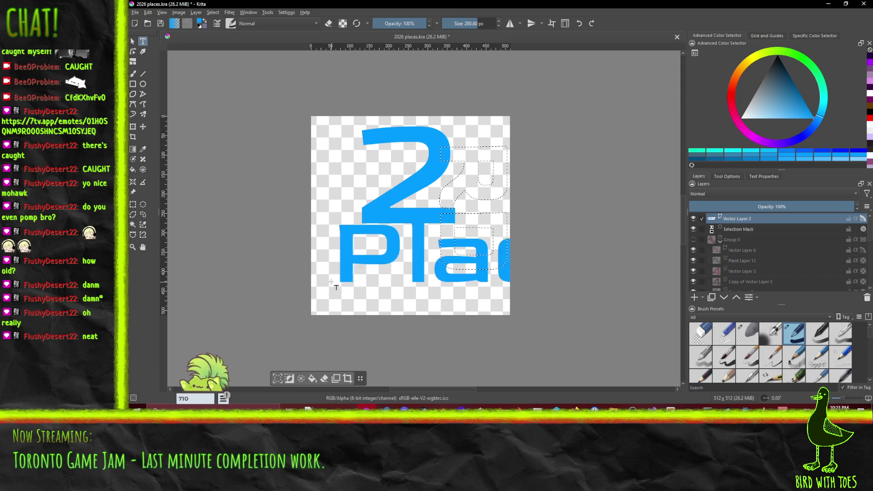
double_click(340, 259)
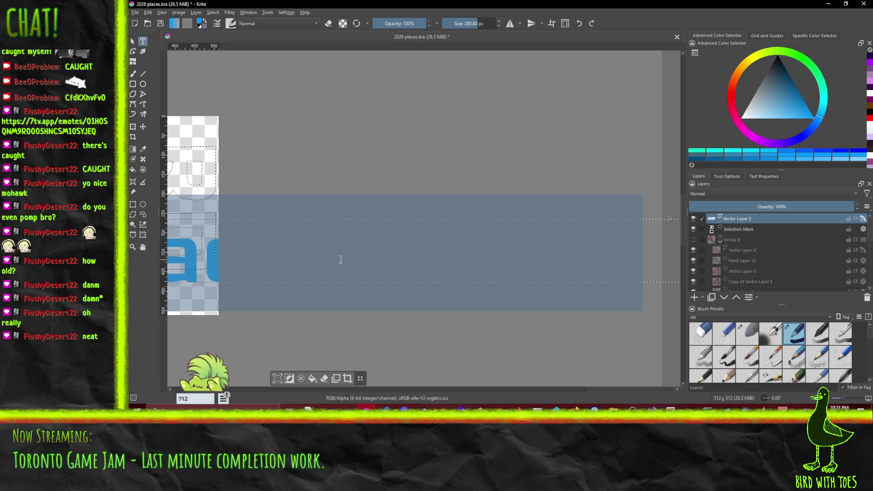
key("ctrl+z")
key("shift+Home")
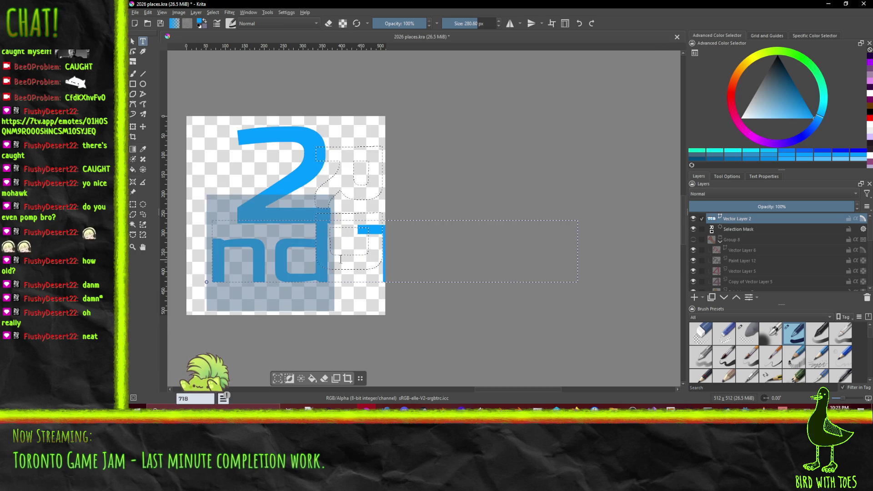
key("End")
key("shift+Home")
type("nd")
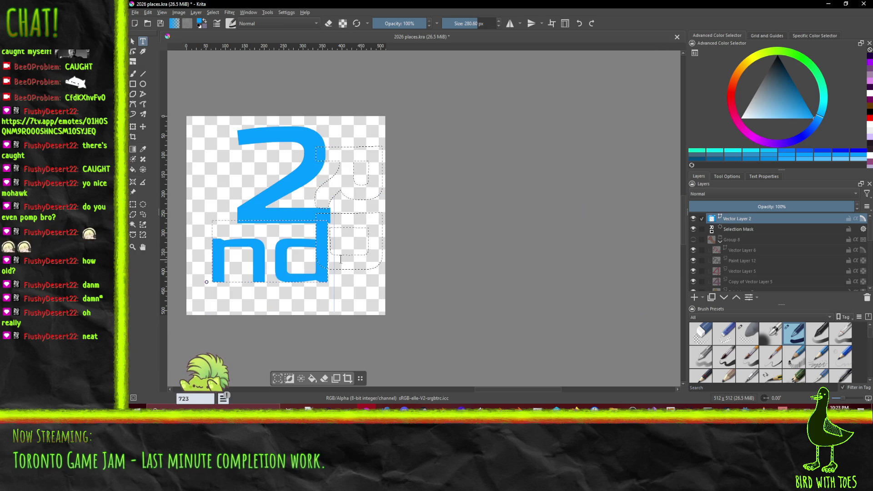
key("shift+Home")
type("ND")
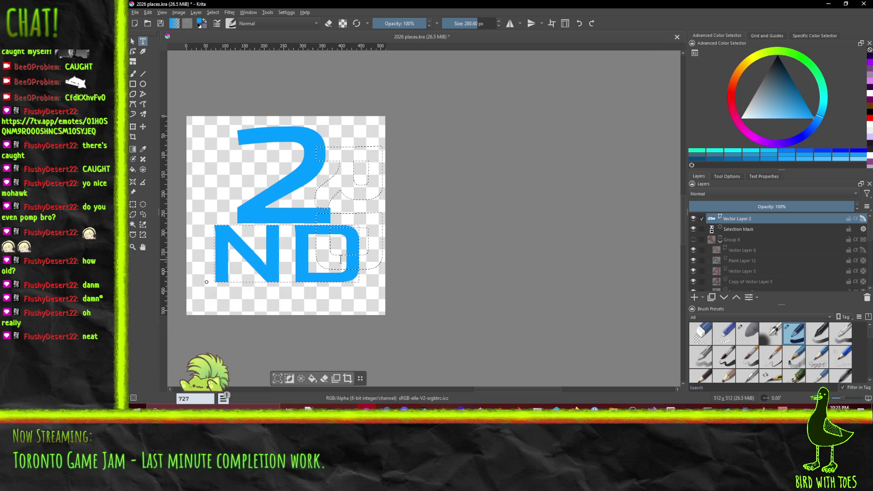
key("shift+Home")
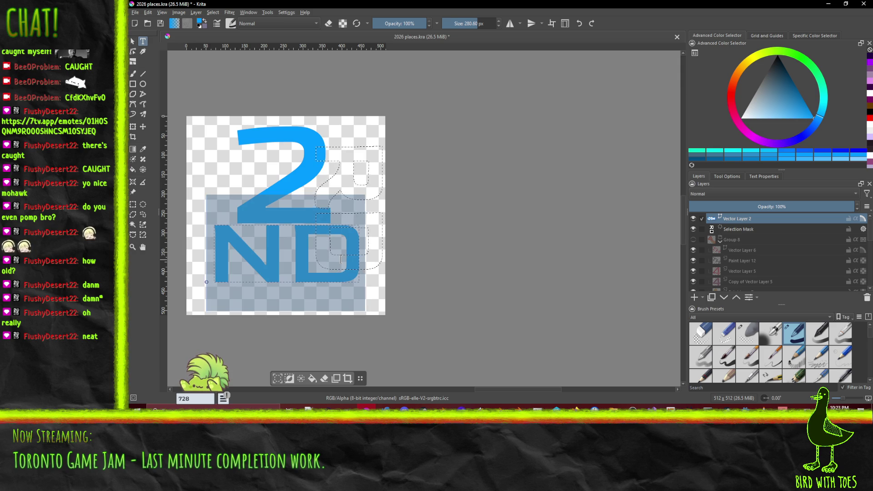
key("Escape")
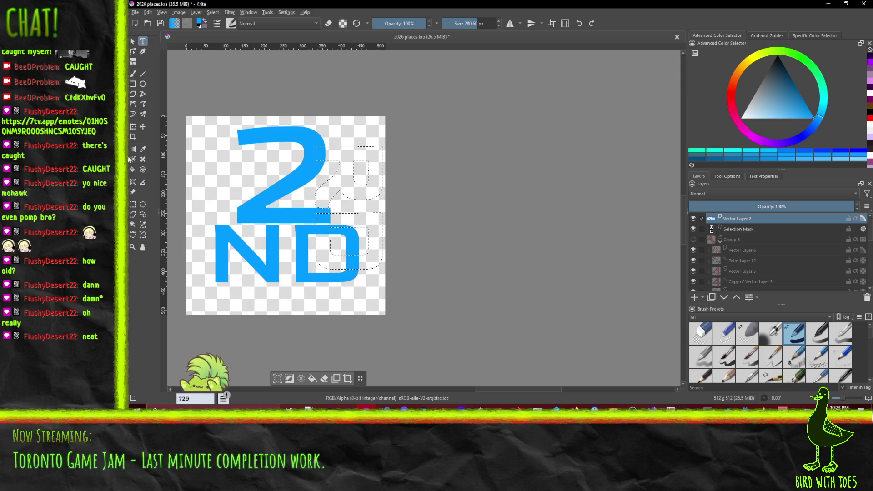
Pick the Transform tool and toggle the ND text layer's visibility off and back on
left_click(133, 127)
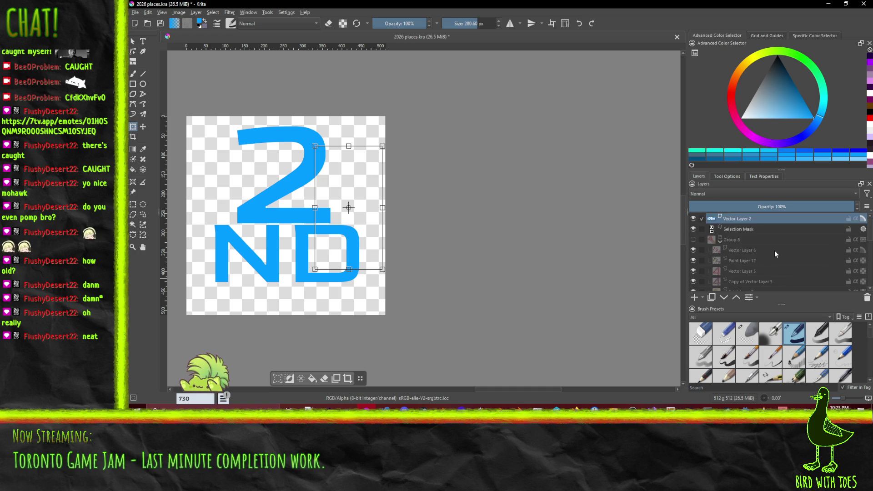
left_click(693, 219)
left_click(693, 219)
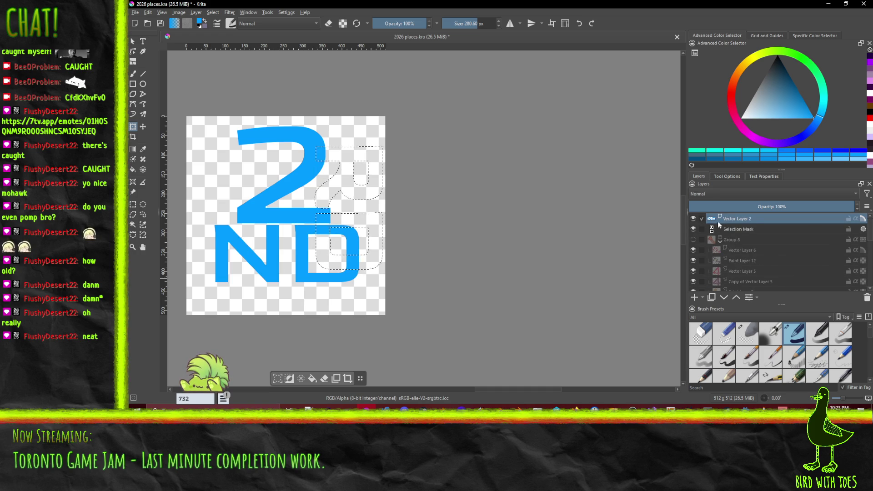
Deselect everything, then stretch the ND letters taller by dragging their bottom and top handles
left_click(211, 14)
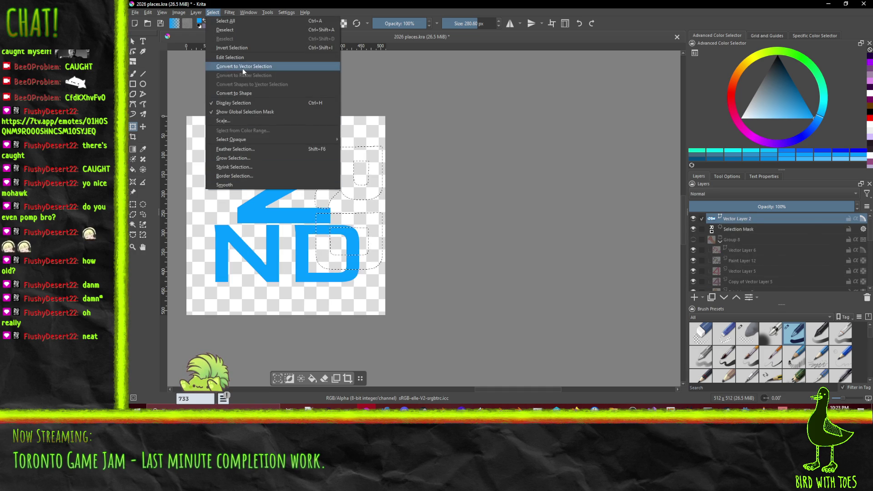
left_click(239, 30)
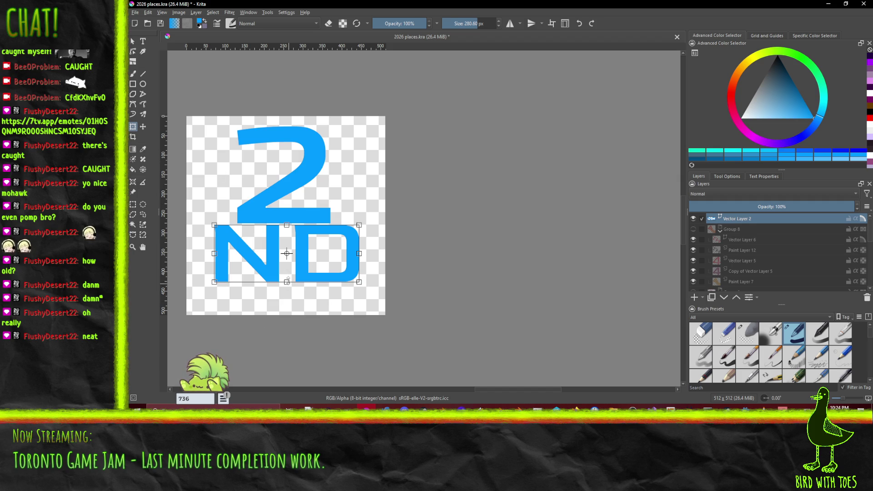
left_click_drag(287, 282, 287, 292)
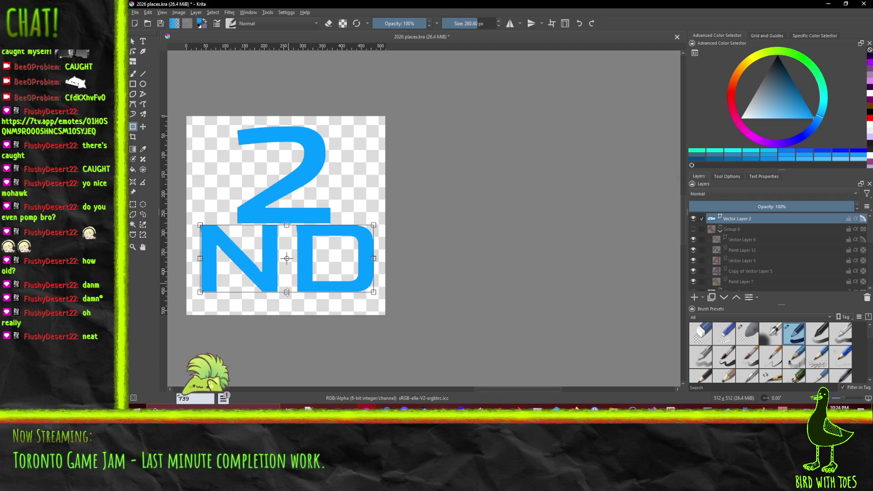
key("ctrl+z")
left_click_drag(285, 284, 287, 300)
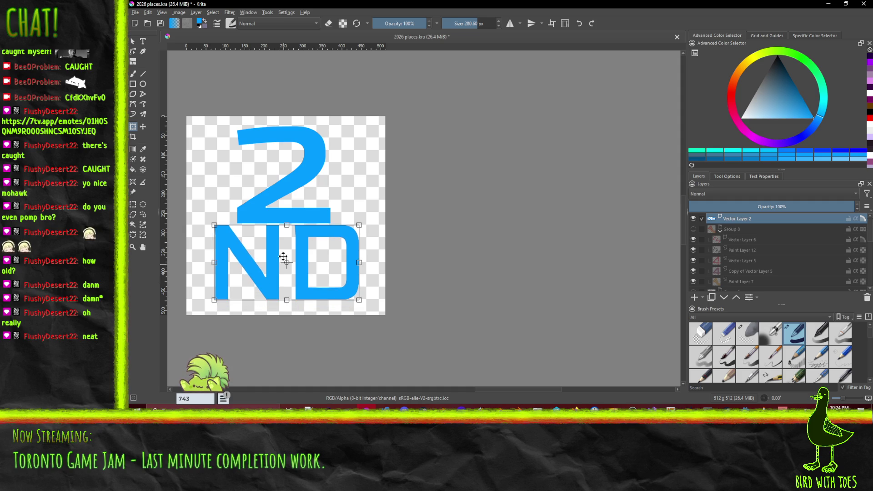
left_click_drag(286, 225, 289, 233)
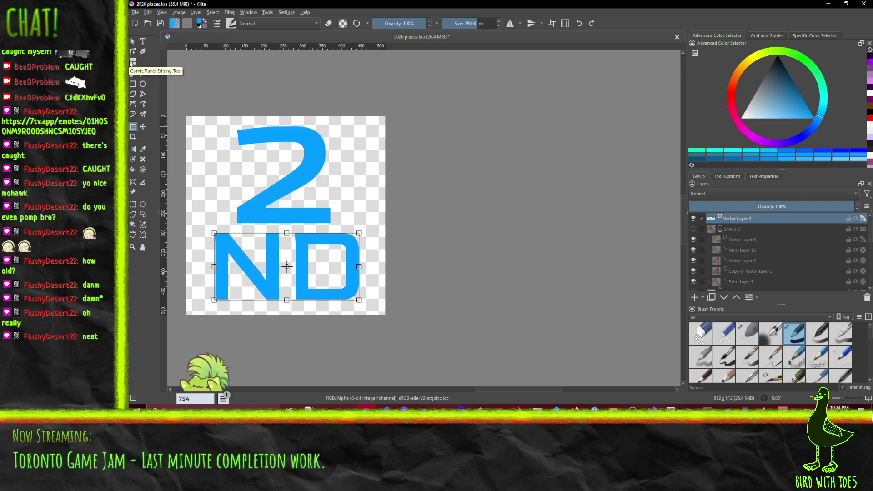
Move the ND text layer down into the 2's group, just above Paint Layer 15
left_click(132, 62)
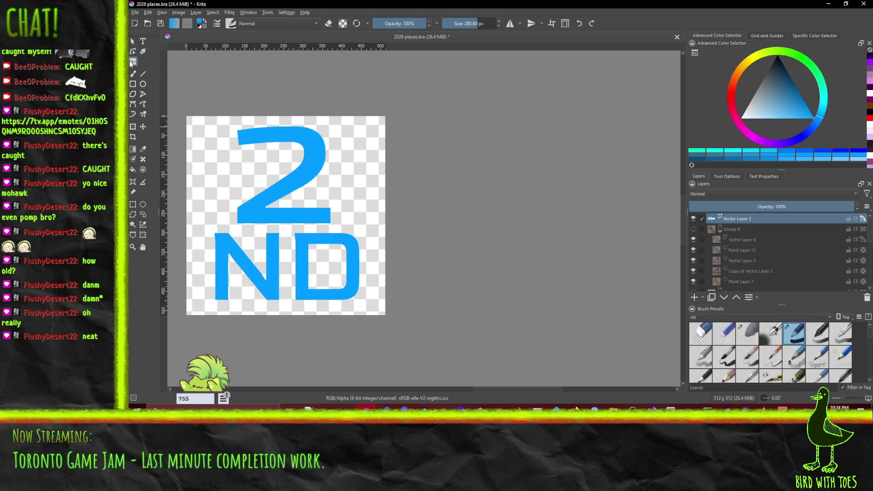
left_click(133, 137)
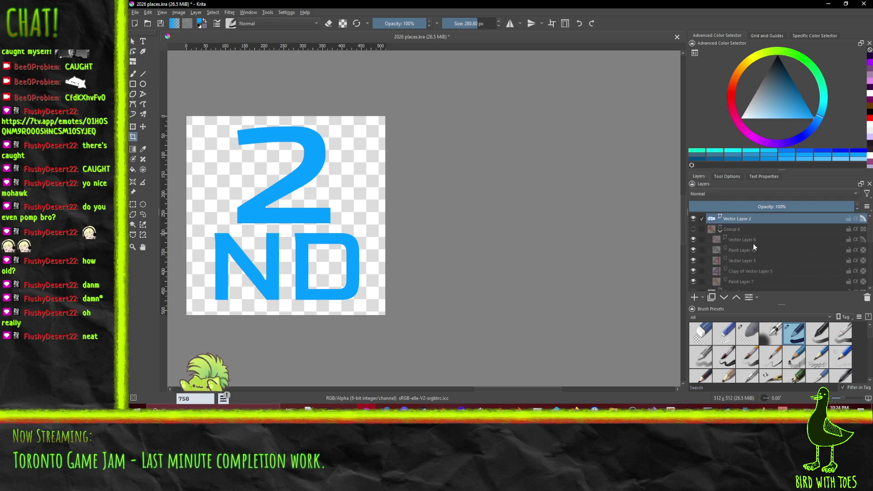
mouse_move(725, 219)
left_mouse_down()
mouse_move(718, 299)
mouse_move(724, 261)
mouse_move(745, 253)
left_mouse_up()
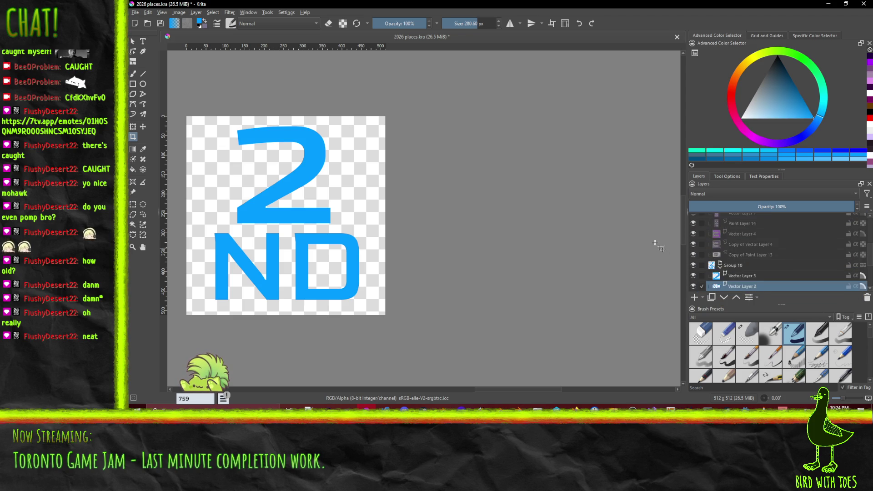
scroll(584, 262, "down", 1)
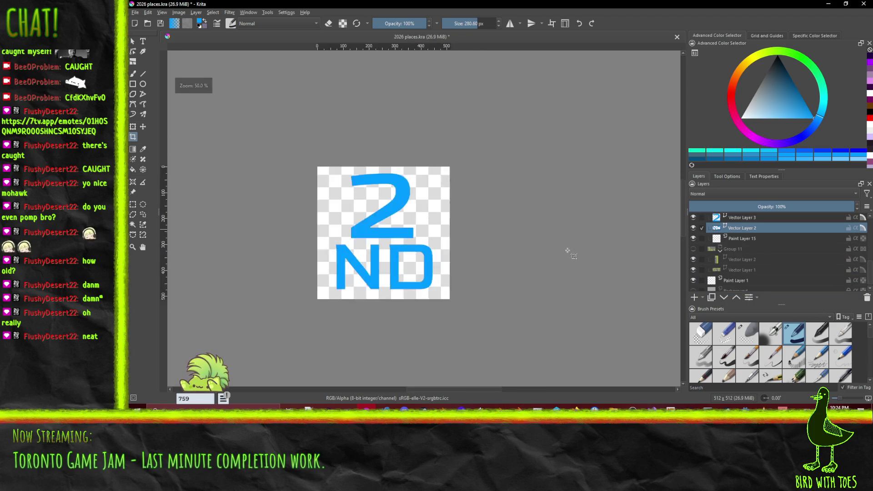
scroll(562, 260, "up", 2)
scroll(344, 220, "down", 1)
Centre the 2ND image and set the painting colour to a golden orange-yellow
left_click_drag(390, 216, 475, 214)
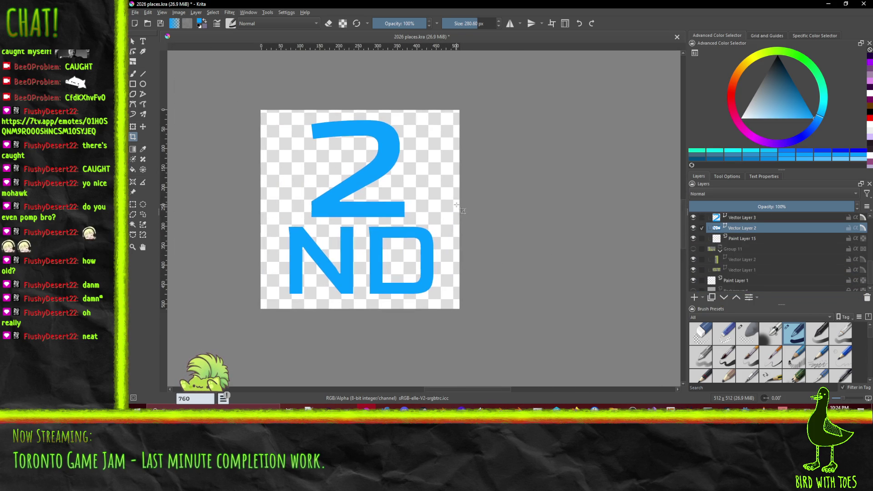
left_click(759, 57)
left_click_drag(757, 56, 746, 62)
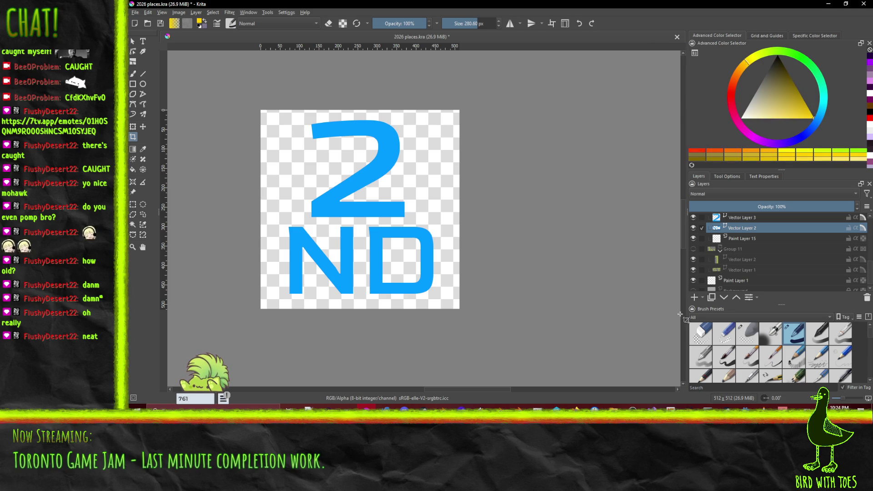
Choose the Line tool with a 5 px brush size
left_click(143, 74)
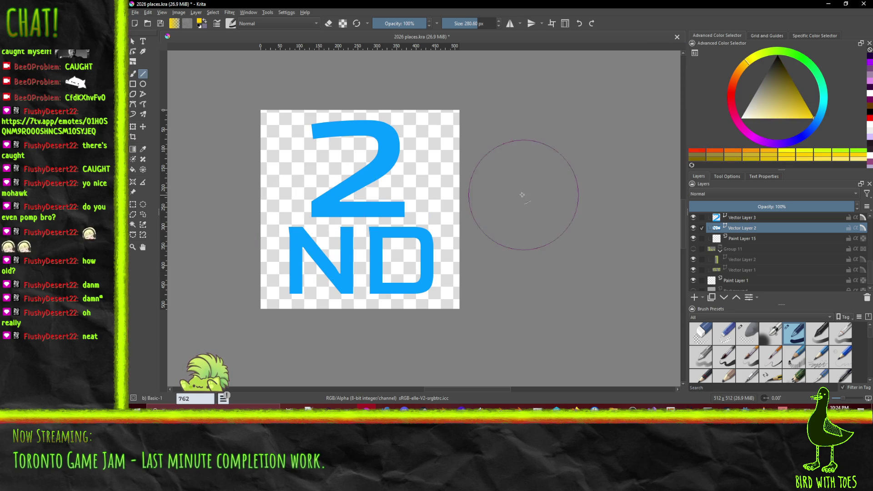
left_click(471, 25)
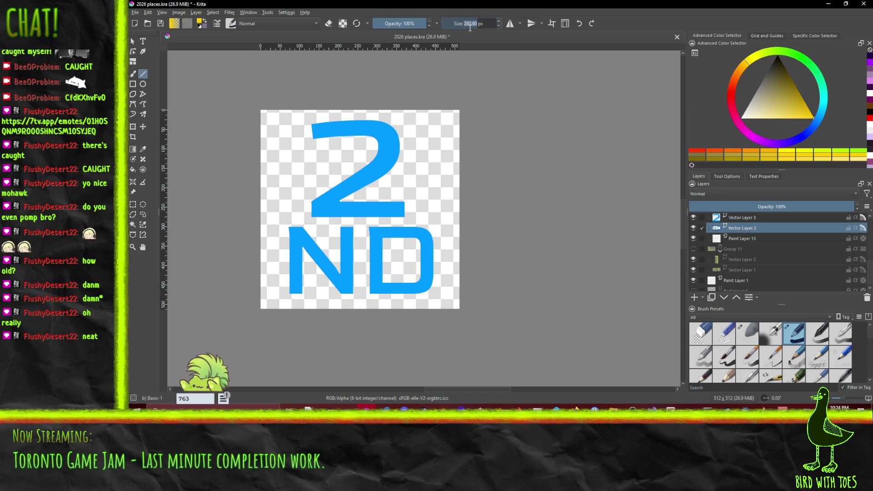
type("5")
key("Return")
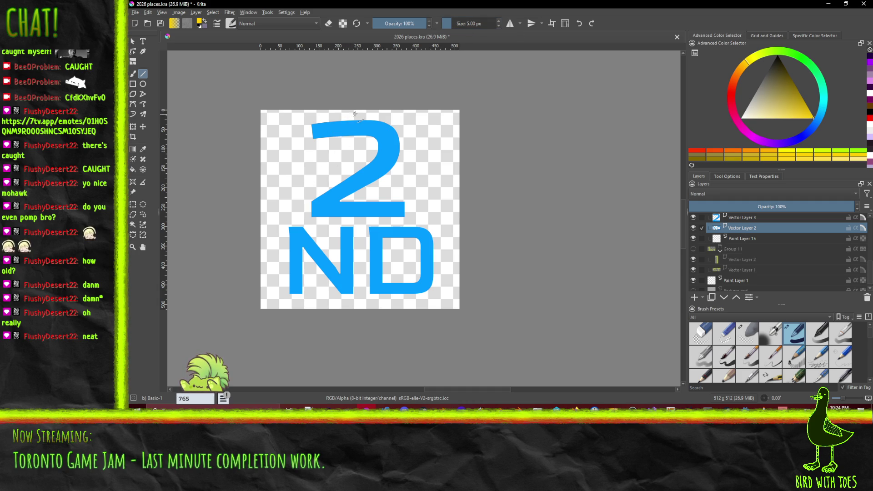
Draw straight yellow star strokes from the top point, across the crossbar and from the left point
mouse_move(358, 114)
left_mouse_down()
mouse_move(298, 216)
mouse_move(281, 271)
left_mouse_up()
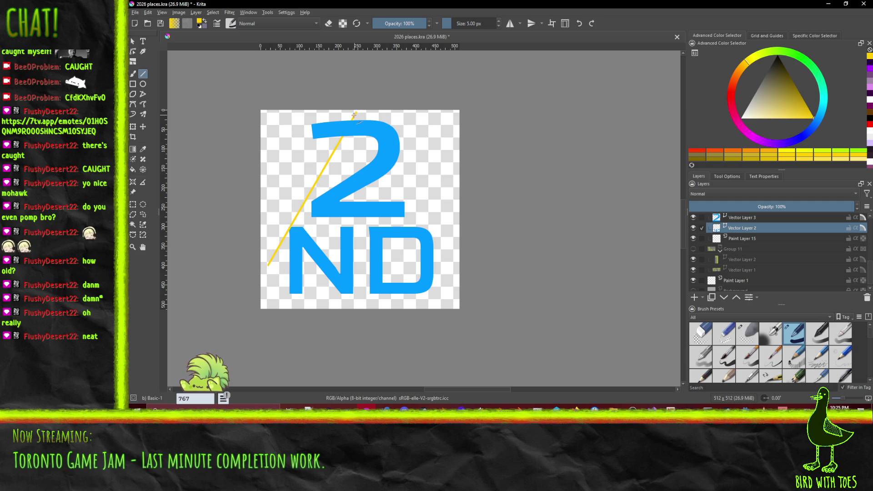
left_click_drag(356, 112, 404, 178)
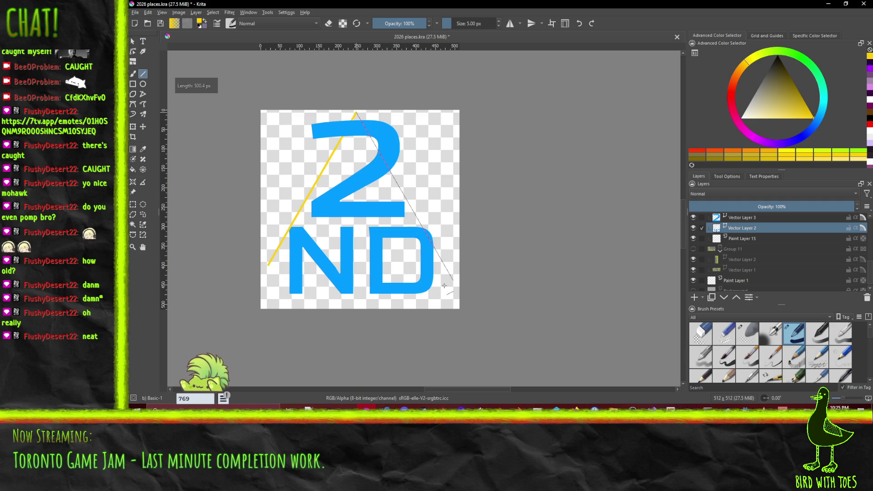
left_click_drag(444, 285, 439, 282)
mouse_move(272, 160)
left_mouse_down()
mouse_move(448, 171)
mouse_move(456, 159)
mouse_move(268, 264)
left_mouse_up()
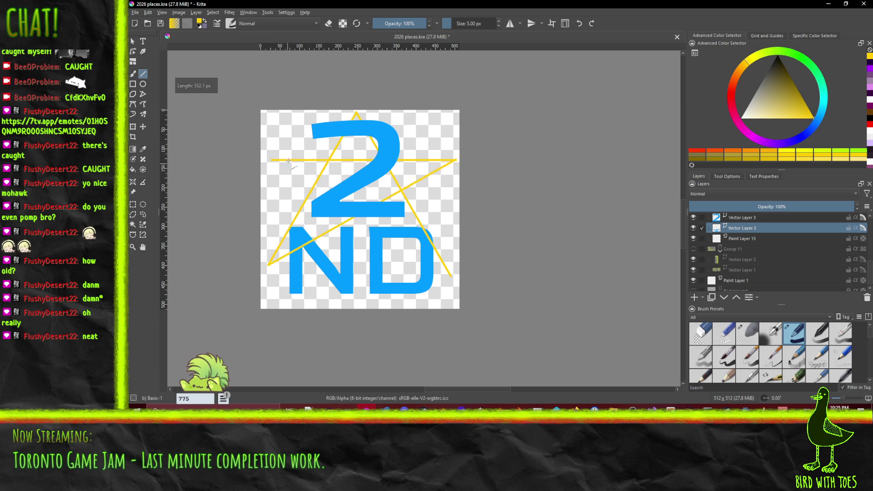
left_click_drag(272, 160, 451, 275)
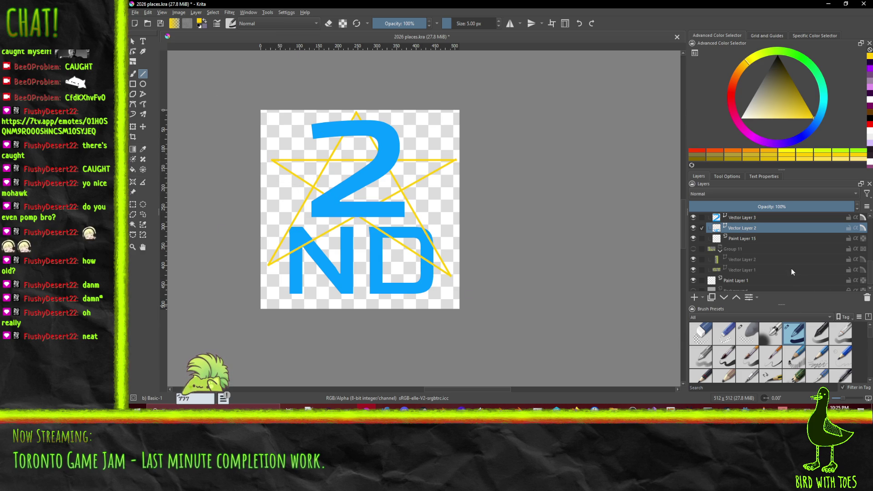
Undo the strokes, select Paint Layer 15, and redraw the star's four lines there
key("ctrl+z")
key("ctrl+z")
key("ctrl+z")
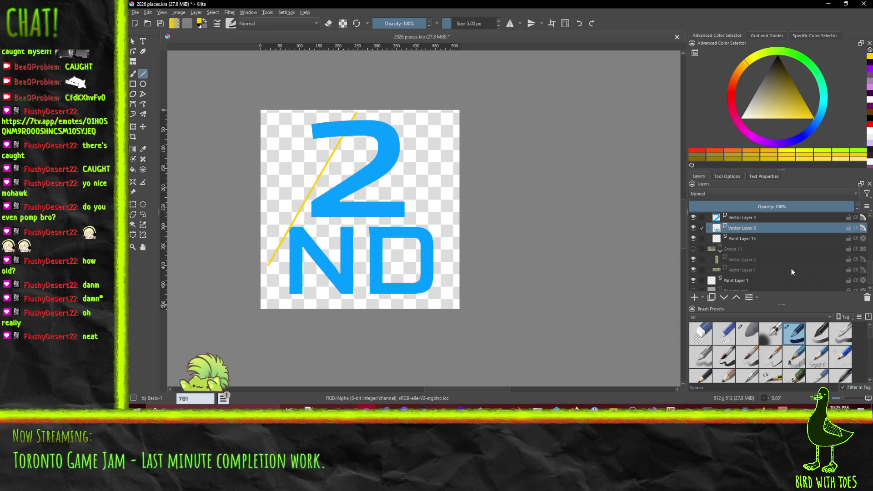
left_click(741, 239)
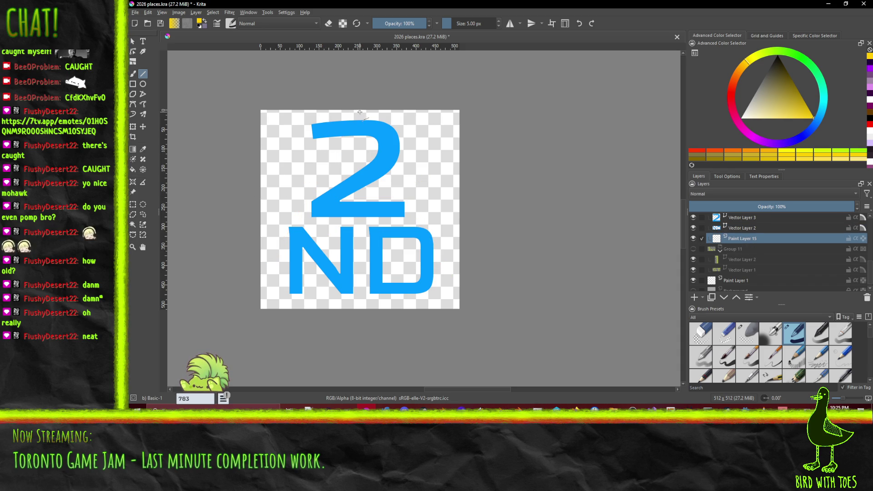
mouse_move(360, 111)
left_mouse_down()
mouse_move(414, 301)
mouse_move(444, 277)
mouse_move(450, 284)
left_mouse_up()
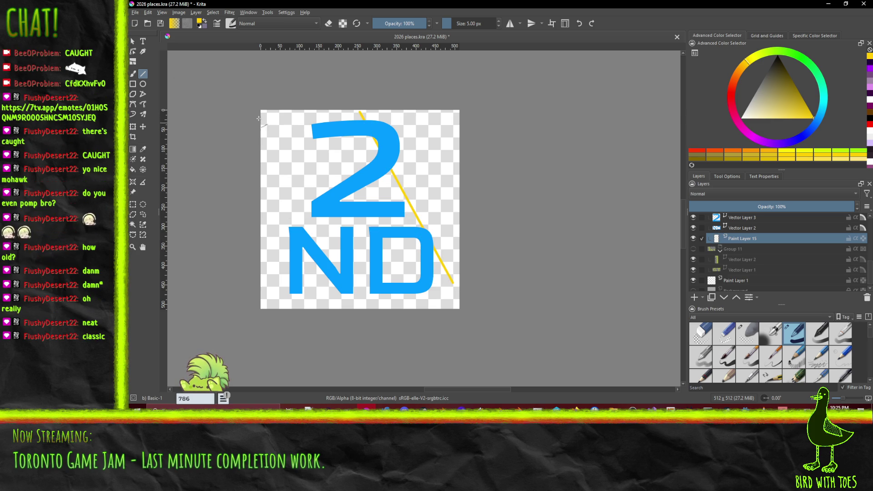
mouse_move(359, 112)
left_mouse_down()
mouse_move(315, 160)
mouse_move(269, 287)
left_mouse_up()
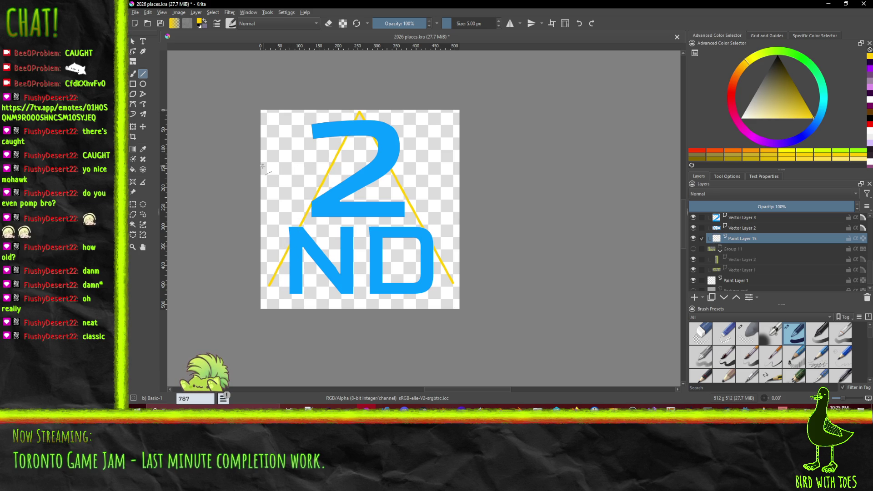
mouse_move(270, 173)
left_mouse_down()
mouse_move(458, 180)
mouse_move(269, 285)
left_mouse_up()
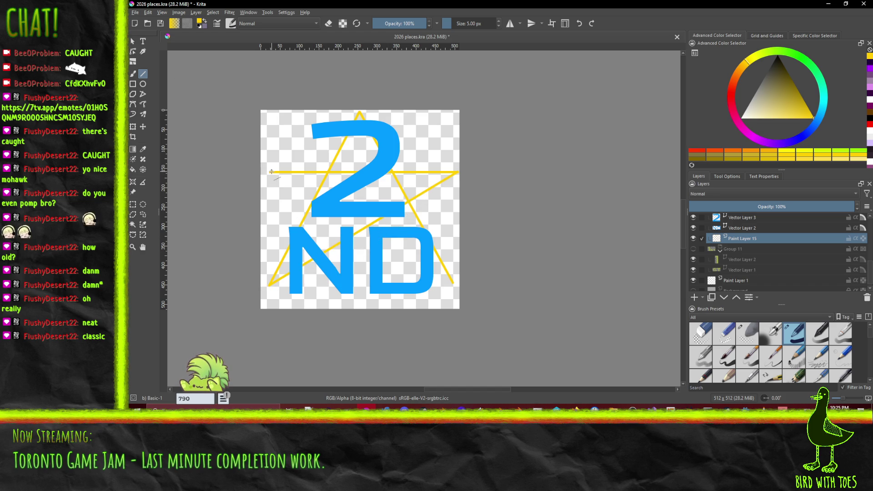
left_click_drag(270, 172, 453, 283)
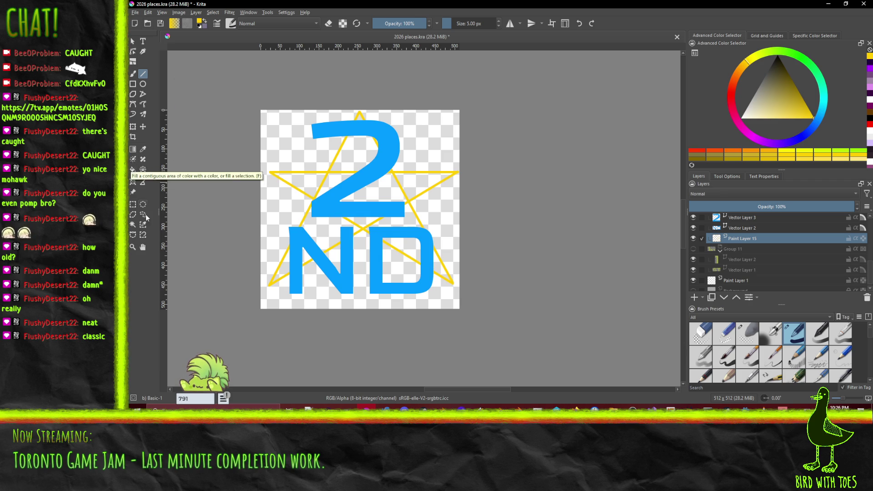
Fill the star's arms, top point, centre and lower regions with yellow using the Fill tool
left_click(133, 169)
left_click(314, 184)
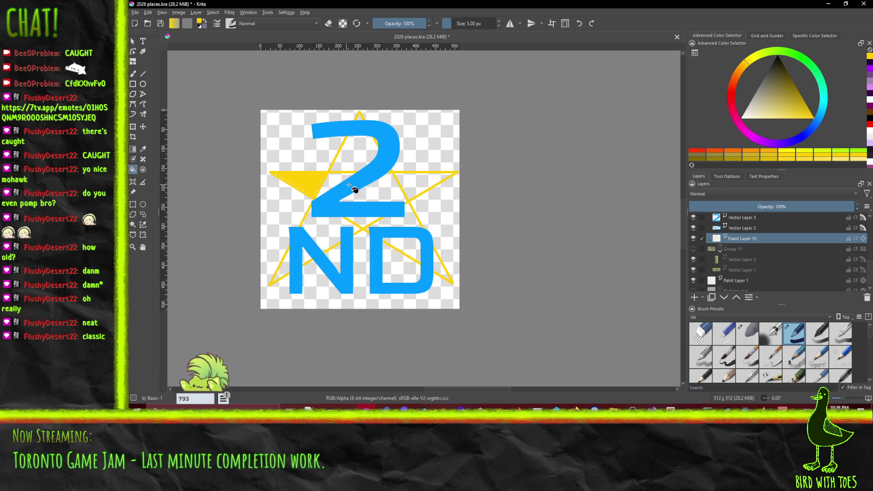
left_click(349, 184)
left_click(352, 159)
left_click(423, 181)
left_click(404, 233)
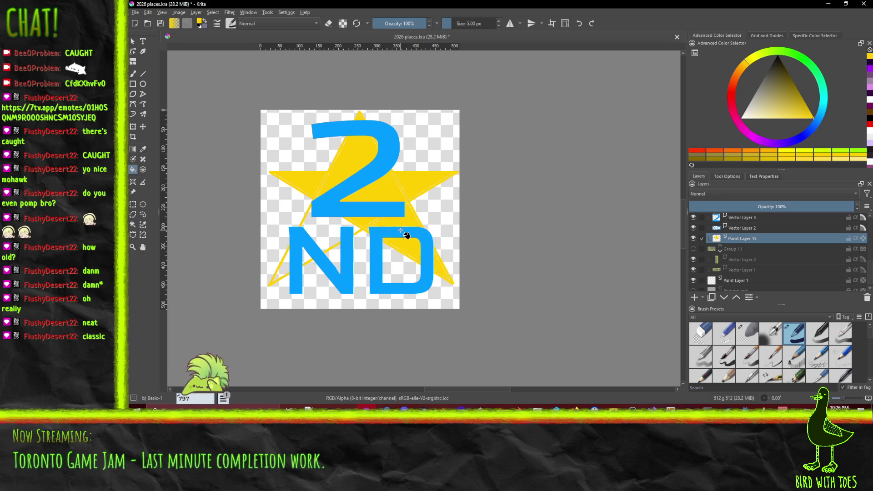
left_click(335, 232)
scroll(316, 195, "up", 4)
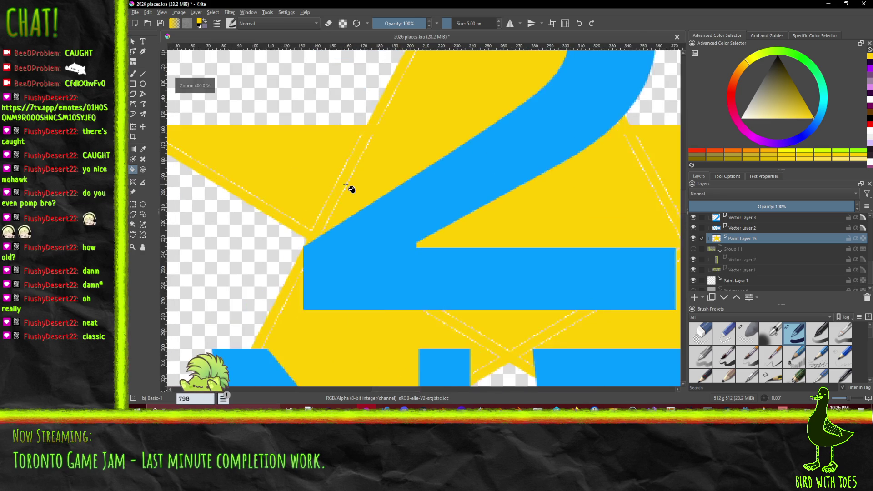
With the Freehand Brush, paint yellow over the long dashed guide lines on the star's left side
left_click(132, 75)
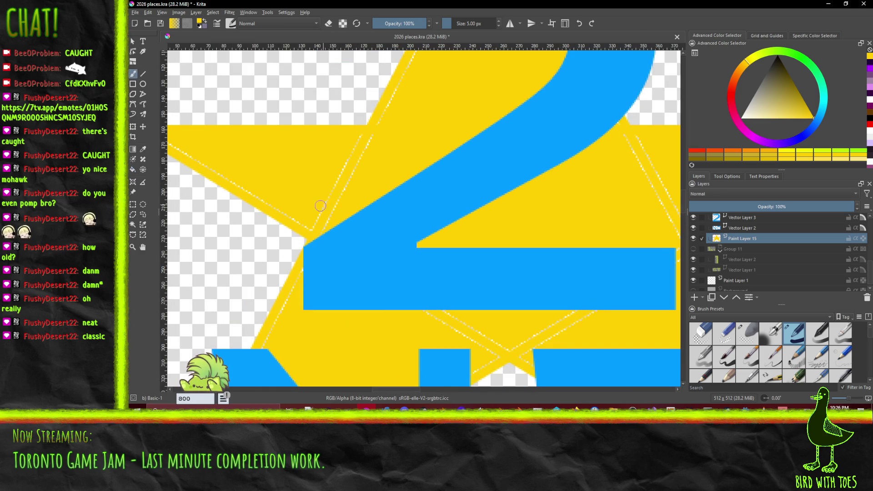
mouse_move(309, 226)
left_mouse_down()
mouse_move(318, 191)
mouse_move(367, 158)
mouse_move(349, 169)
mouse_move(356, 153)
left_mouse_up()
mouse_move(298, 231)
left_mouse_down()
mouse_move(287, 214)
mouse_move(191, 157)
left_mouse_up()
mouse_move(305, 151)
left_mouse_down()
mouse_move(268, 238)
mouse_move(252, 249)
left_mouse_up()
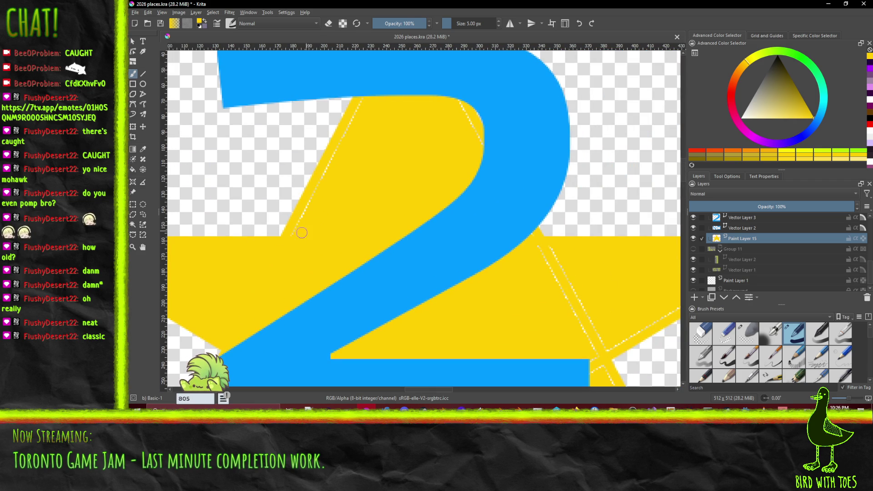
mouse_move(302, 232)
left_mouse_down()
mouse_move(363, 103)
mouse_move(336, 234)
left_mouse_up()
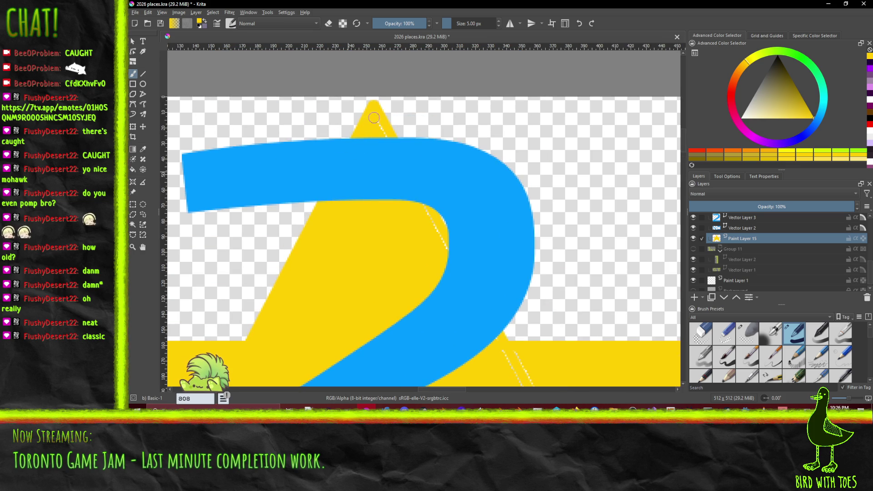
Paint over the guide lines at the top point, along the 2's inner curve and the inner corner
left_click_drag(374, 118, 385, 147)
left_click_drag(428, 221, 449, 257)
scroll(409, 188, "down", 5)
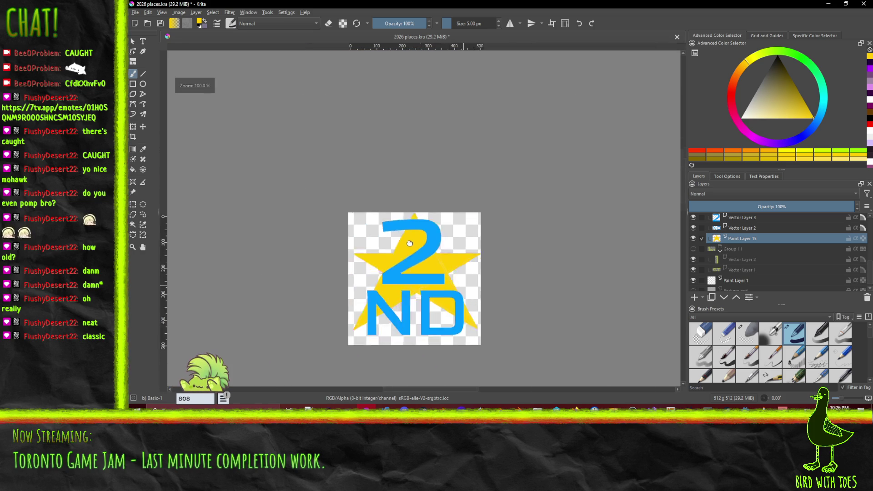
scroll(462, 237, "up", 4)
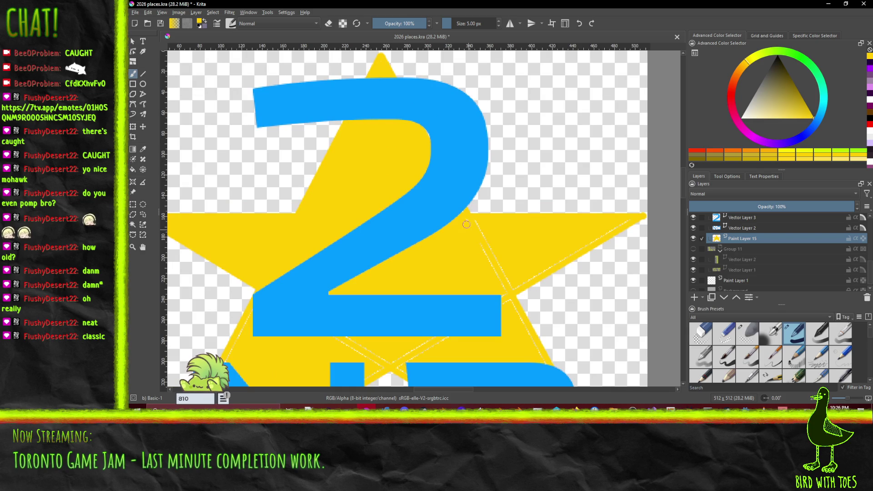
left_click_drag(484, 240, 490, 290)
scroll(458, 249, "down", 1)
scroll(395, 196, "up", 3)
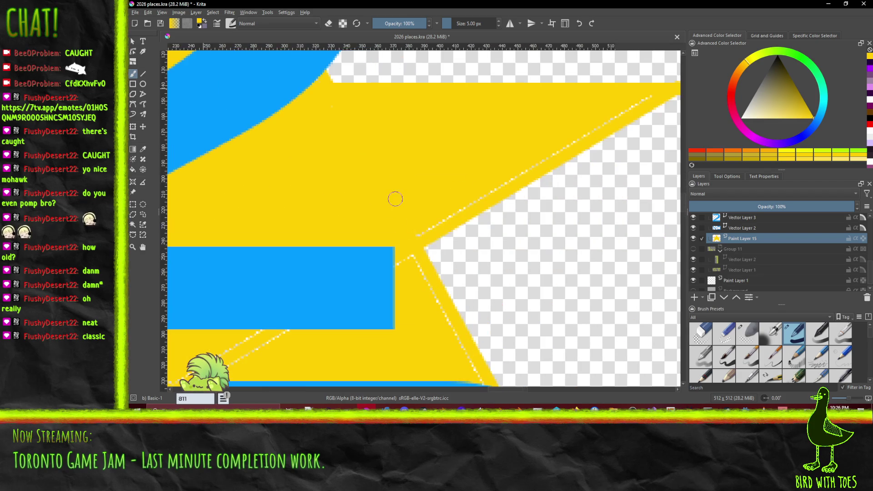
left_click_drag(414, 236, 645, 96)
scroll(568, 136, "down", 3)
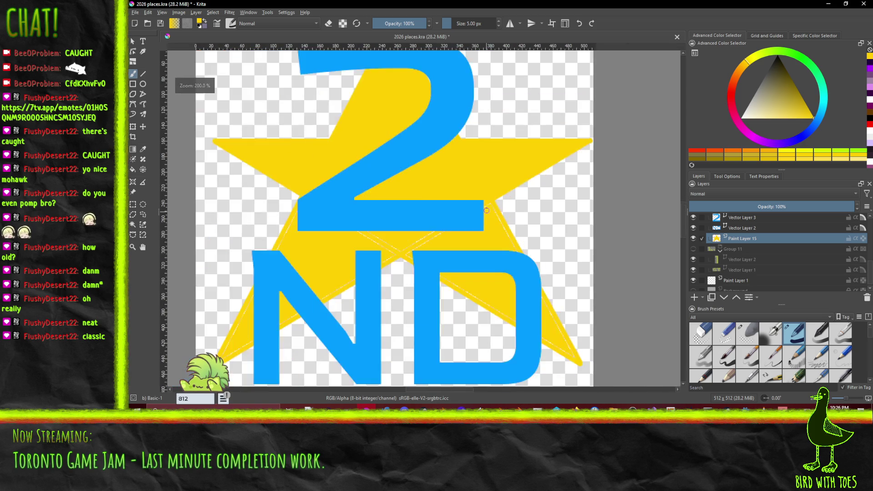
scroll(414, 117, "up", 3)
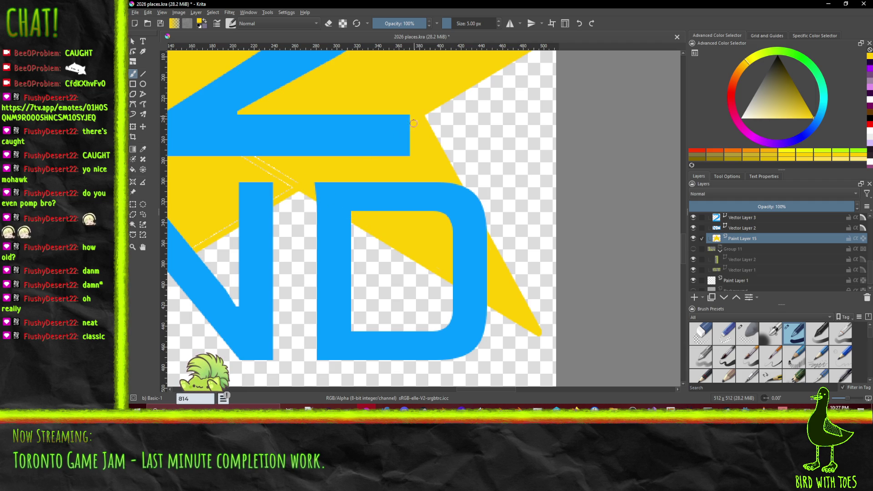
Fill the remaining white gaps beside the N and between the N and the 2
scroll(392, 137, "up", 4)
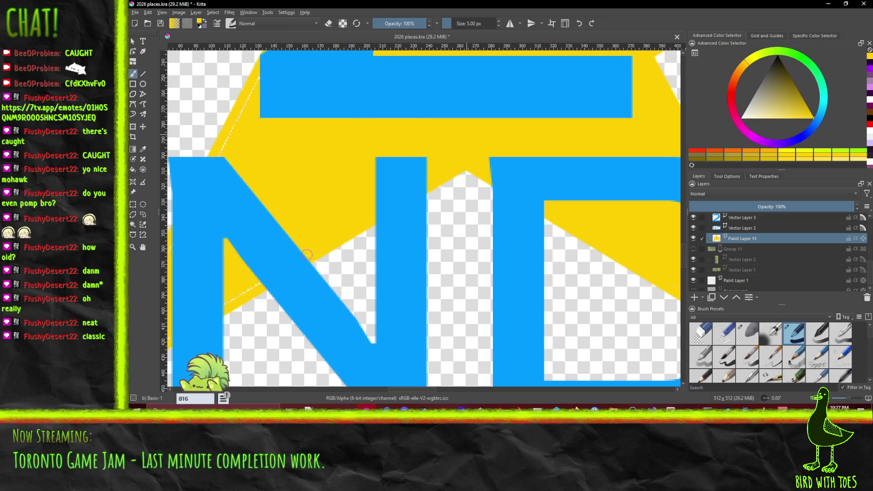
mouse_move(224, 302)
left_mouse_down()
mouse_move(342, 219)
mouse_move(374, 209)
left_mouse_up()
mouse_move(327, 240)
left_mouse_down()
mouse_move(258, 281)
mouse_move(318, 170)
left_mouse_up()
mouse_move(343, 128)
left_mouse_down()
mouse_move(339, 230)
mouse_move(310, 309)
left_mouse_up()
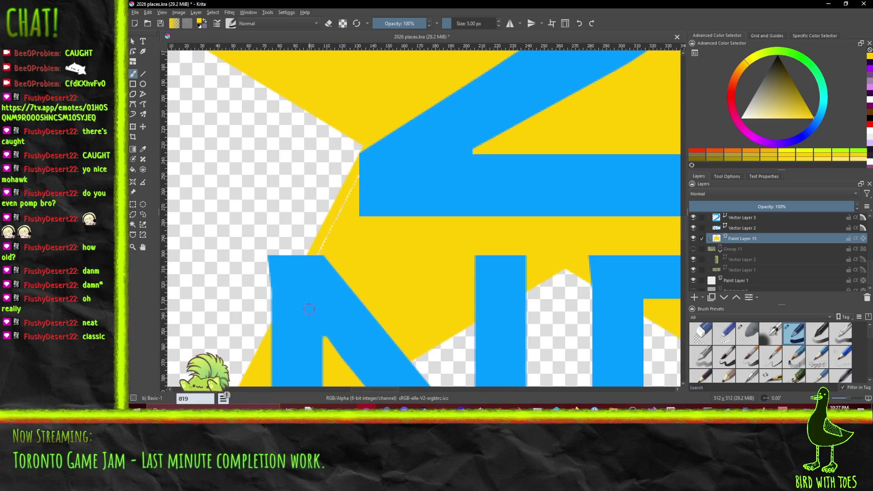
left_click_drag(324, 252, 361, 168)
scroll(427, 233, "down", 6)
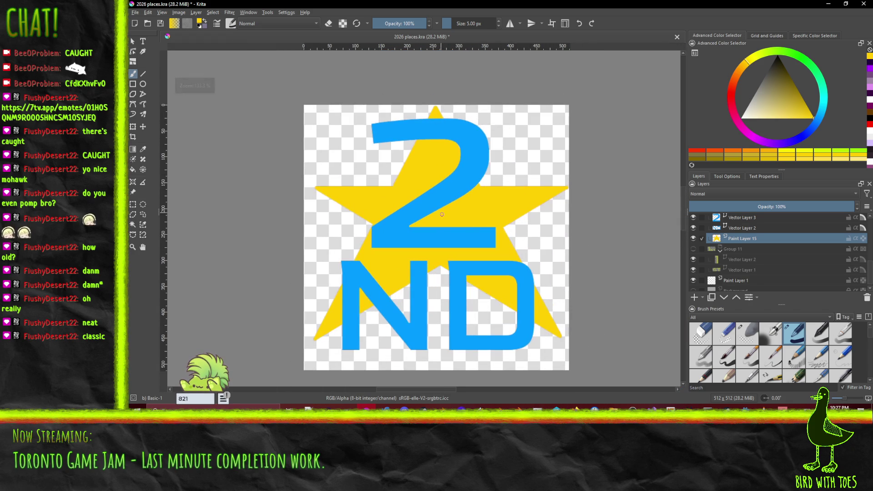
left_click(746, 217)
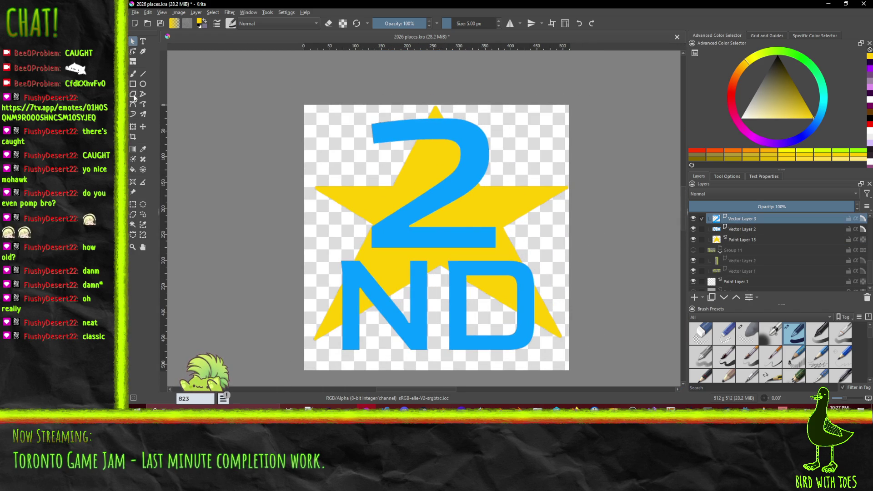
Change the blue 2's font size from 200 to 180 in Text Properties
left_click(142, 41)
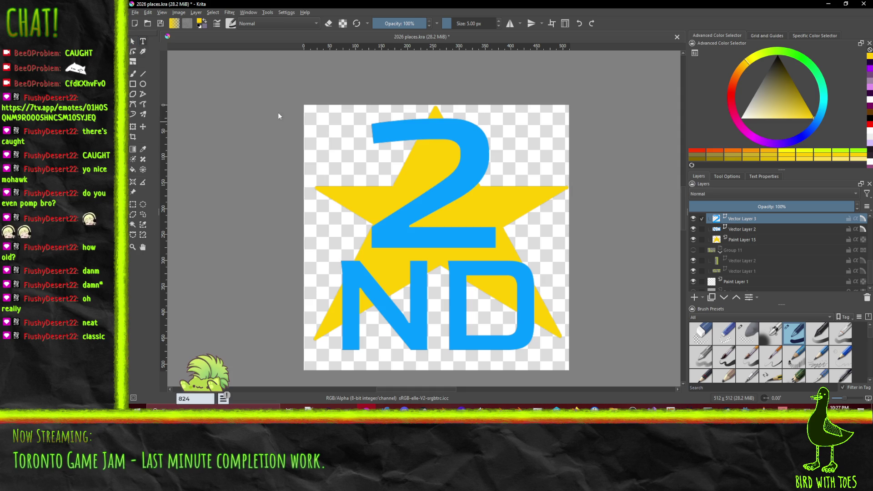
double_click(411, 187)
left_click(776, 175)
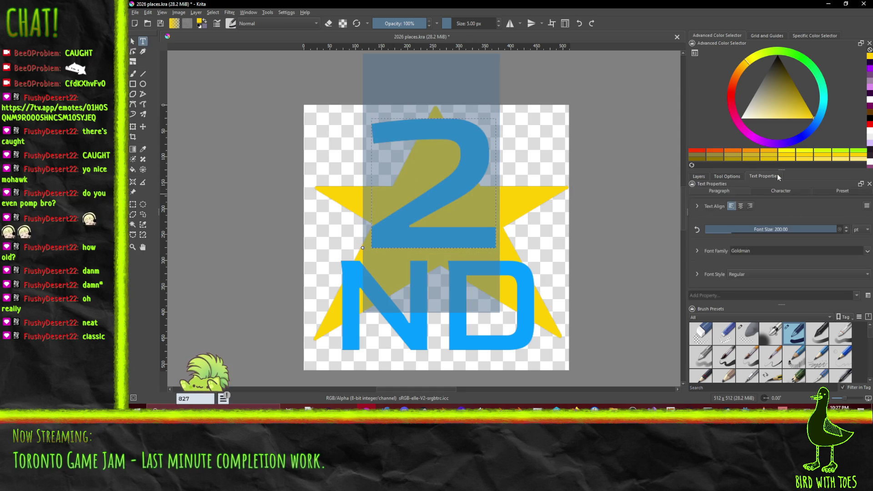
left_click(795, 229)
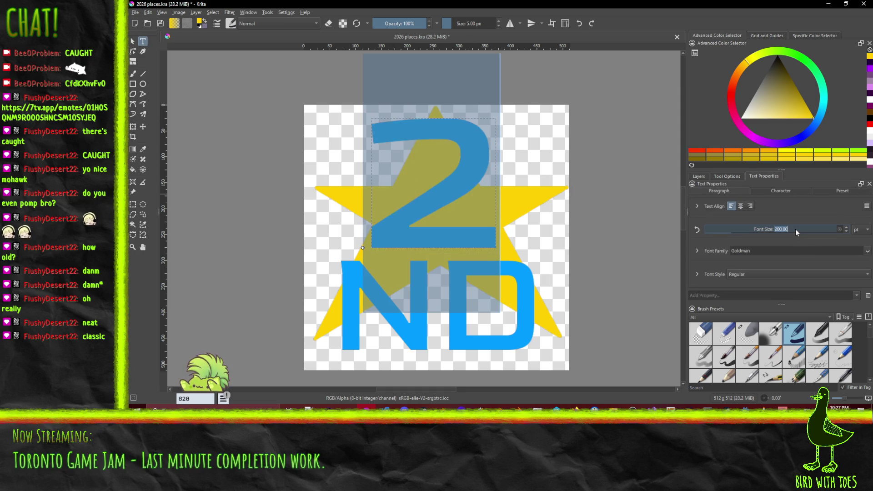
type("180")
key("Return")
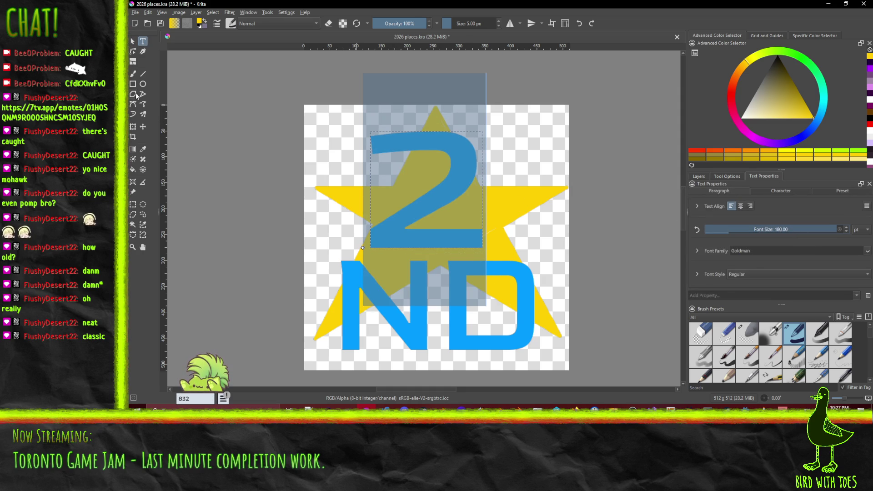
Nudge the 2 slightly right and down, then resume freehand painting on Paint Layer 15
left_click_drag(430, 208, 439, 217)
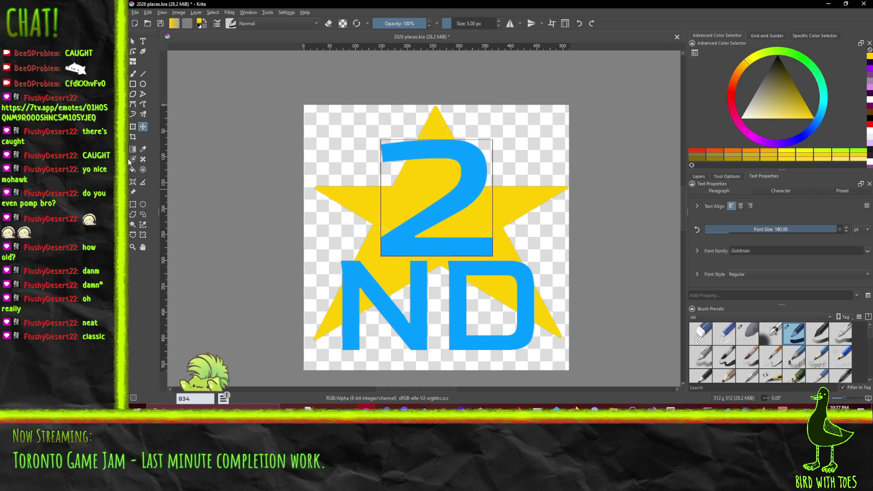
left_click(133, 74)
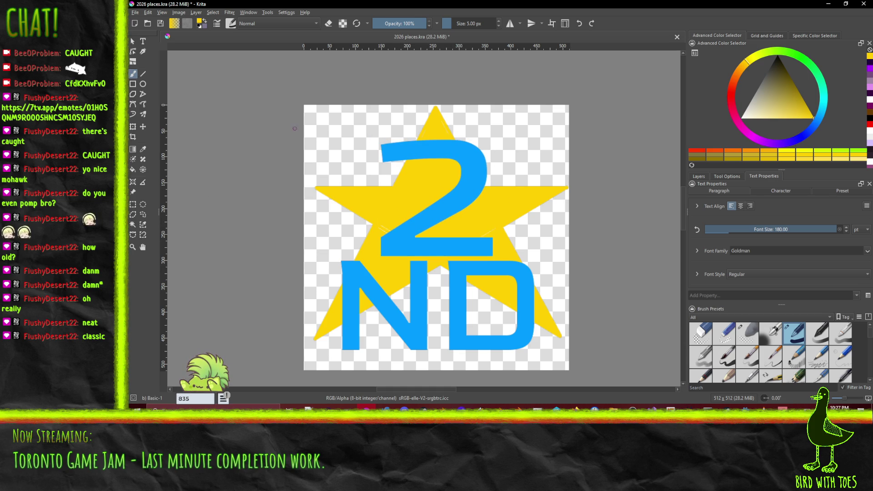
left_click(702, 178)
left_click(735, 239)
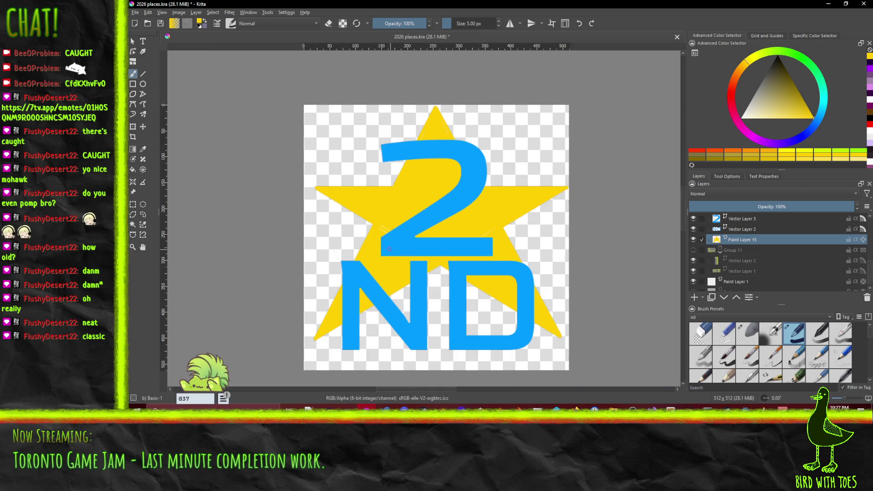
Zoom into the star's top point and brush yellow over its remaining white streaks
scroll(388, 248, "up", 5)
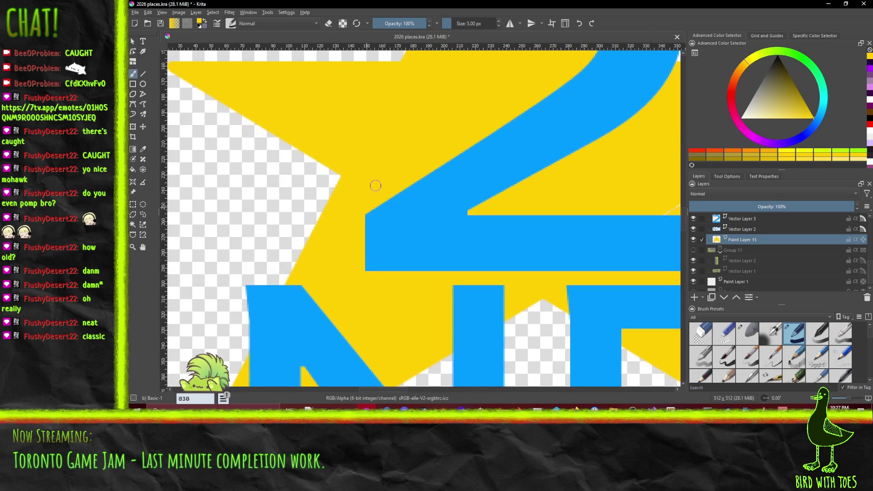
left_click_drag(441, 223, 256, 230)
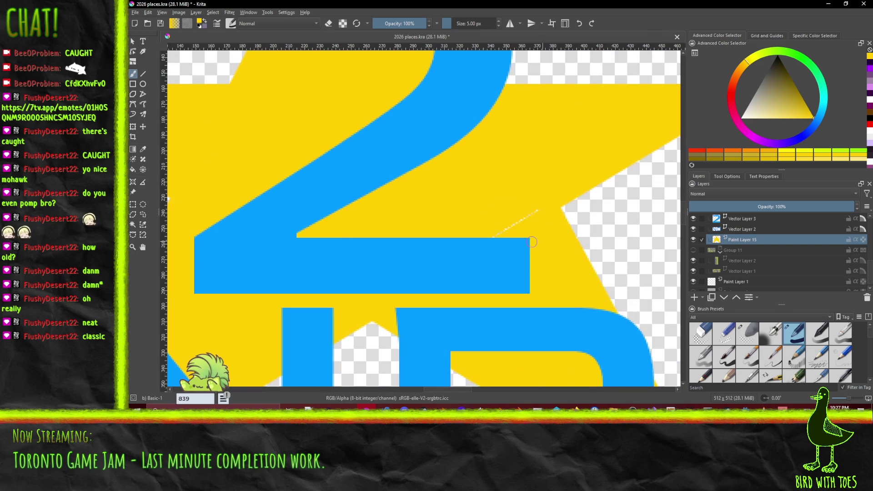
scroll(504, 220, "up", 10)
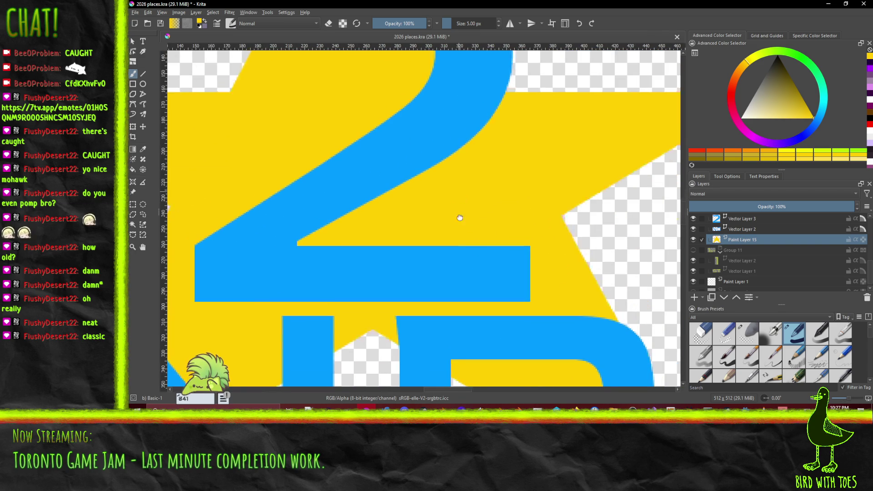
mouse_move(358, 228)
left_mouse_down()
mouse_move(370, 193)
mouse_move(399, 168)
mouse_move(436, 224)
left_mouse_up()
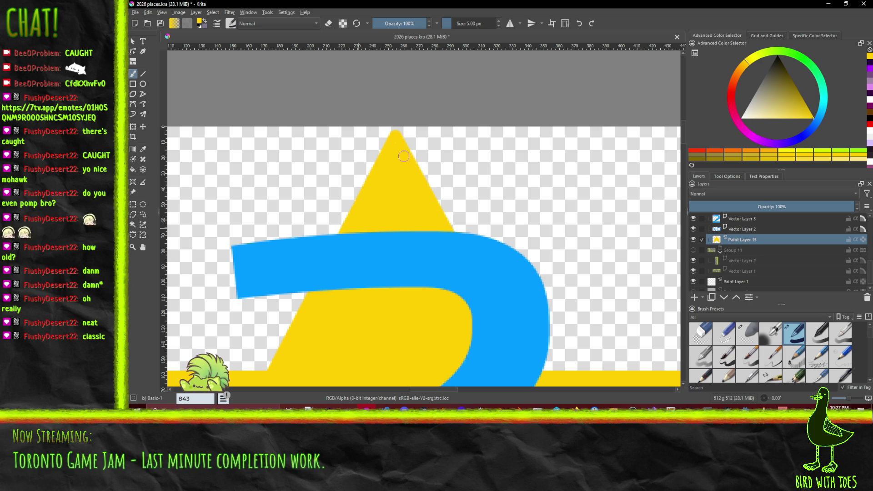
scroll(395, 151, "down", 8)
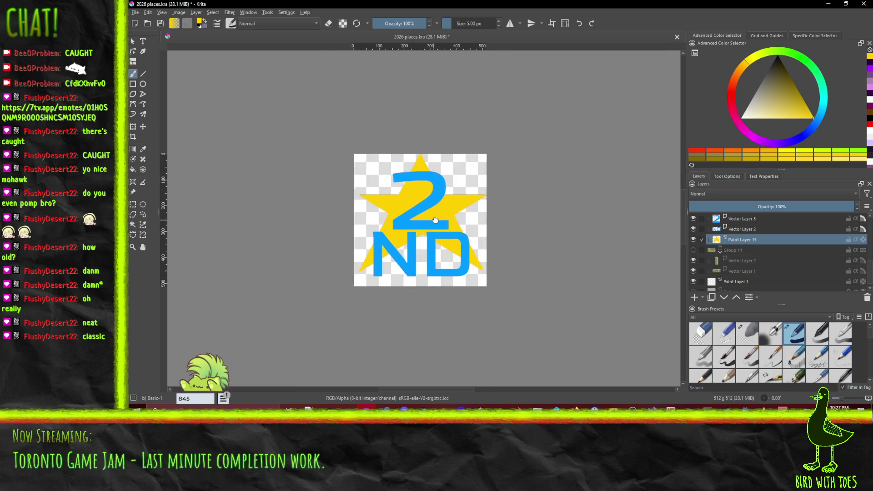
scroll(394, 253, "up", 8)
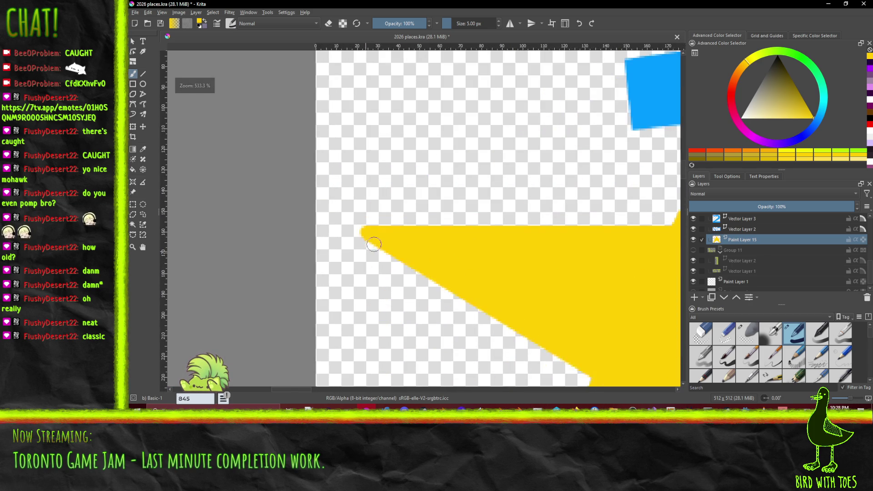
scroll(393, 253, "down", 8)
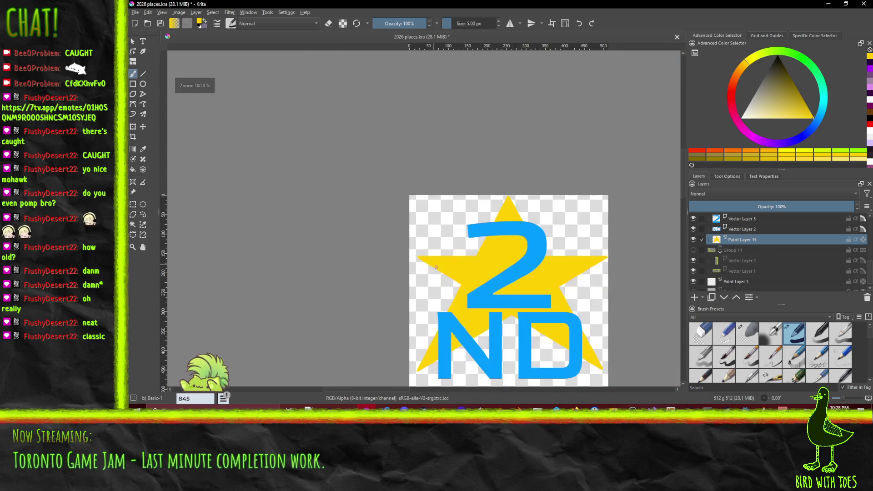
mouse_move(330, 183)
left_mouse_down()
mouse_move(312, 178)
mouse_move(276, 191)
left_mouse_up()
scroll(285, 226, "up", 1)
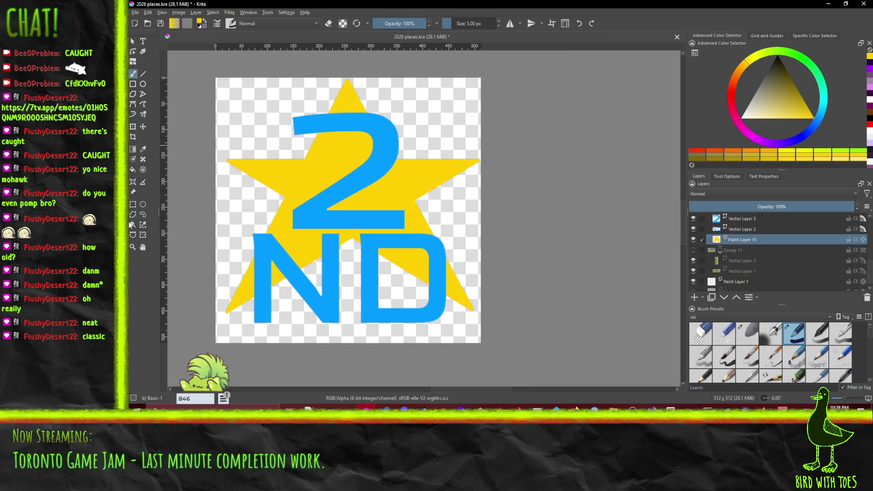
Magic-wand select the yellow star and shrink the selection inward with Select > Shrink Selection
left_click(133, 224)
left_click(273, 214)
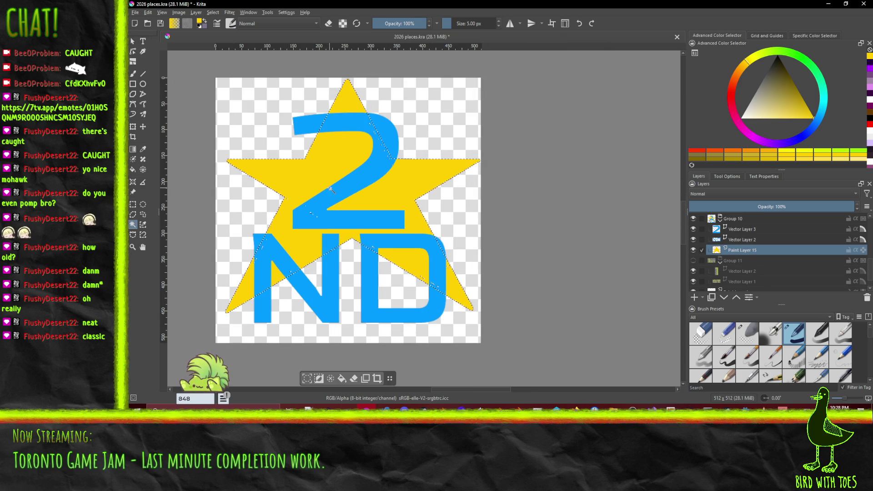
left_click(213, 12)
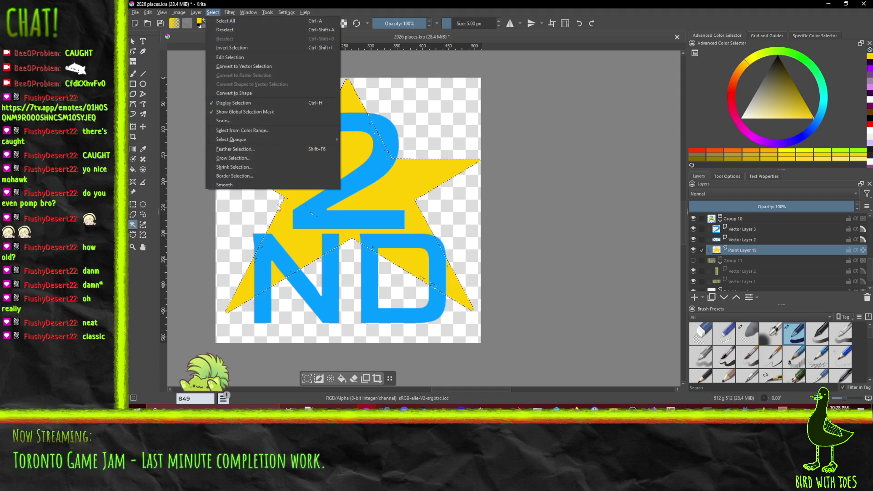
left_click(249, 168)
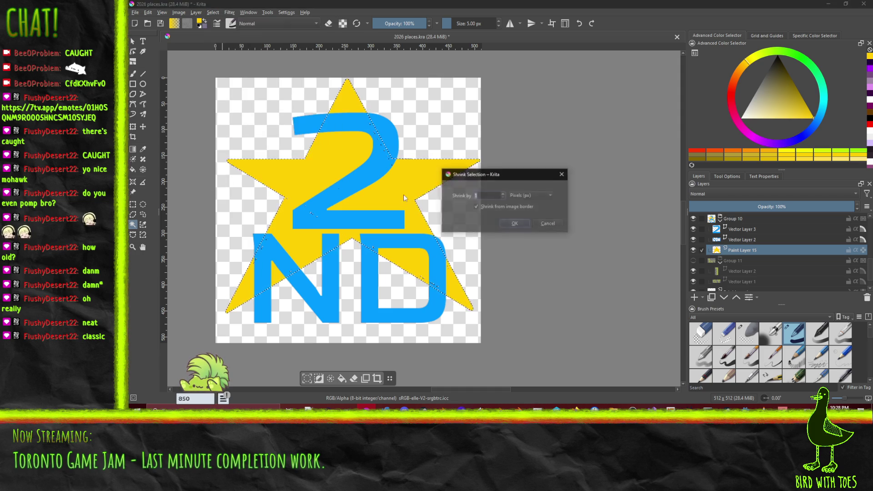
left_click(504, 225)
scroll(302, 218, "up", 4)
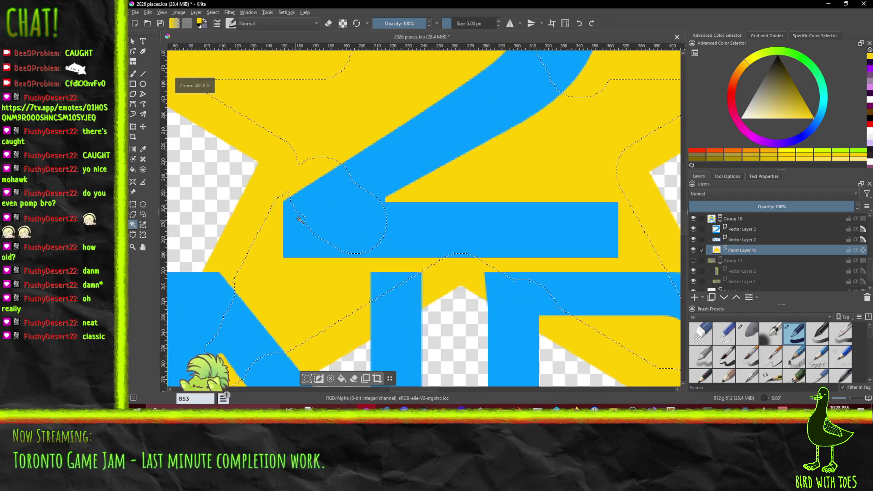
scroll(341, 164, "down", 5)
scroll(341, 165, "up", 5)
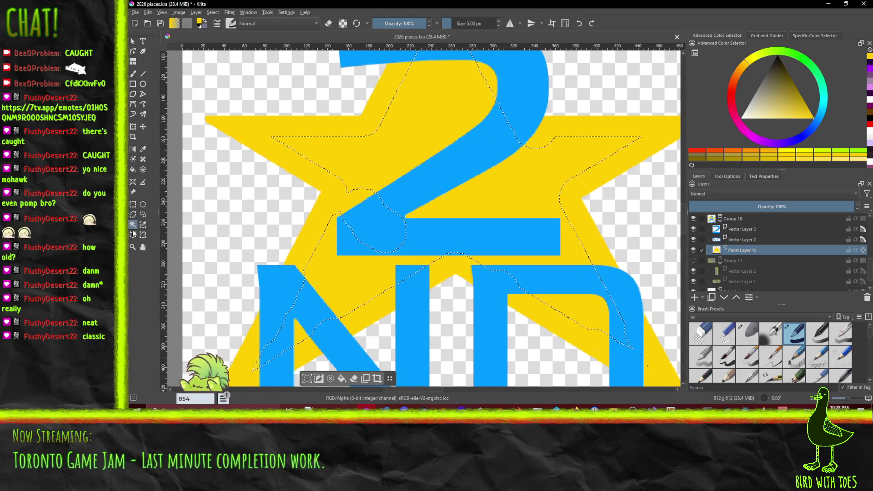
left_click(133, 215)
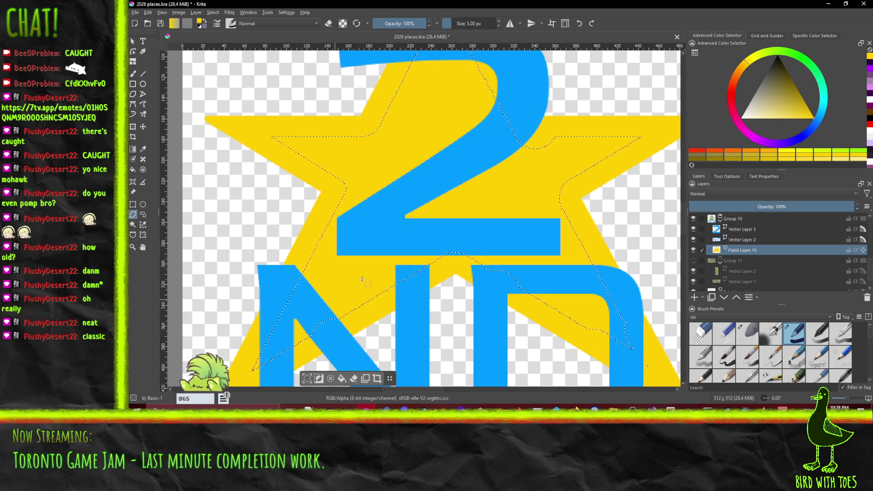
Trim the selection's lower lobe with a straight polygonal cut
scroll(452, 220, "right", 8)
scroll(345, 152, "up", 3)
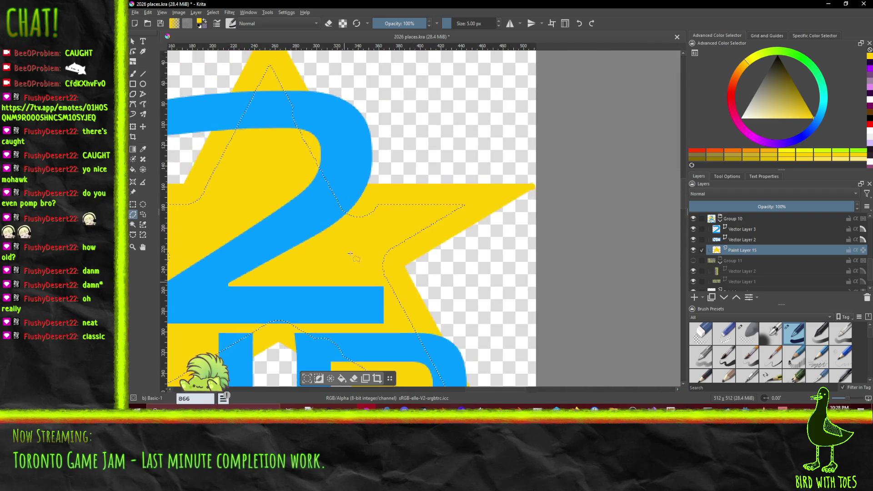
scroll(351, 254, "up", 5)
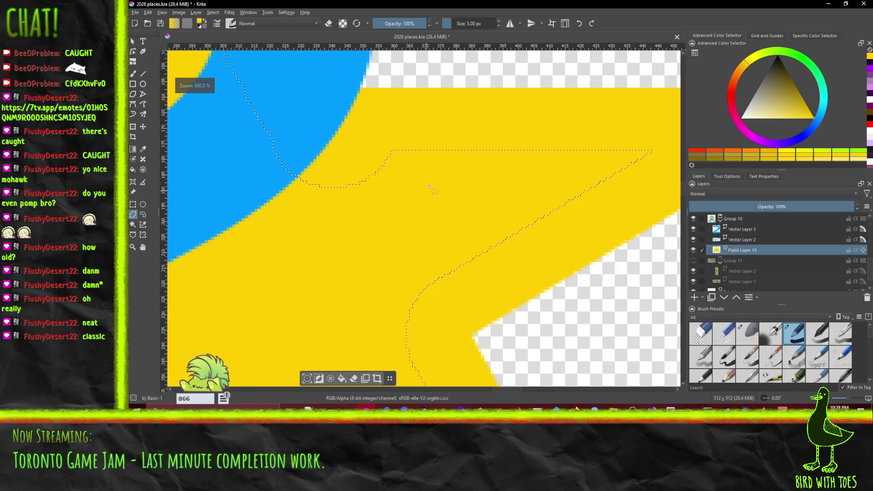
left_click(460, 150)
double_click(198, 149)
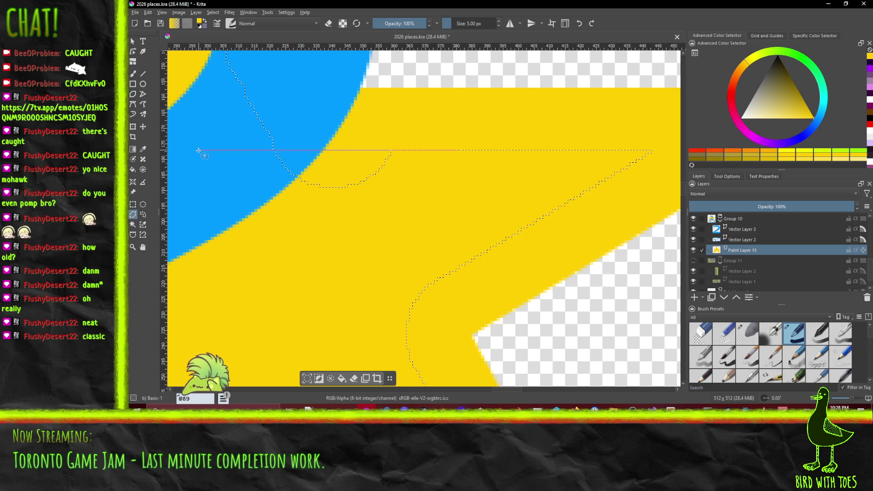
Add a new Paint Layer 16 above Paint Layer 15
scroll(433, 218, "down", 6)
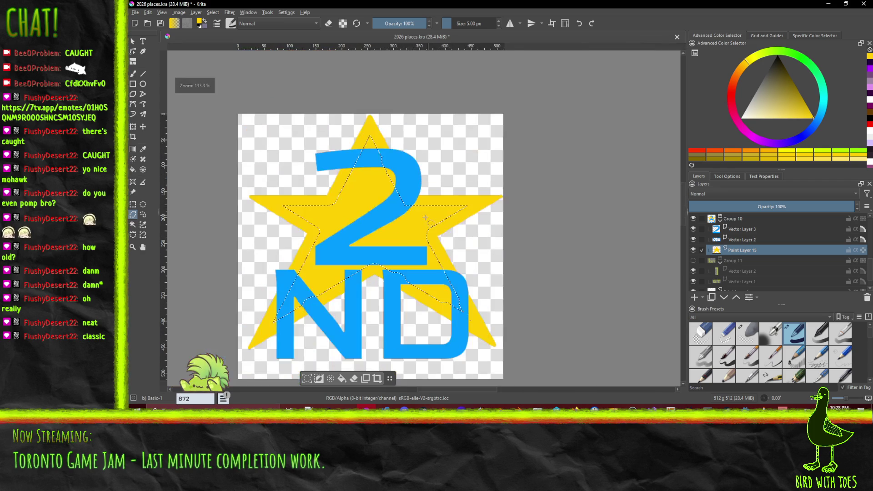
scroll(444, 220, "up", 2)
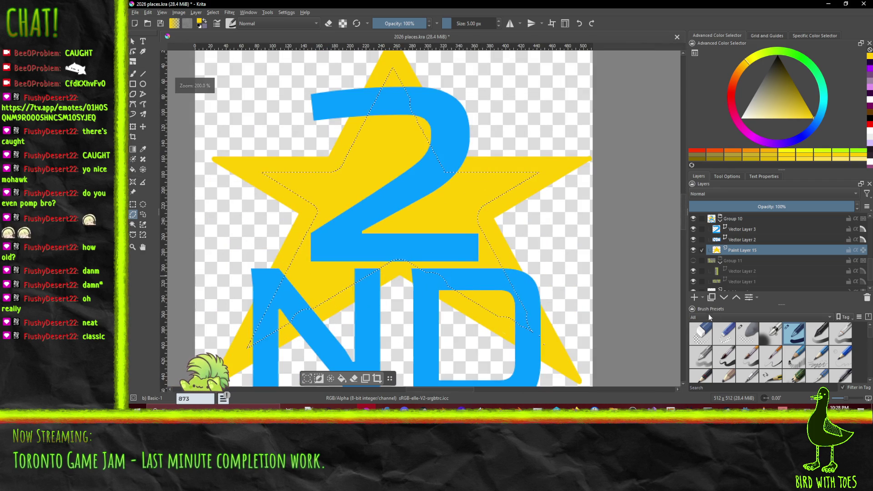
left_click(694, 296)
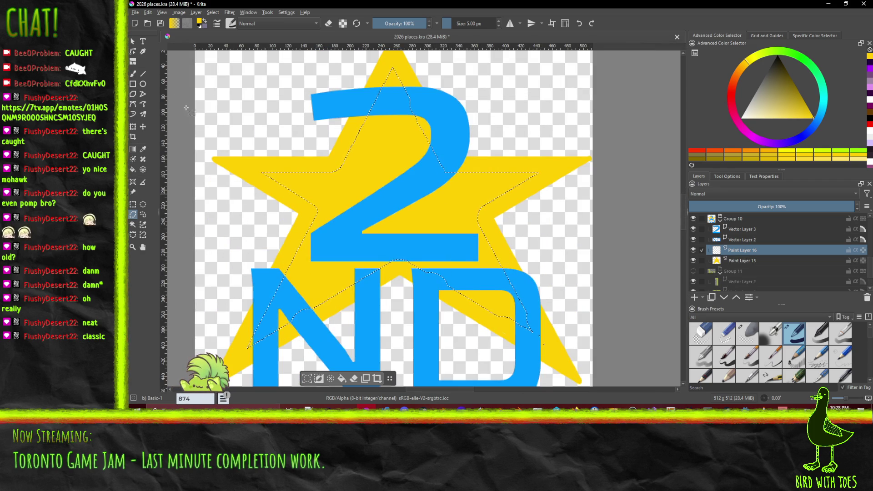
Pick a light orange as the painting colour
mouse_move(803, 102)
left_mouse_down()
mouse_move(815, 104)
mouse_move(825, 140)
left_mouse_up()
left_click(737, 76)
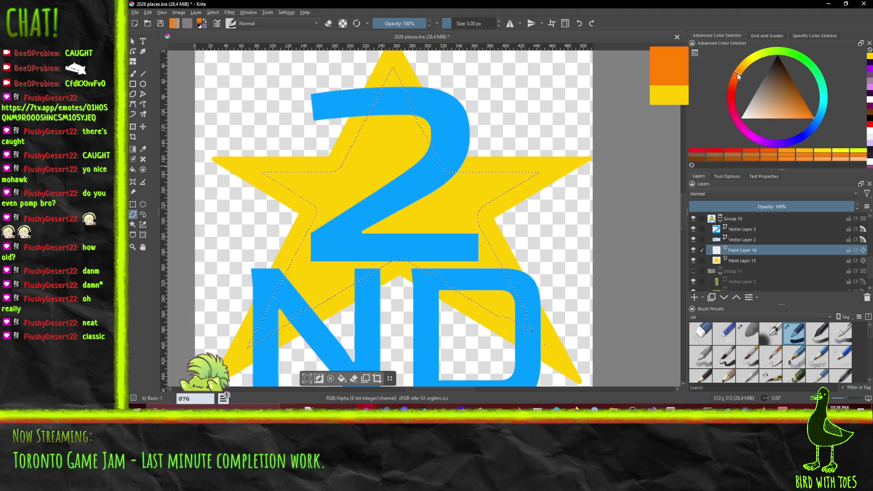
left_click_drag(783, 119, 790, 118)
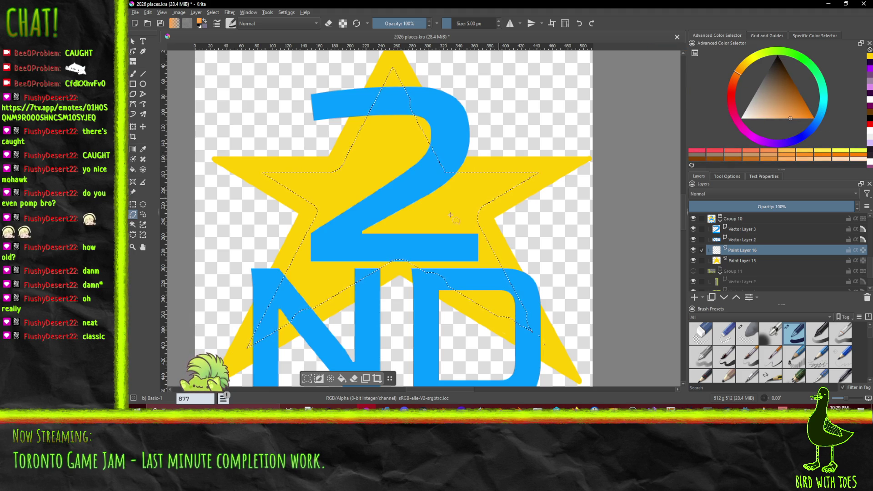
key("minus")
key("minus")
key("minus")
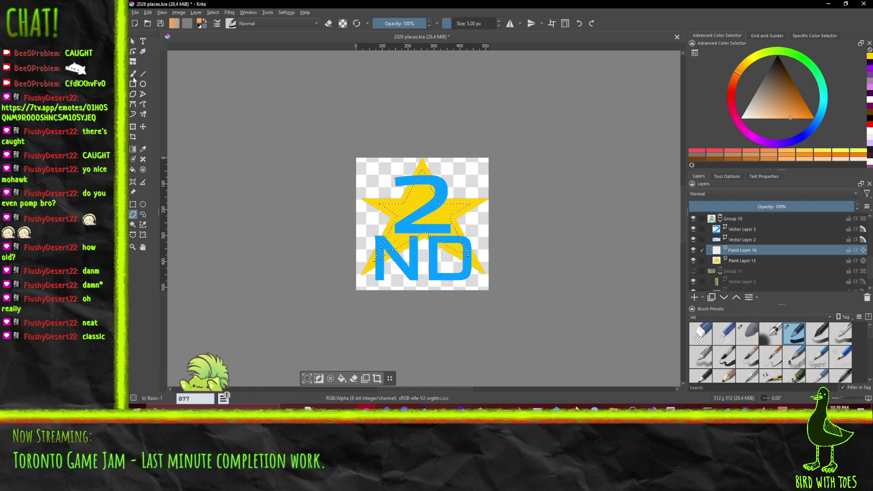
left_click(133, 74)
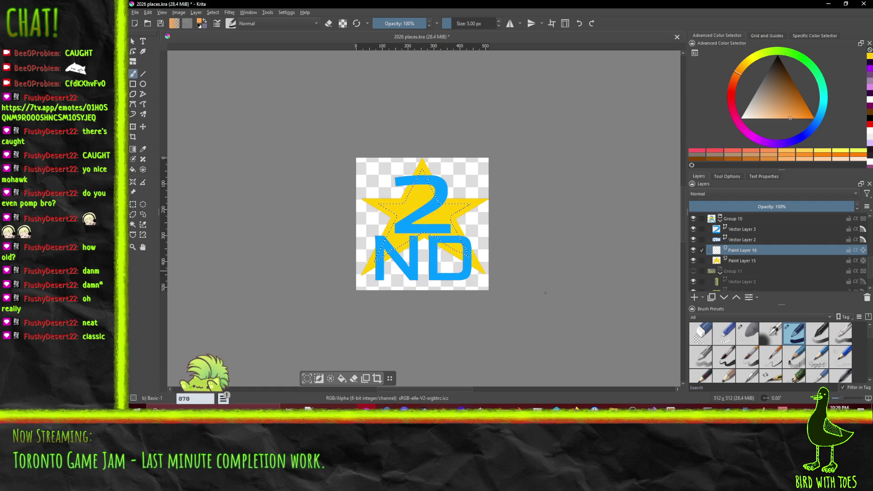
Feather the selection by 1 pixel and fill it with light orange on Paint Layer 16
left_click(214, 13)
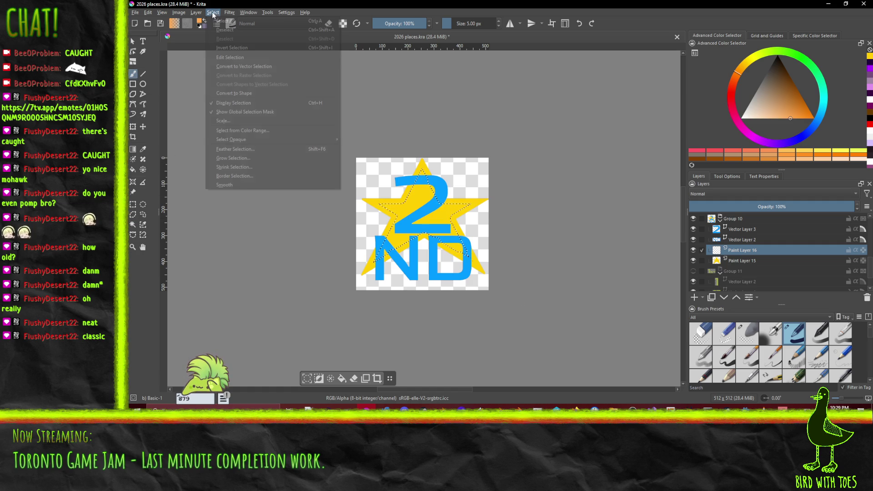
left_click(247, 151)
type("1")
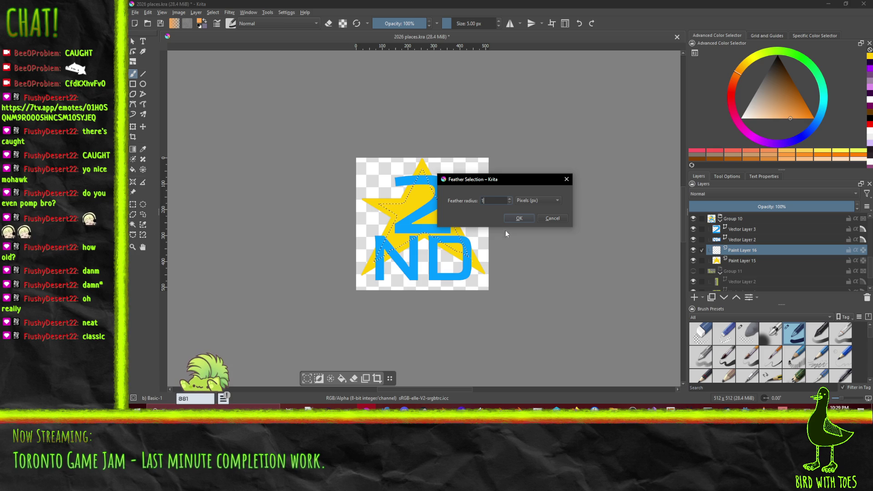
key("Return")
scroll(501, 234, "up", 2)
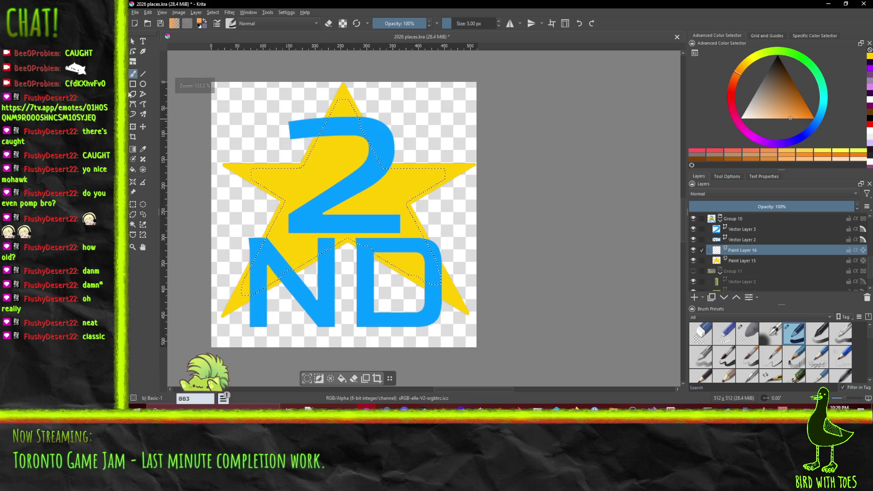
key("f")
left_click(367, 212)
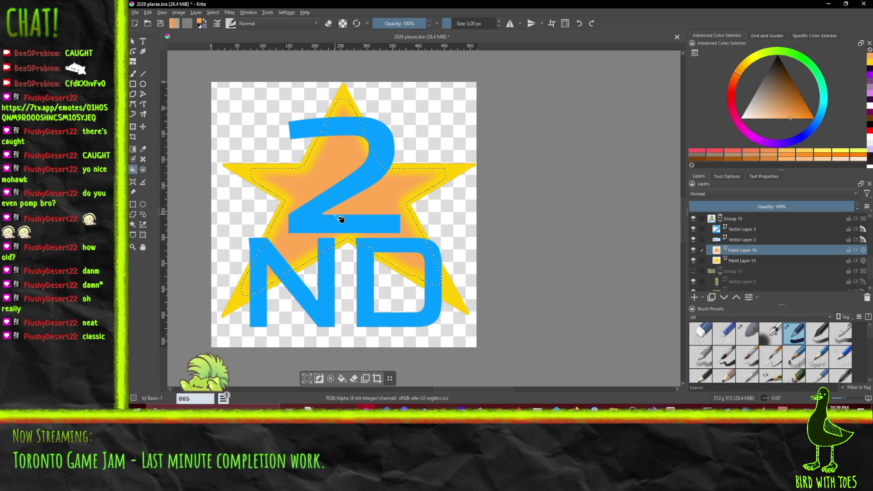
scroll(352, 205, "down", 3)
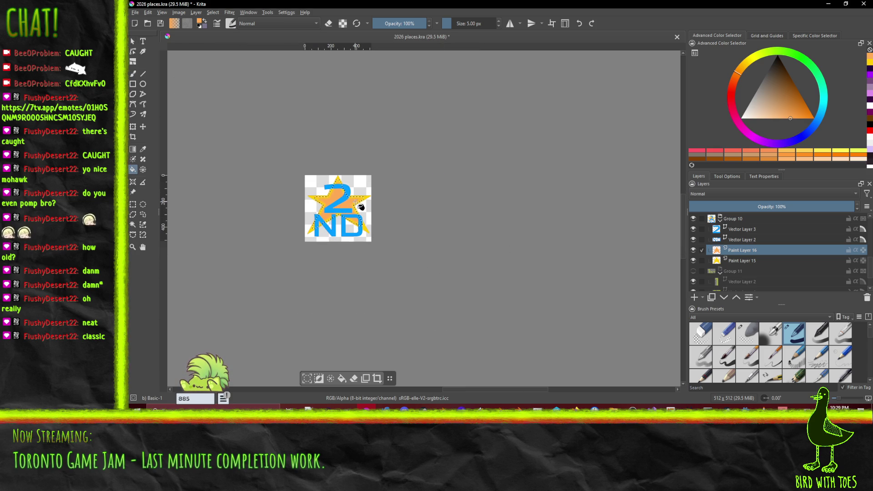
Shrink the star selection further inward with Select > Shrink Selection
scroll(352, 204, "up", 2)
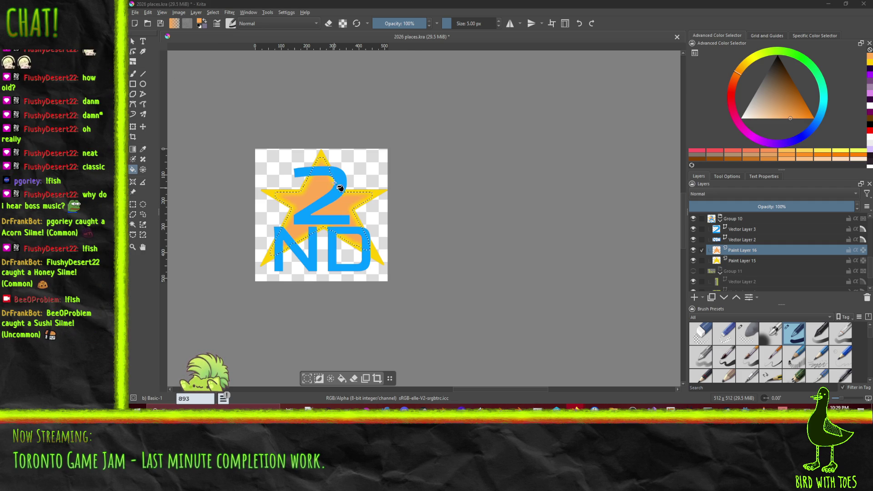
scroll(340, 187, "up", 2)
left_click(213, 13)
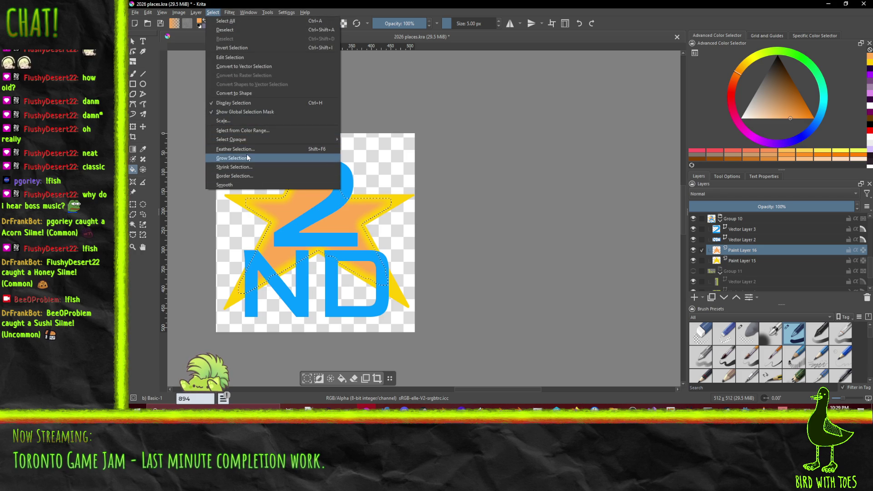
left_click(236, 167)
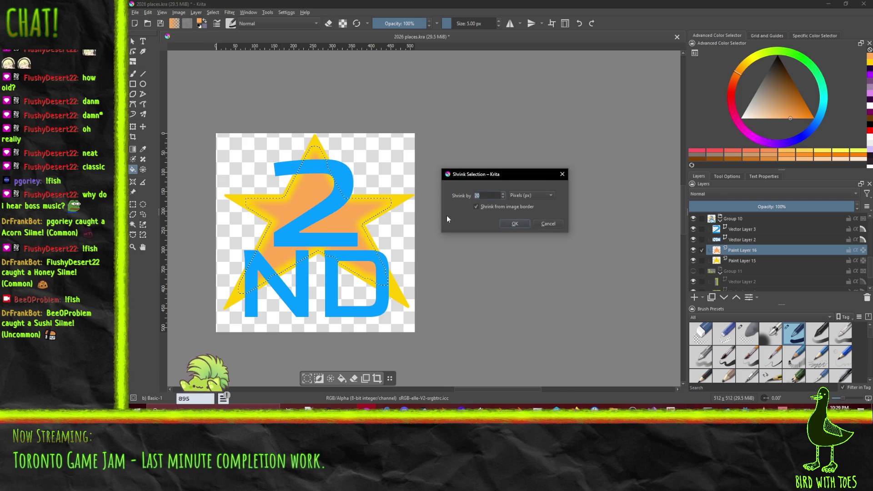
left_click(510, 225)
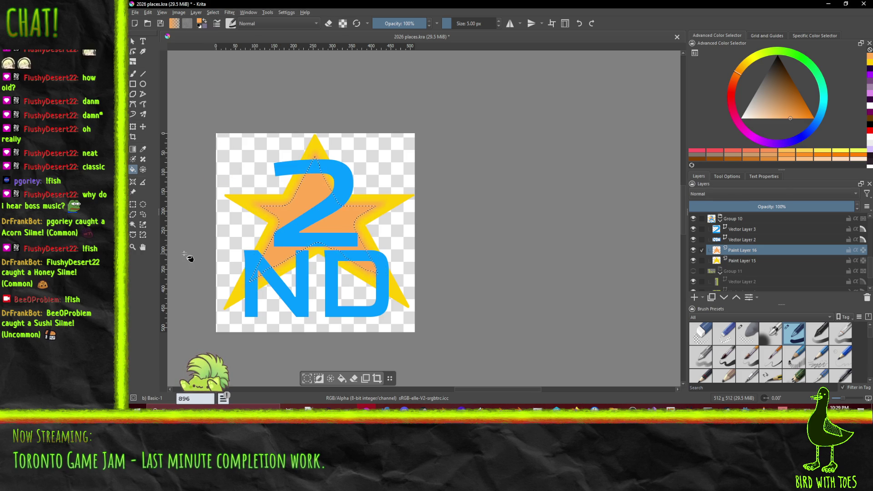
Fill the shrunken selection with pale yellow and view the canvas at 100%
mouse_move(771, 98)
left_mouse_down()
mouse_move(821, 101)
mouse_move(764, 92)
mouse_move(802, 105)
mouse_move(781, 150)
left_mouse_up()
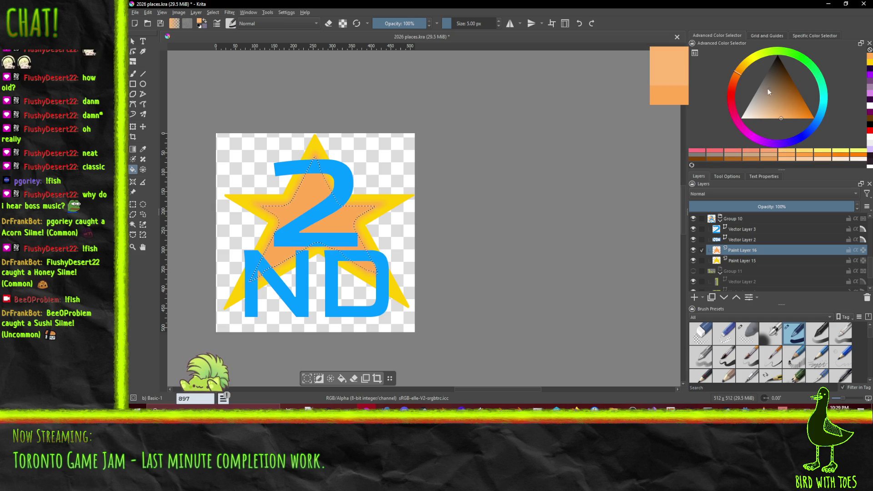
left_click(752, 57)
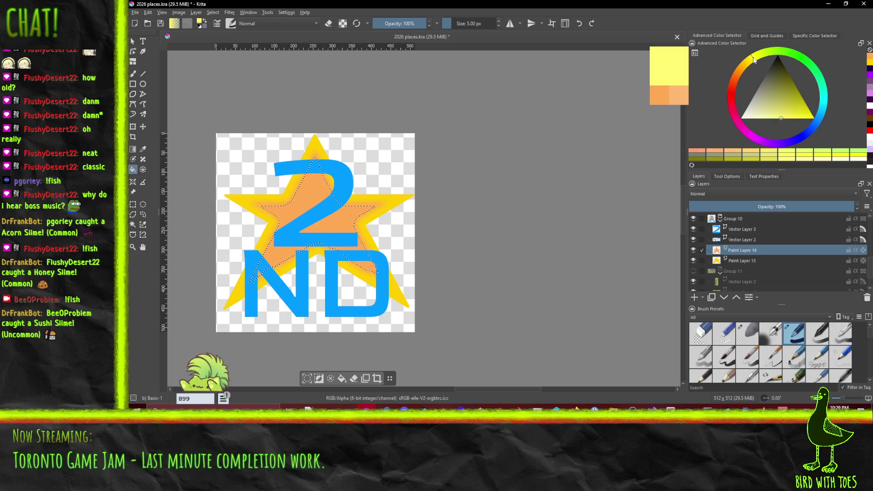
left_click(775, 119)
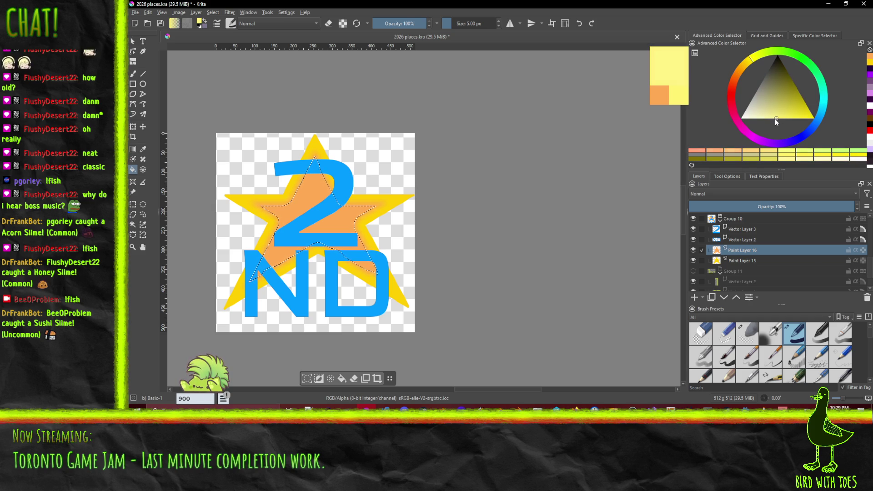
left_click(307, 207)
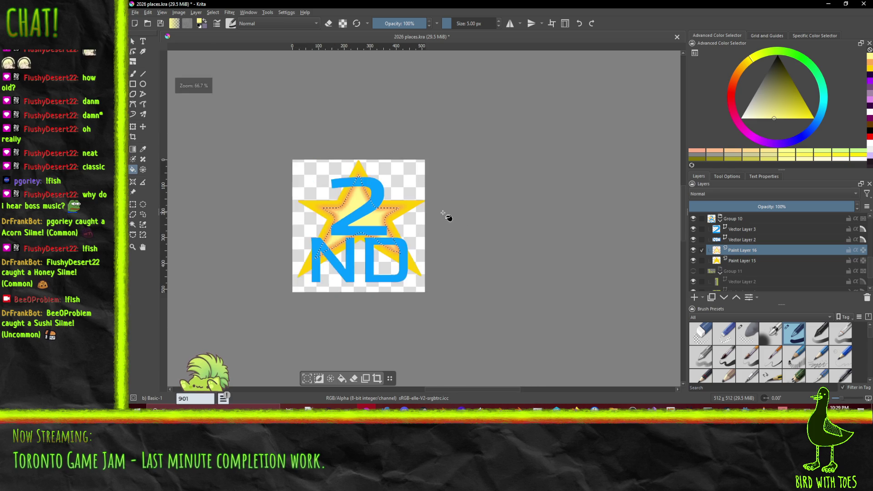
key("1")
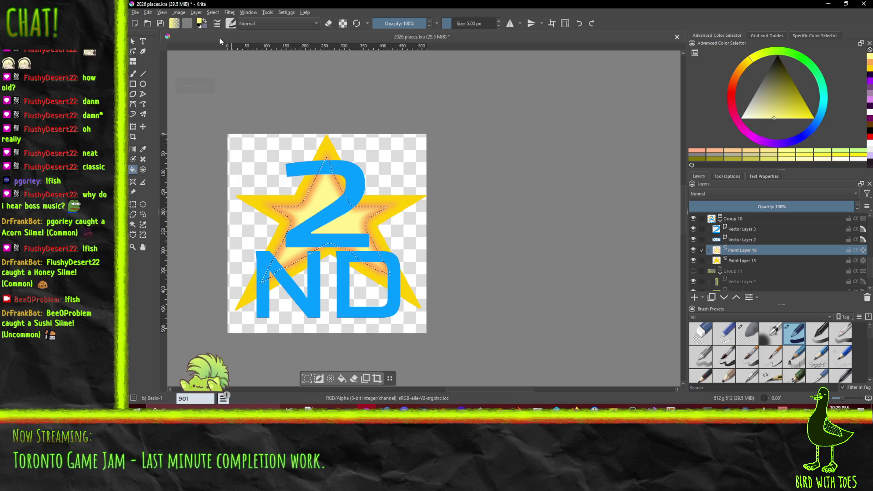
left_click(213, 12)
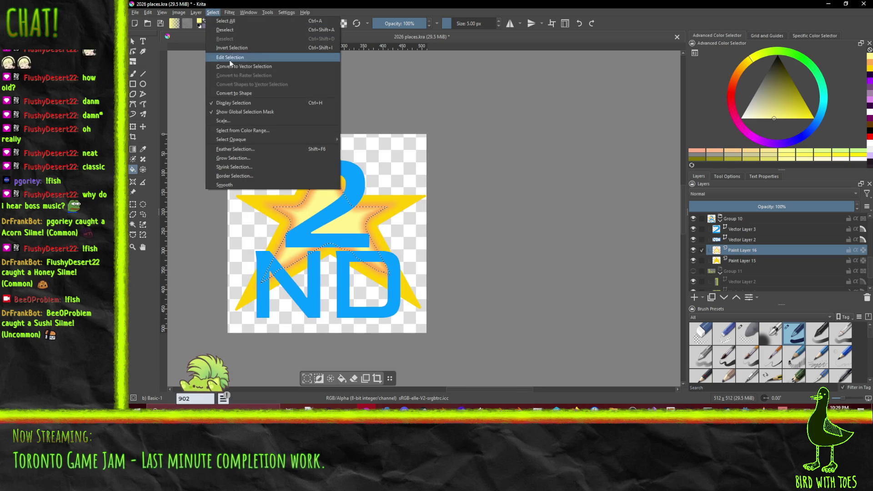
Deselect the star to reveal its clean orange-to-pale-yellow glow, then make Paint Layer 15 active
left_click(234, 32)
left_click_drag(436, 228, 467, 217)
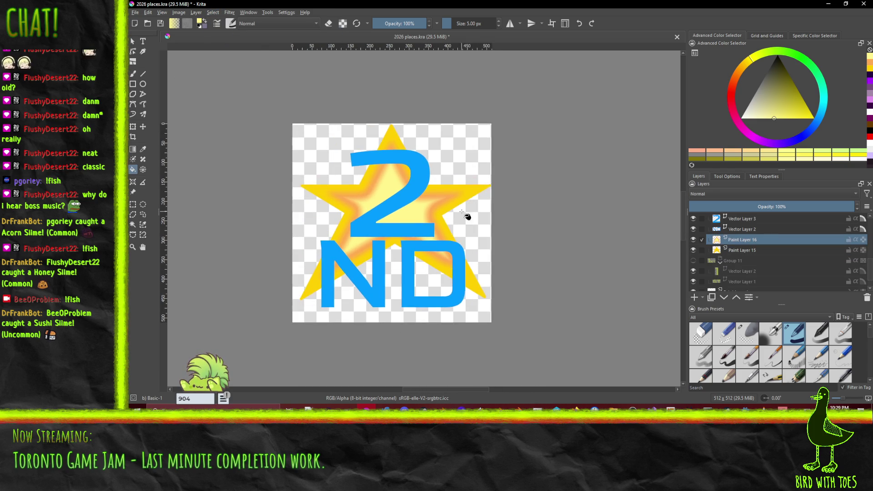
left_click(749, 252)
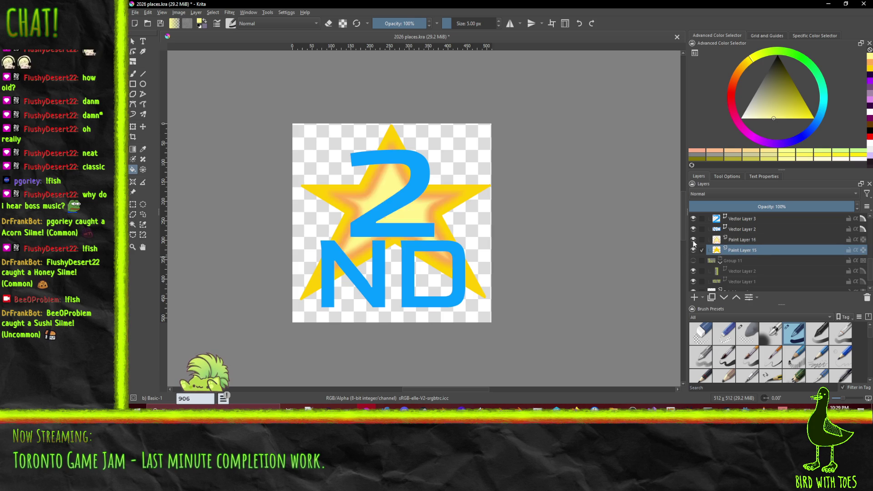
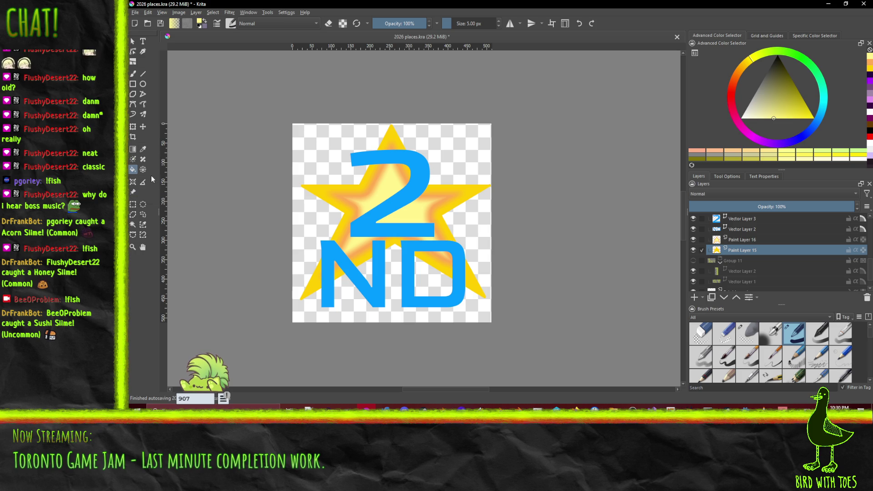
Select the star shape by contiguous colour and grow the selection by 2 pixels
left_click(133, 224)
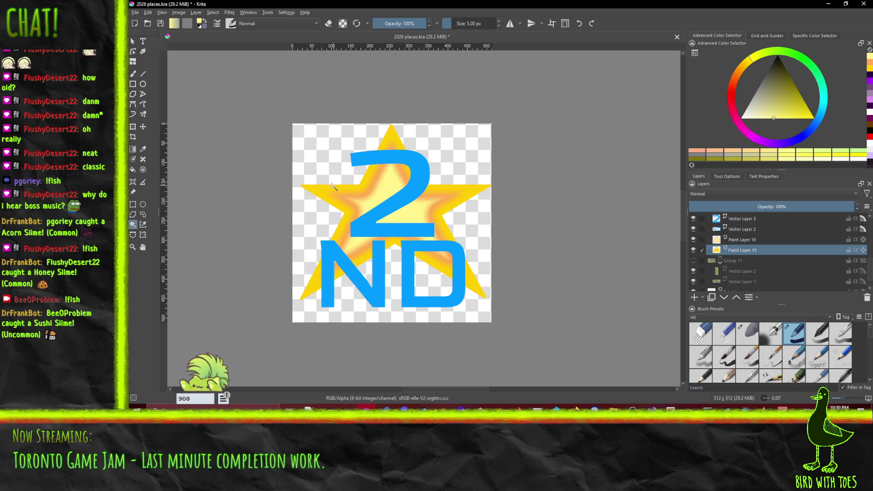
left_click(322, 187)
left_click(216, 15)
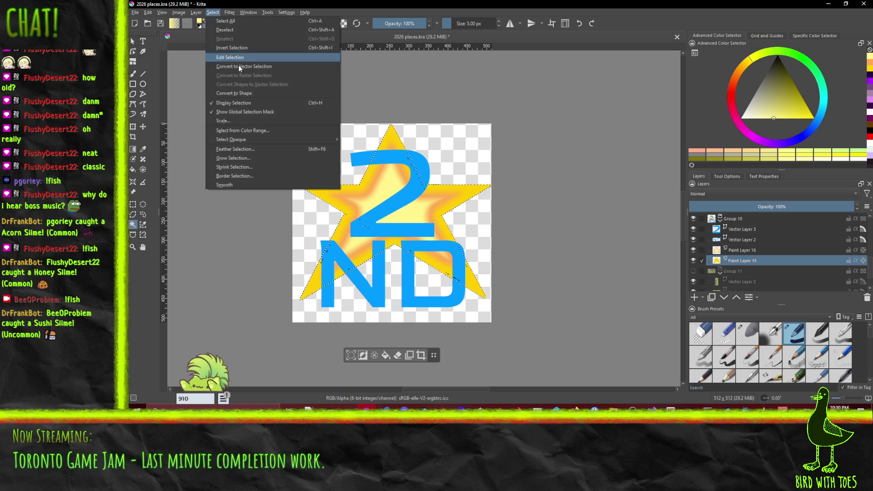
left_click(235, 158)
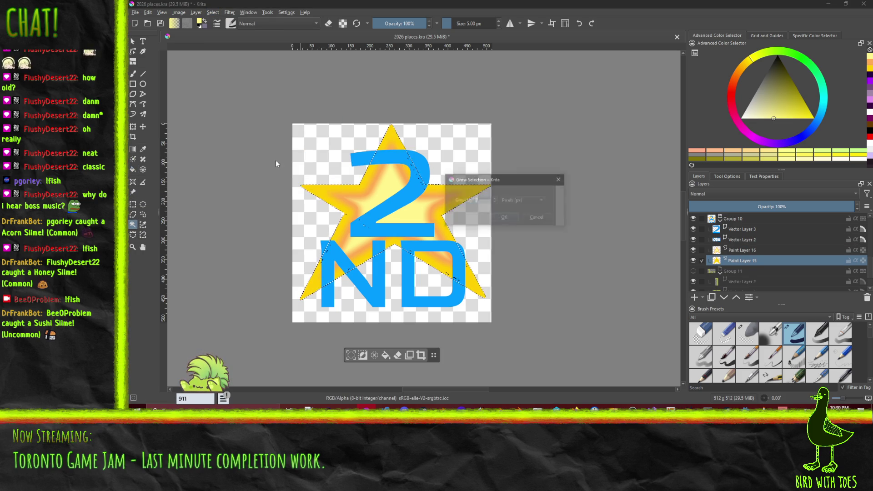
left_click(509, 219)
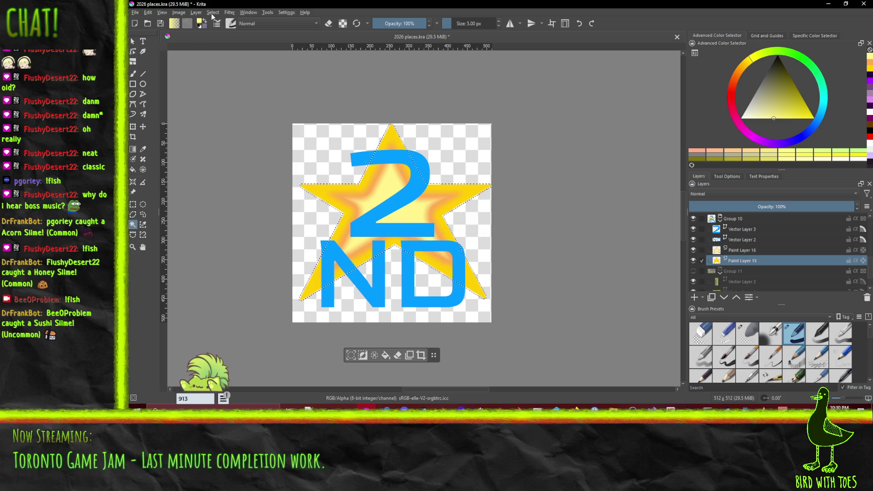
Feather the star selection by 10 pixels and pick a red paint colour
left_click(212, 13)
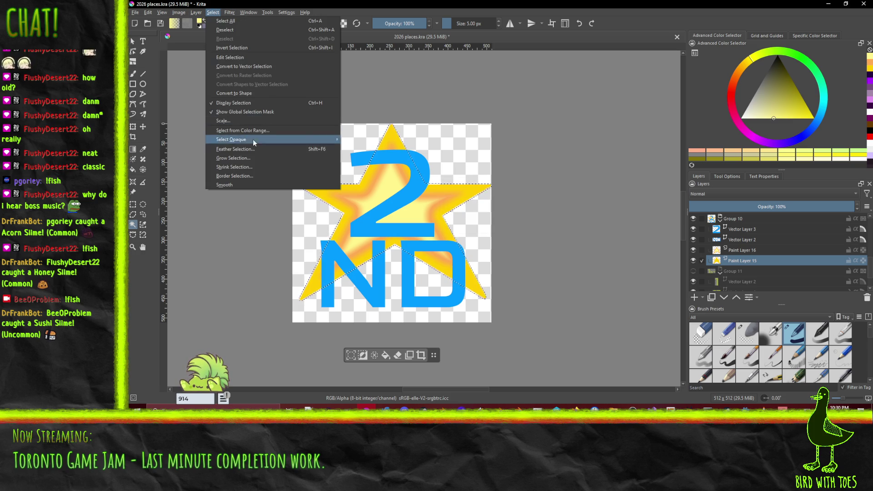
mouse_move(254, 142)
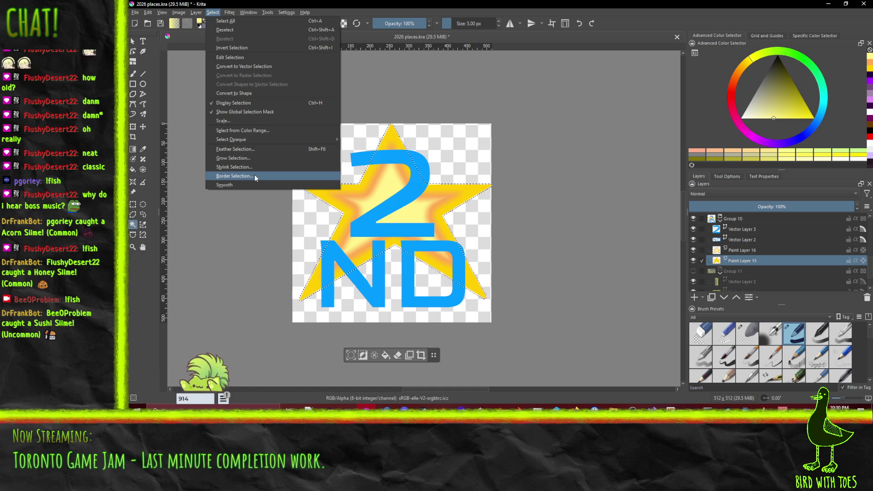
left_click(241, 150)
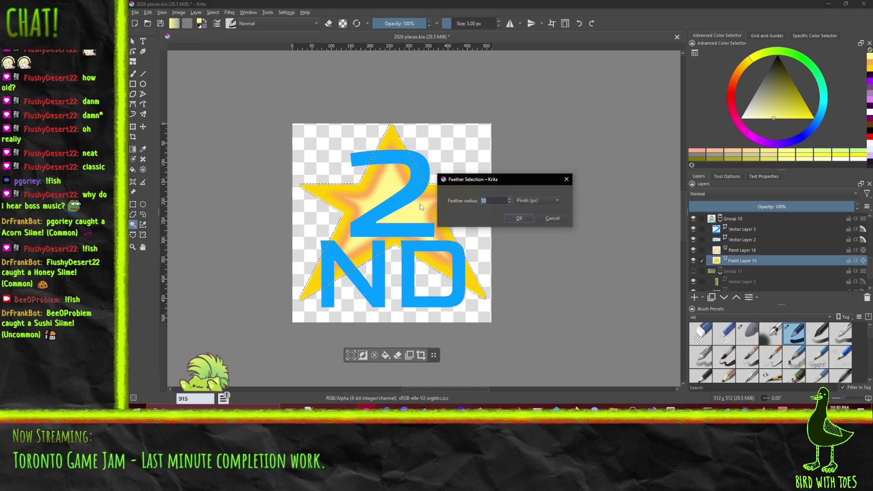
left_click(518, 218)
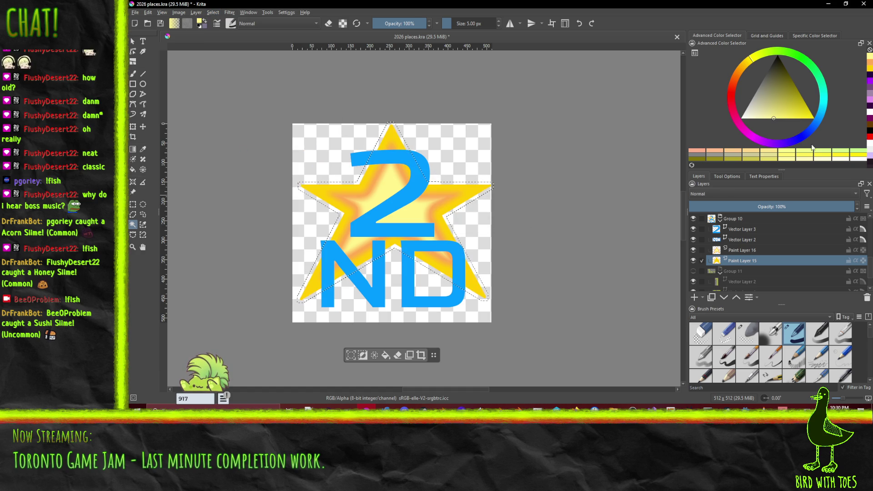
left_click_drag(729, 88, 737, 101)
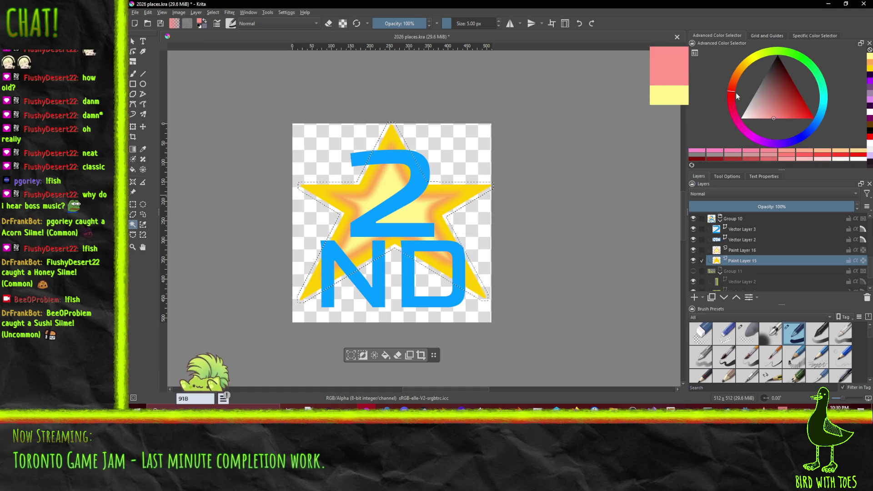
mouse_move(789, 117)
left_mouse_down()
mouse_move(828, 124)
mouse_move(809, 93)
left_mouse_up()
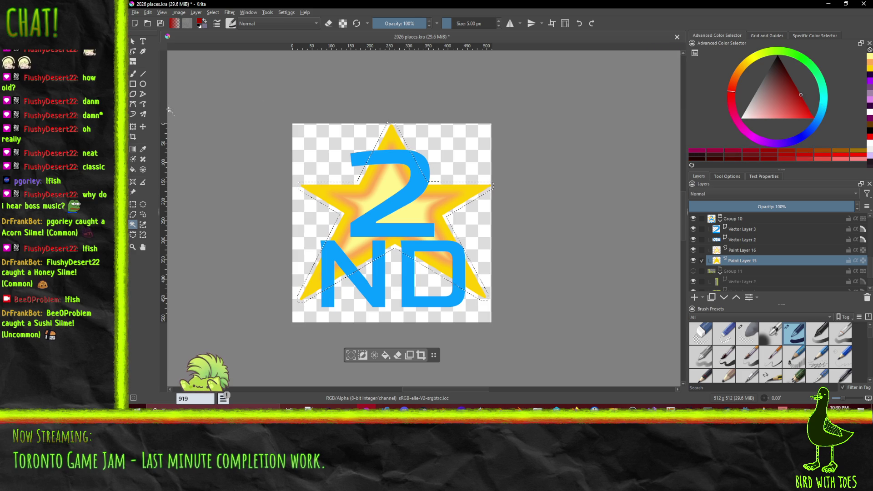
left_click(133, 170)
scroll(355, 187, "up", 2)
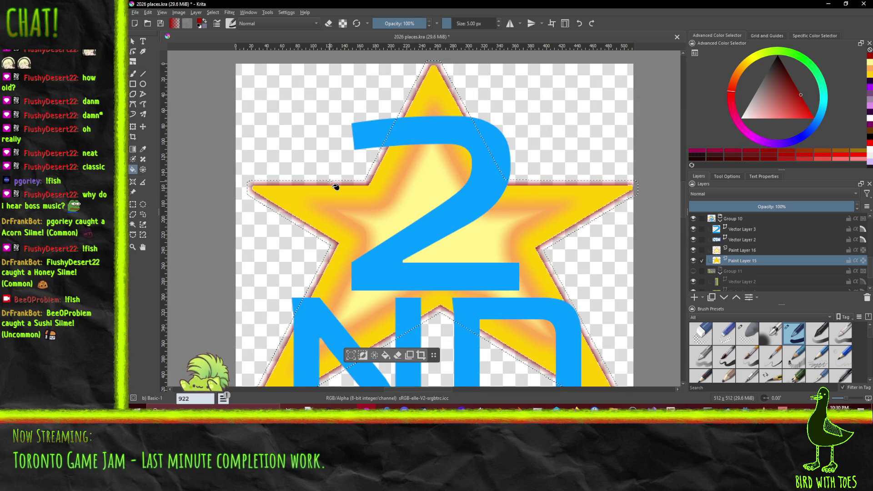
scroll(411, 185, "down", 4)
scroll(394, 181, "up", 3)
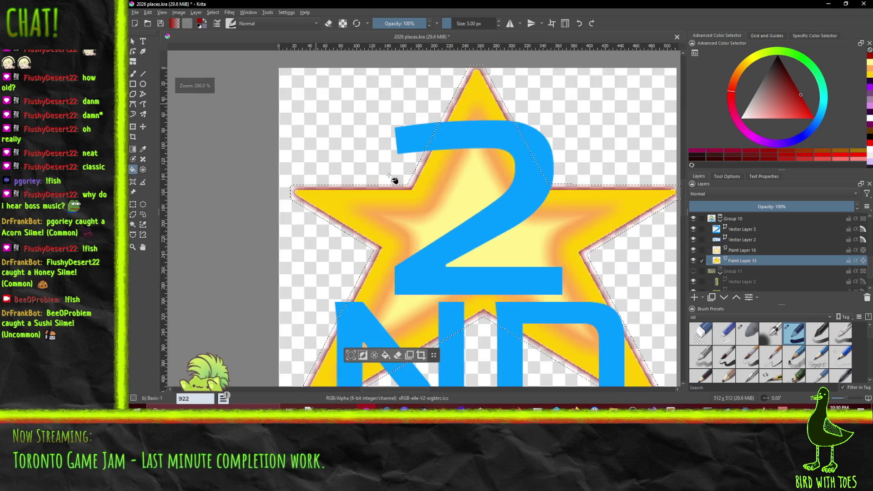
left_click(361, 193)
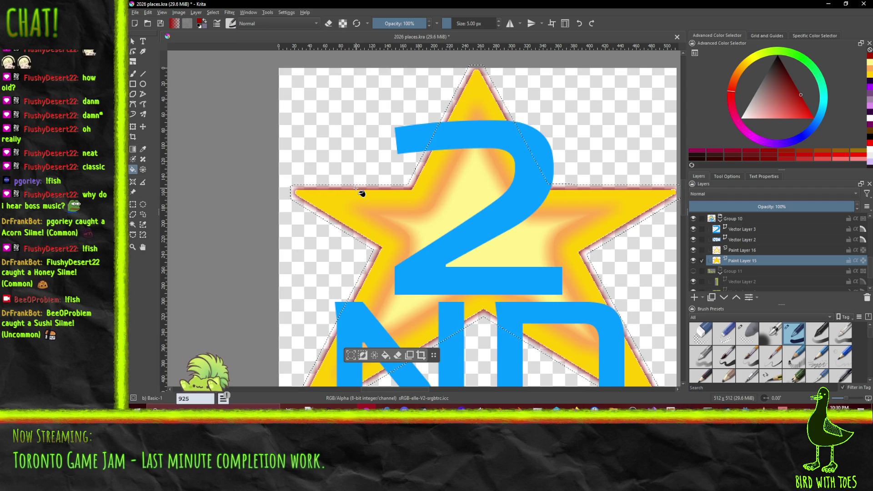
scroll(361, 194, "down", 3)
scroll(387, 195, "up", 3)
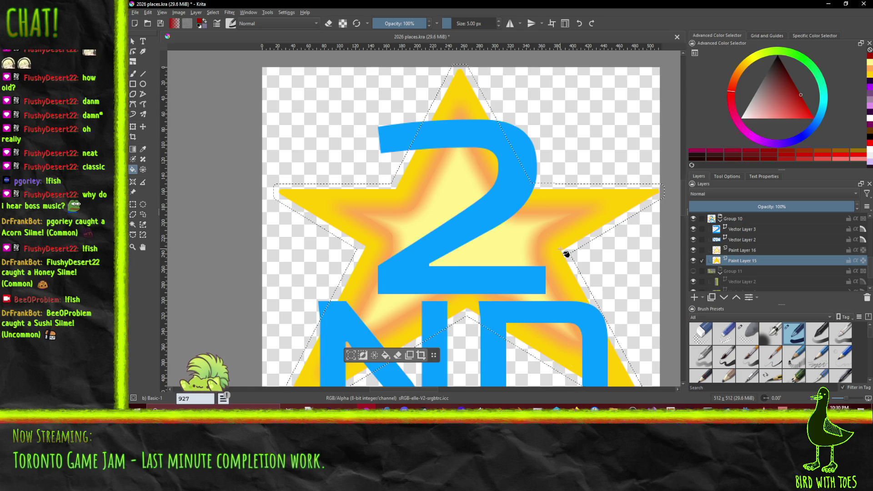
scroll(565, 254, "down", 2)
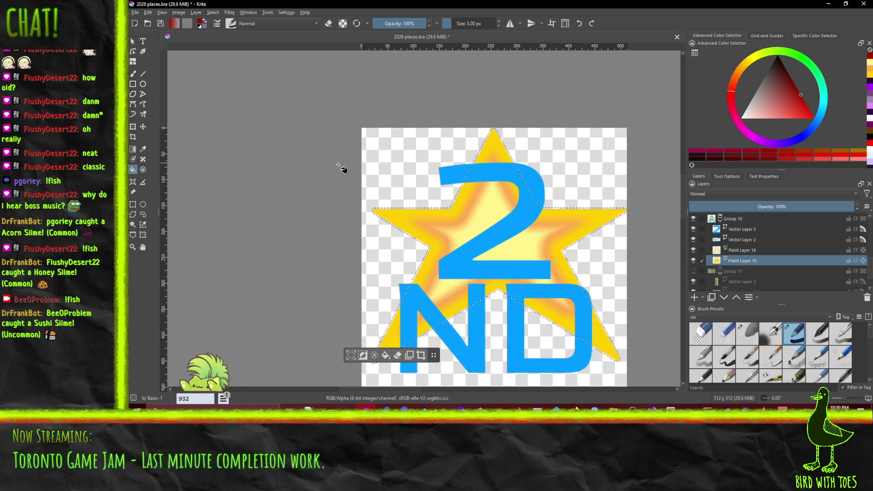
Grow the star selection outward to form an outline band
left_click(194, 12)
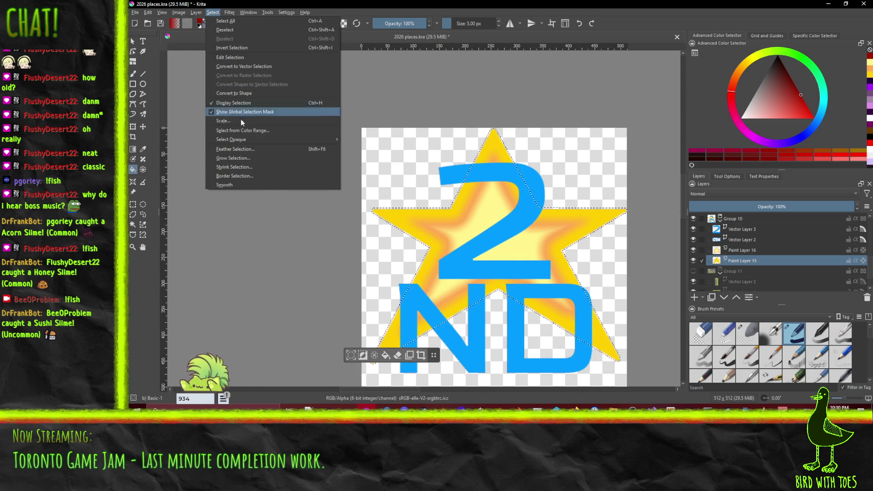
left_click(233, 158)
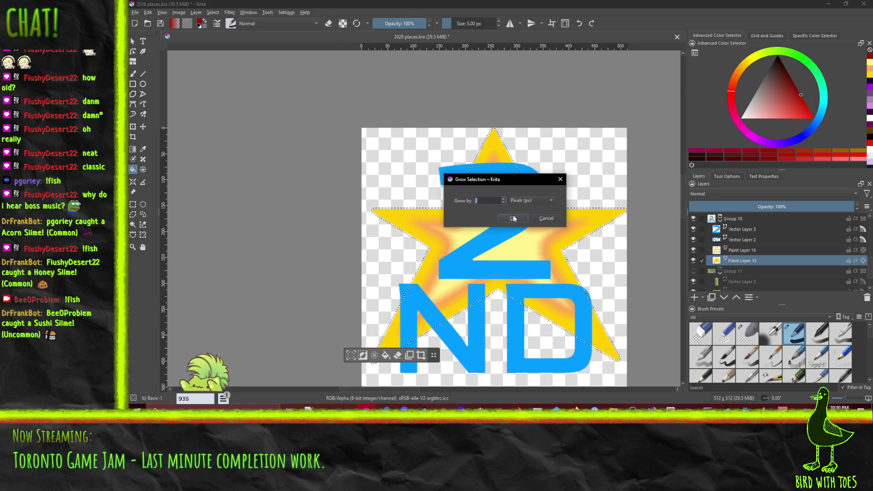
left_click(492, 203)
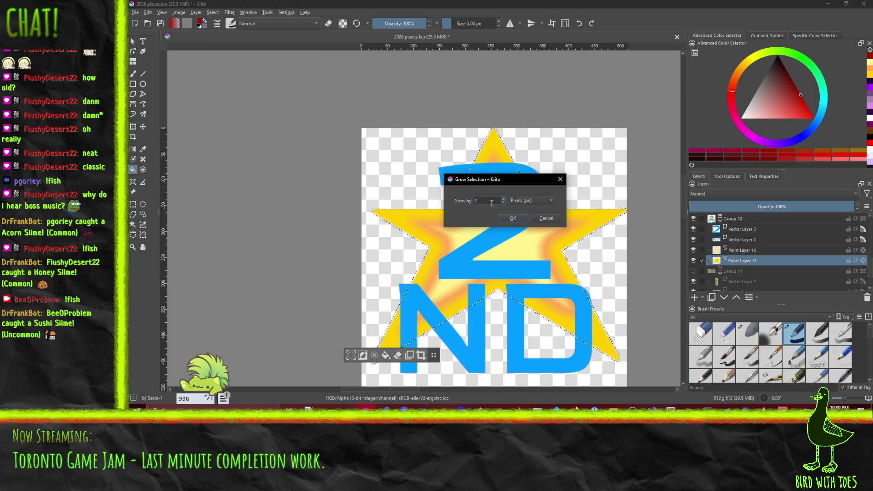
left_click(514, 219)
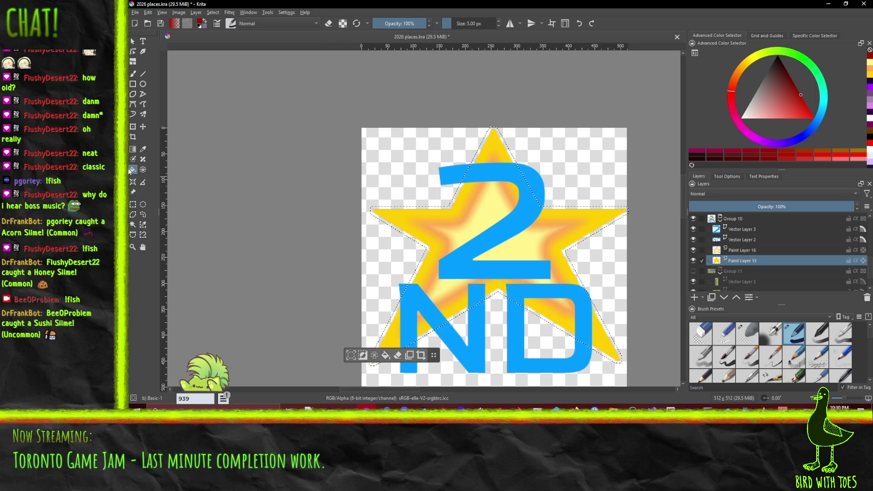
Adjust the selection around the blue lettering and feather it by 4 pixels
left_click(133, 224)
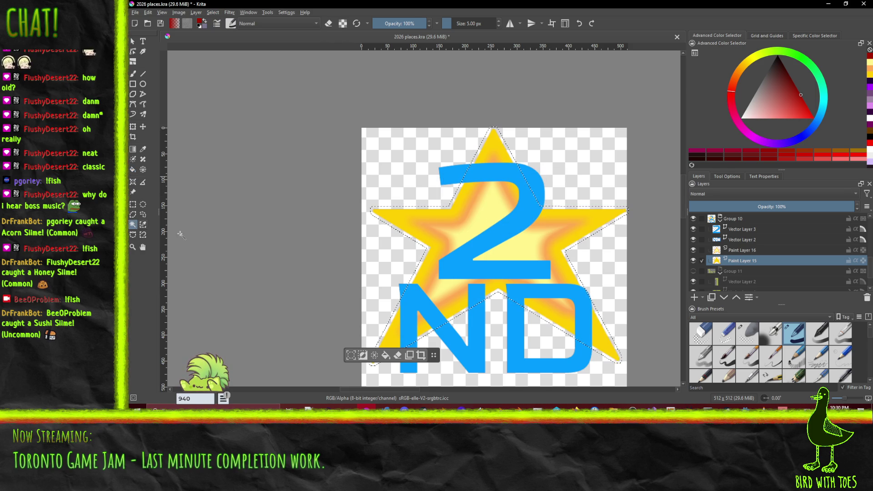
left_click(400, 217)
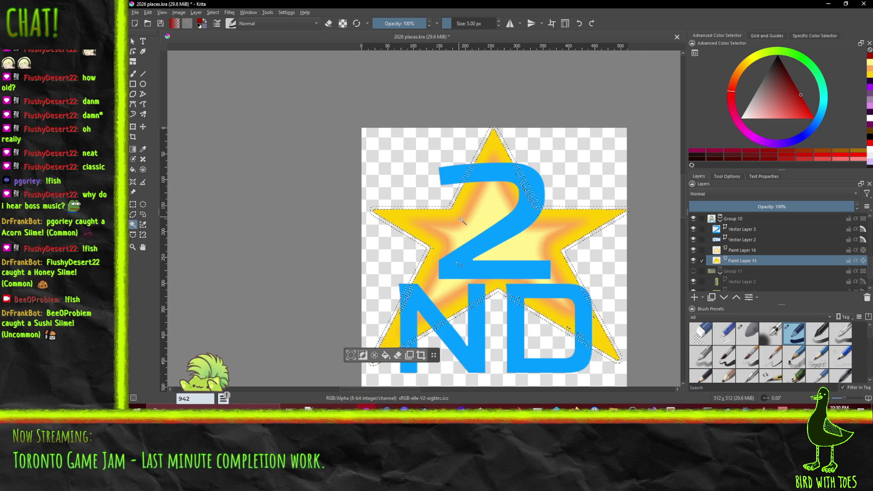
scroll(326, 109, "up", 1)
left_click(213, 12)
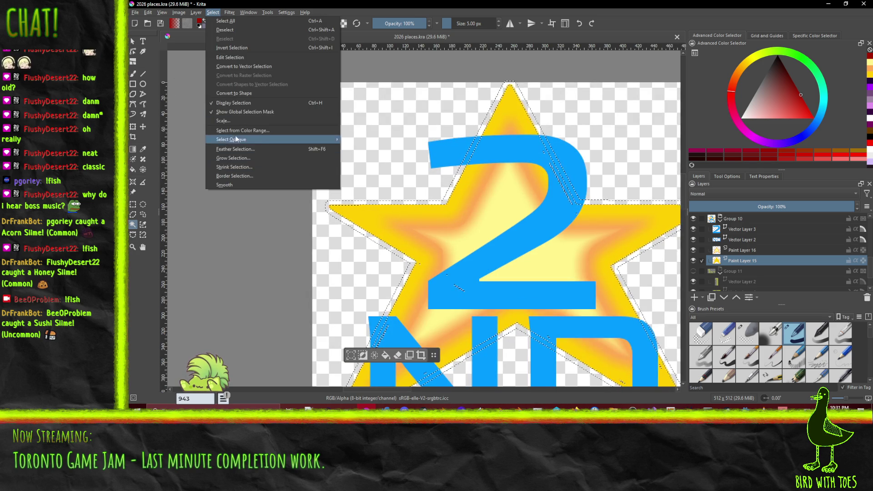
left_click(234, 152)
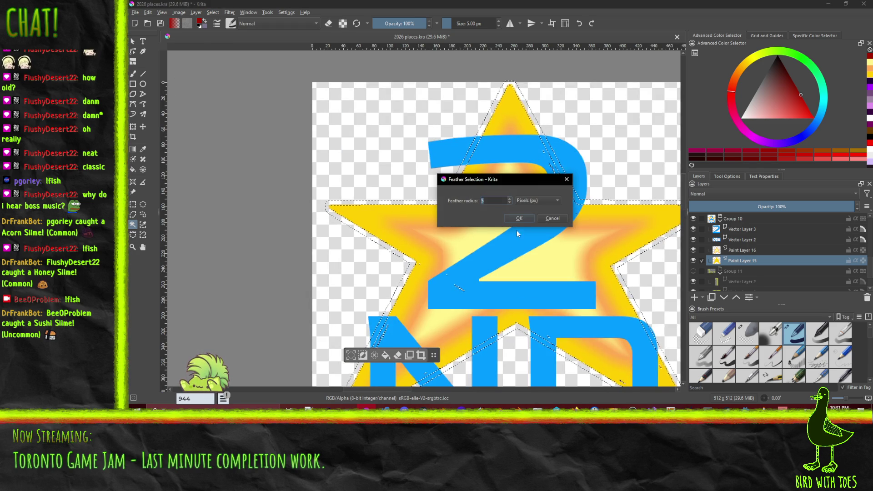
type("4")
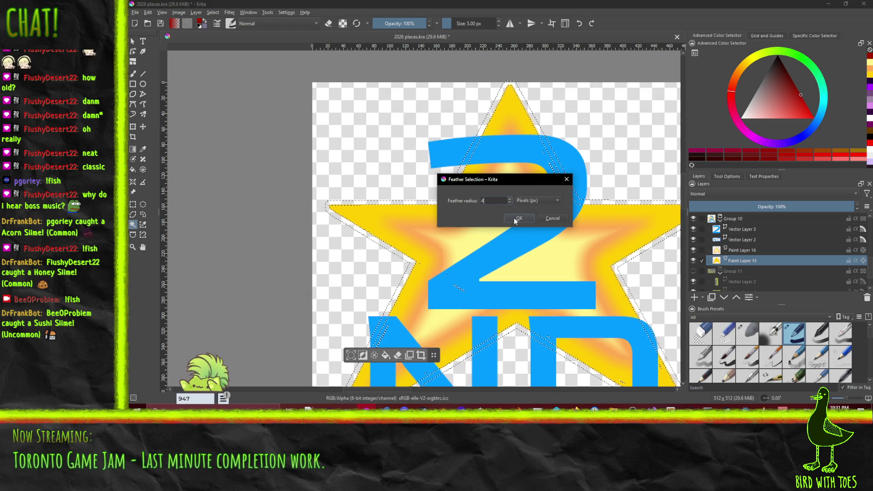
left_click(515, 219)
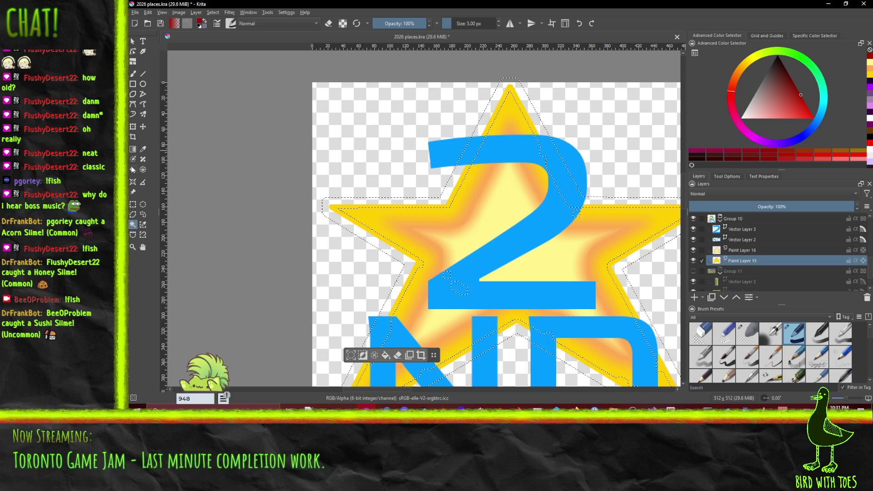
Fill the outline band dark red on a new paint layer, then deselect
left_click(693, 296)
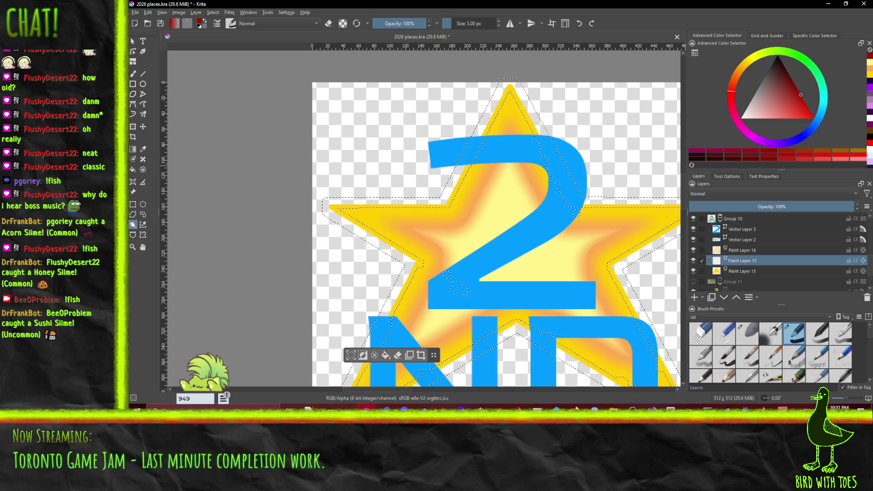
left_click(133, 169)
left_click(337, 204)
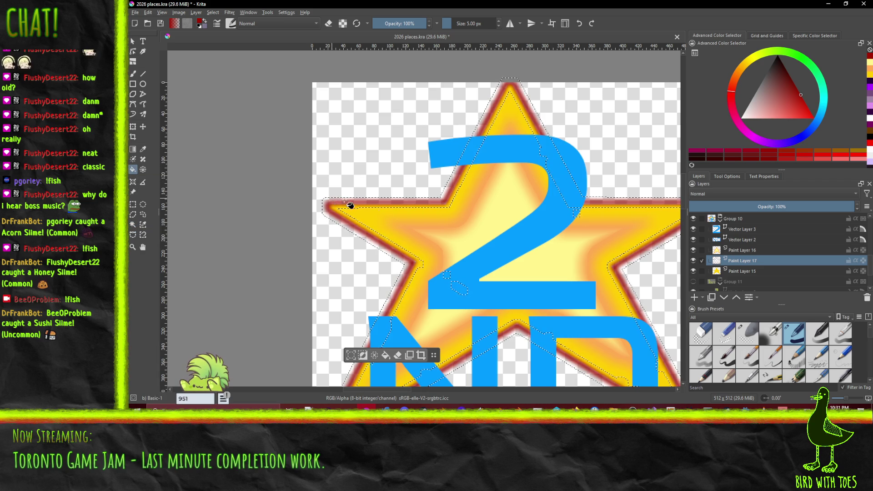
left_click(212, 13)
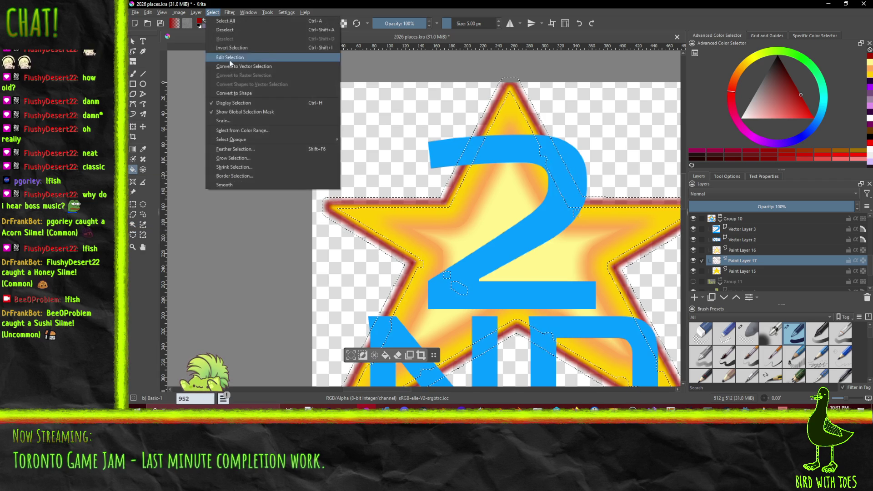
left_click(226, 30)
scroll(470, 230, "down", 5)
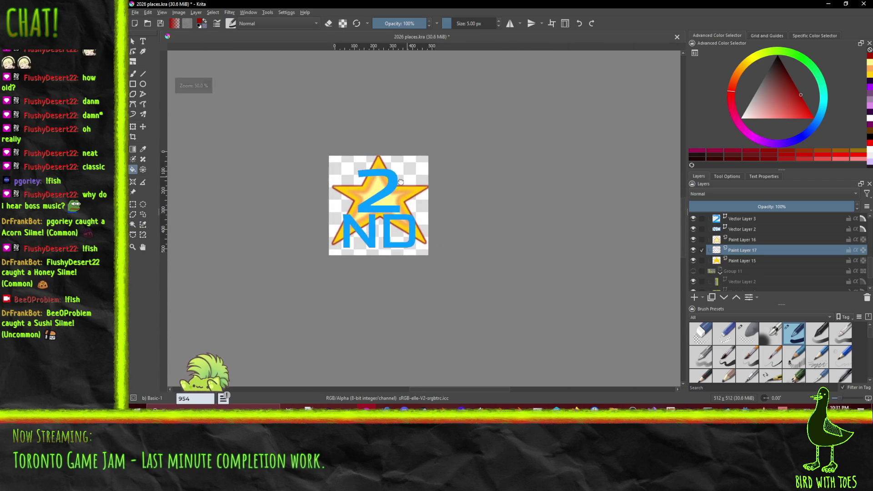
scroll(400, 182, "up", 2)
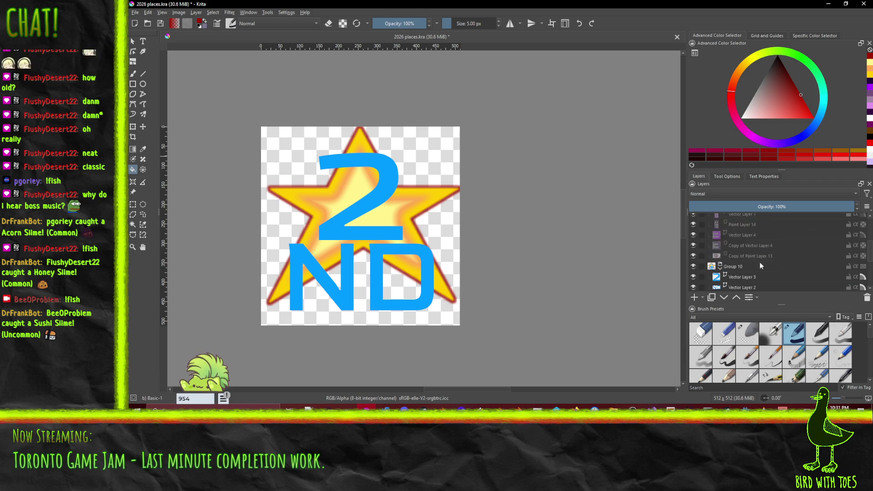
Merge the layer holding the 2 down into Vector Layer 2 with the ND letters
left_click(744, 219)
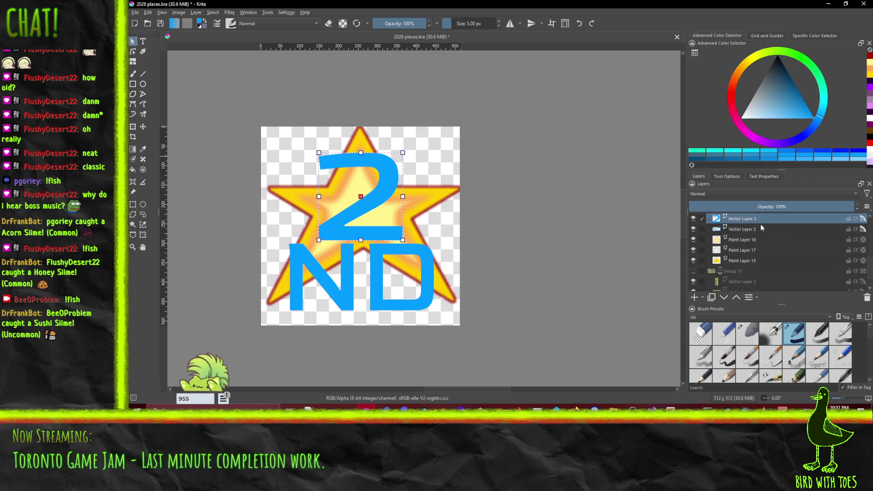
right_click(749, 218)
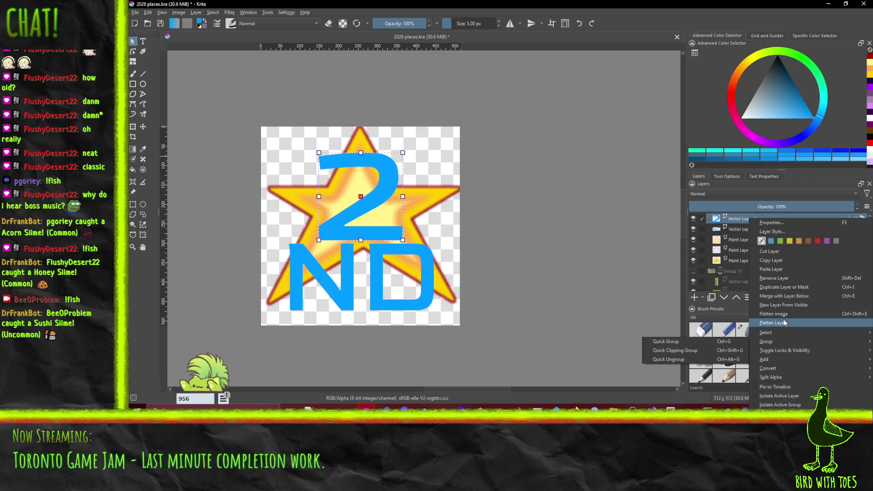
left_click(724, 248)
left_click(733, 229)
right_click(732, 229)
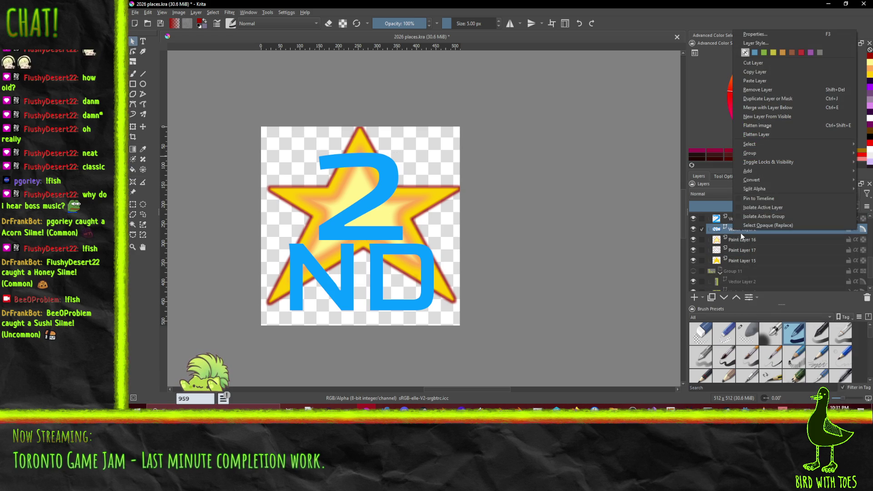
key("Escape")
left_click(736, 218)
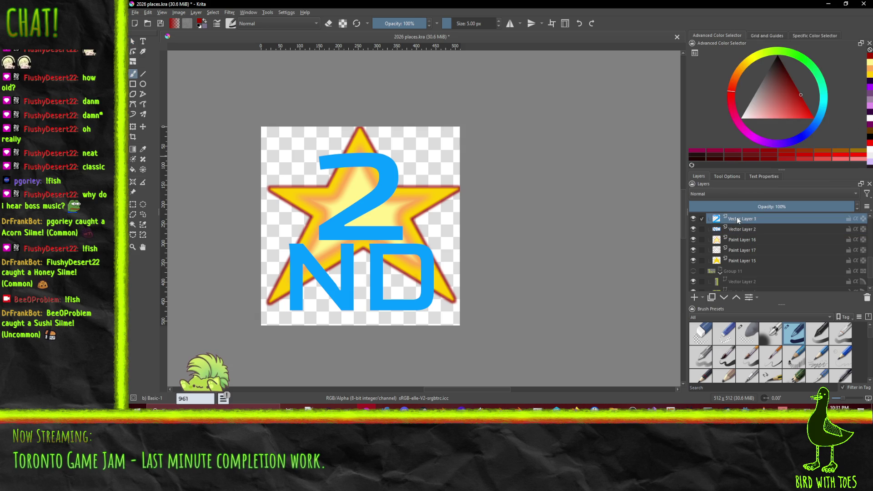
key("e")
key("ctrl+e")
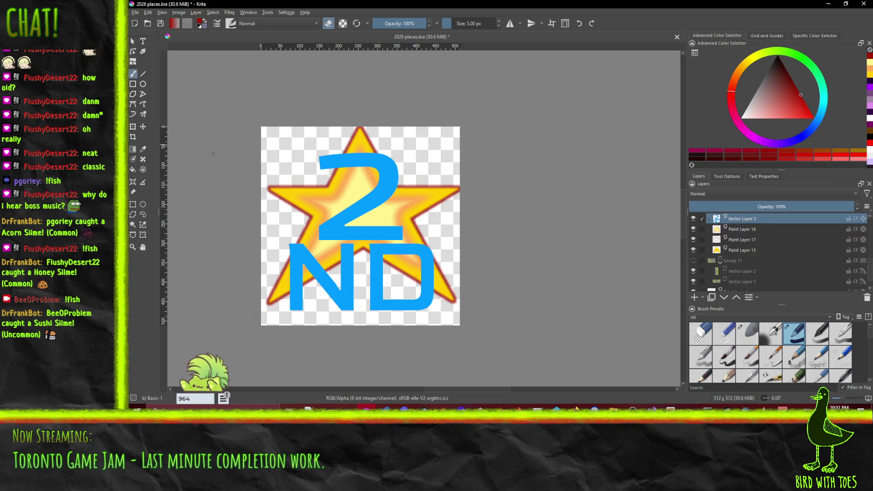
Select the blue 2ND lettering and add a new paint layer for its outline
left_click(132, 224)
left_click(375, 209)
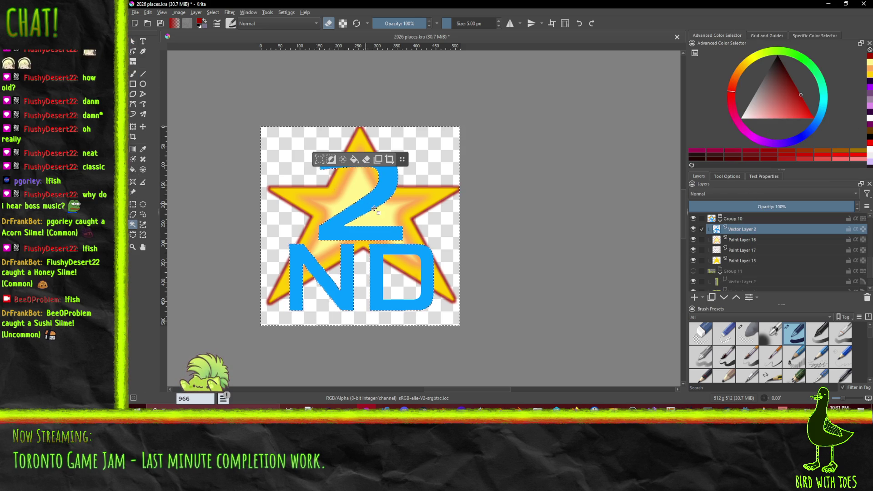
left_click(334, 280)
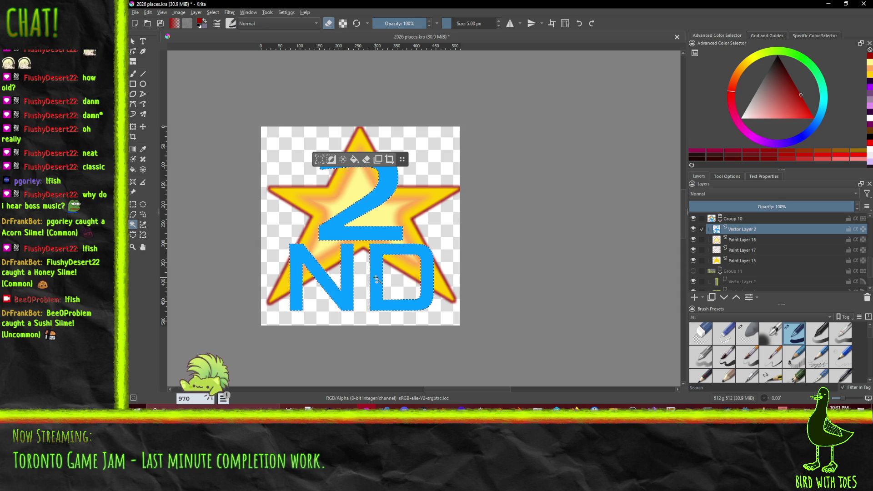
left_click(741, 241)
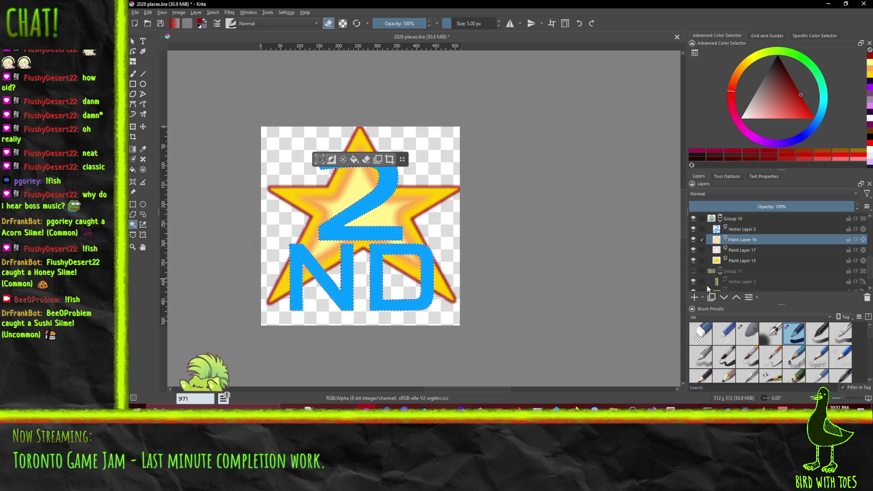
left_click(694, 298)
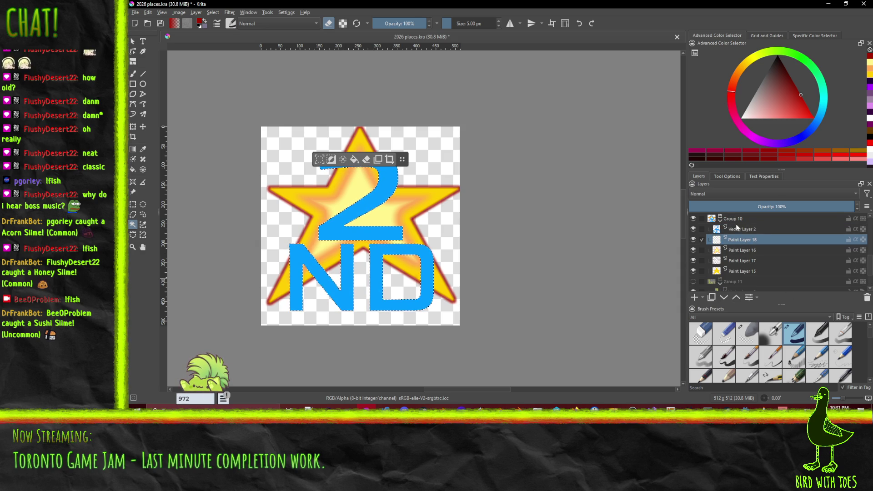
Grow the letter selection by 3 pixels, keeping Paint Layer 18 active
left_click(213, 12)
mouse_move(241, 139)
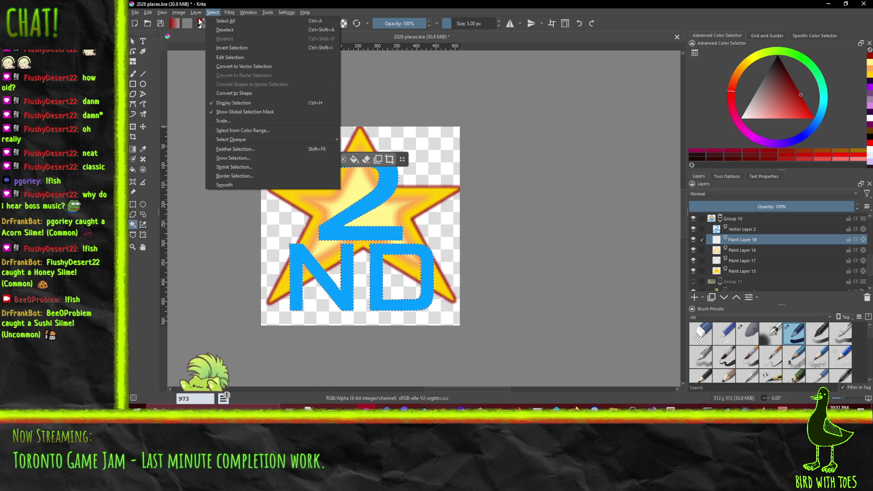
left_click(213, 12)
left_click(213, 12)
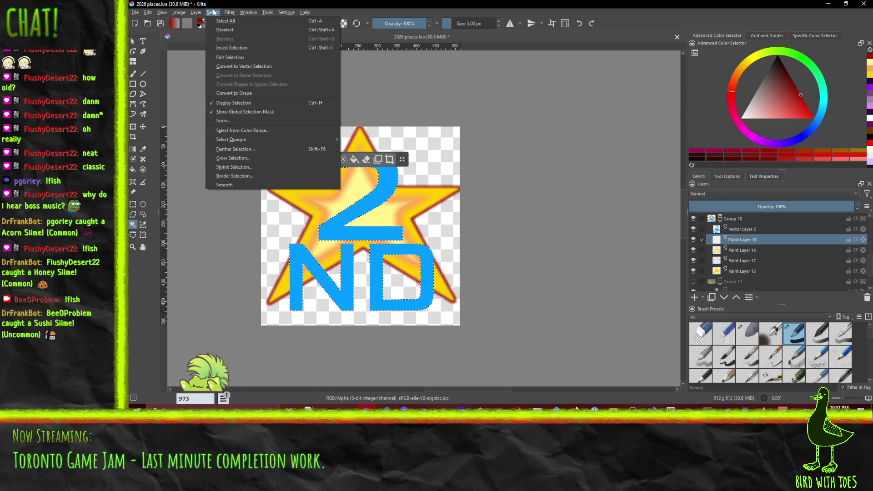
left_click(250, 158)
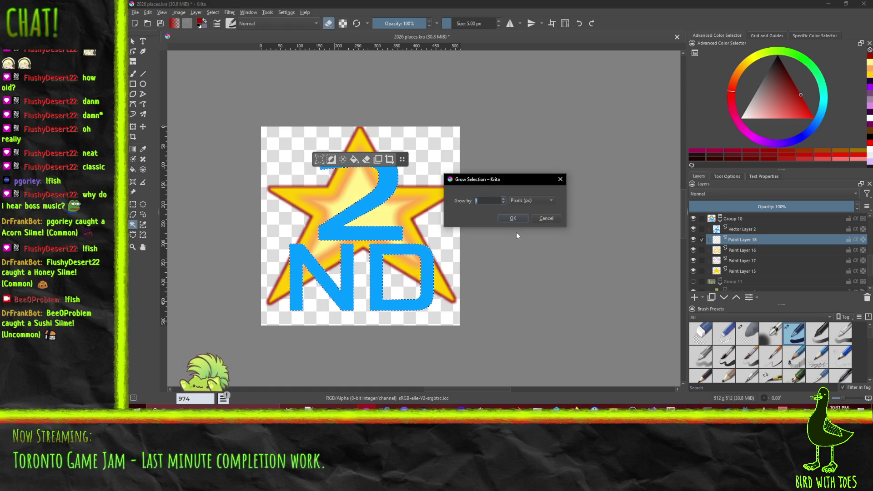
left_click(513, 219)
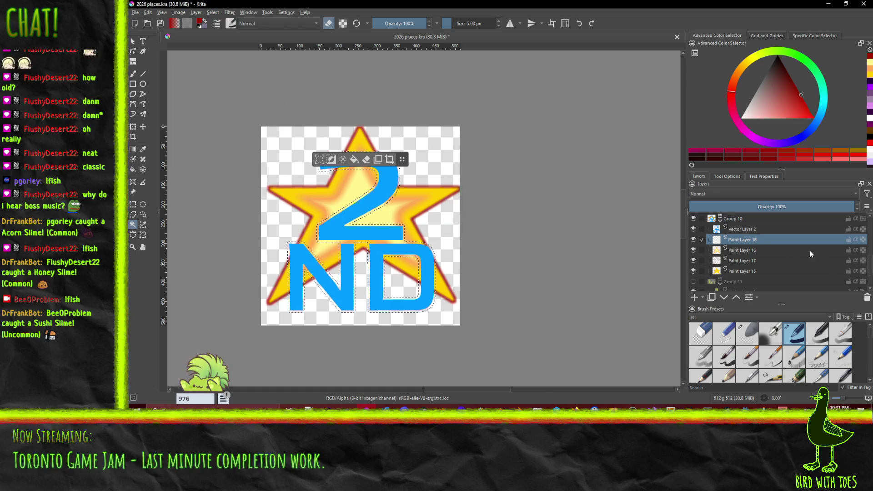
left_click(740, 230)
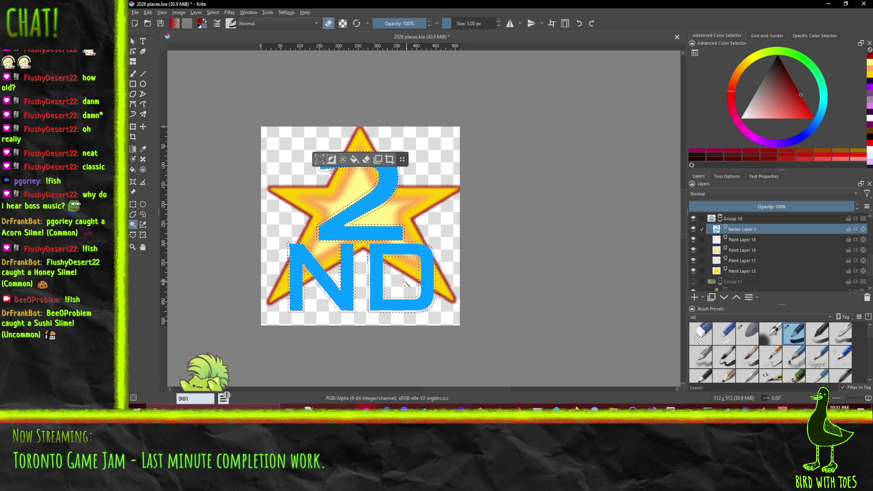
key("Page_Down")
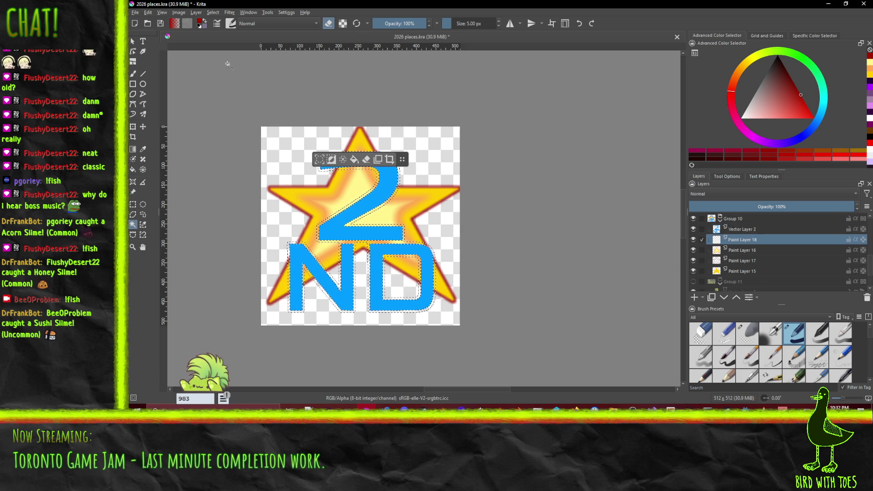
Feather the selection by 3 pixels and move Paint Layer 18 above Vector Layer 2
left_click(213, 13)
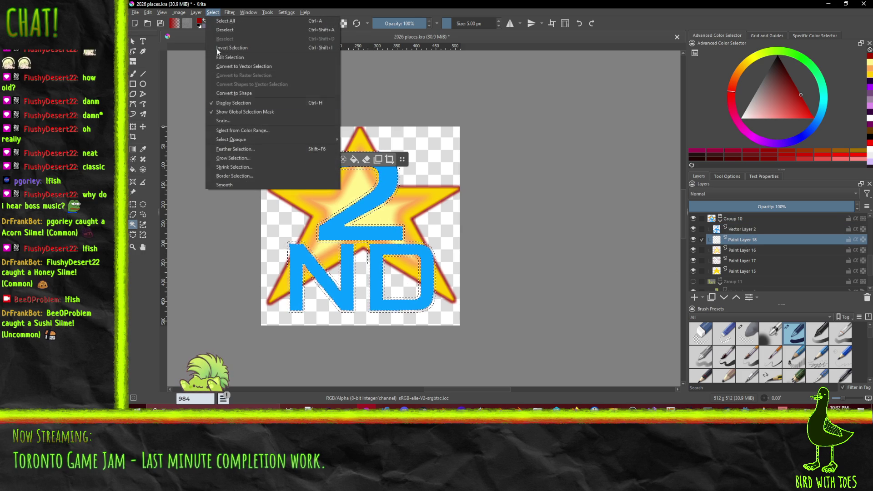
left_click(241, 150)
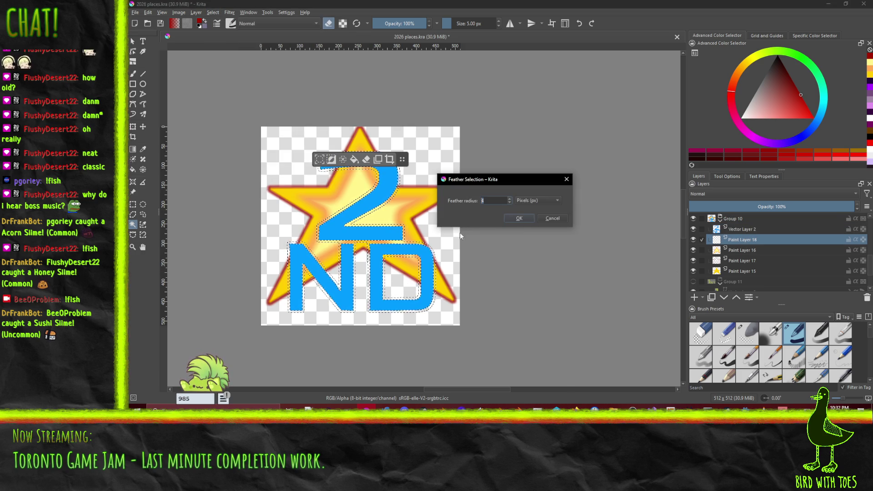
left_click(519, 219)
left_click_drag(744, 241, 743, 224)
Fill the grown selection with dark navy, then deselect
left_click_drag(797, 136, 805, 139)
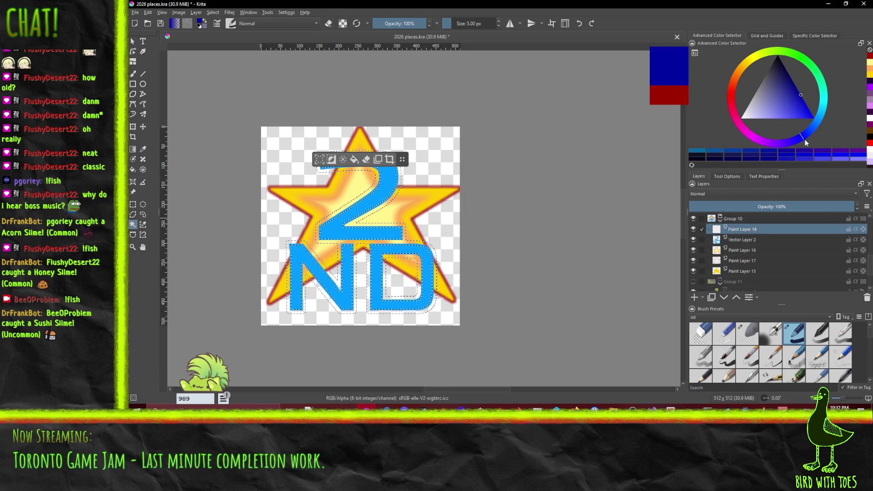
left_click_drag(791, 99, 817, 75)
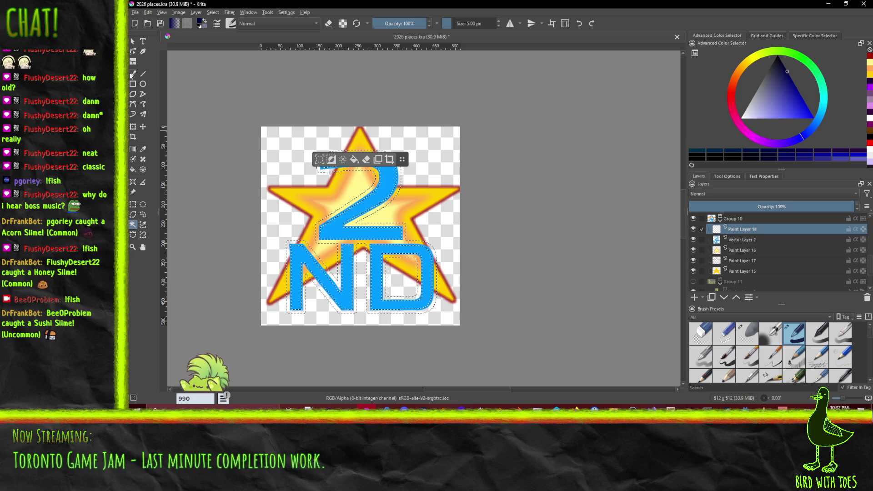
left_click(133, 170)
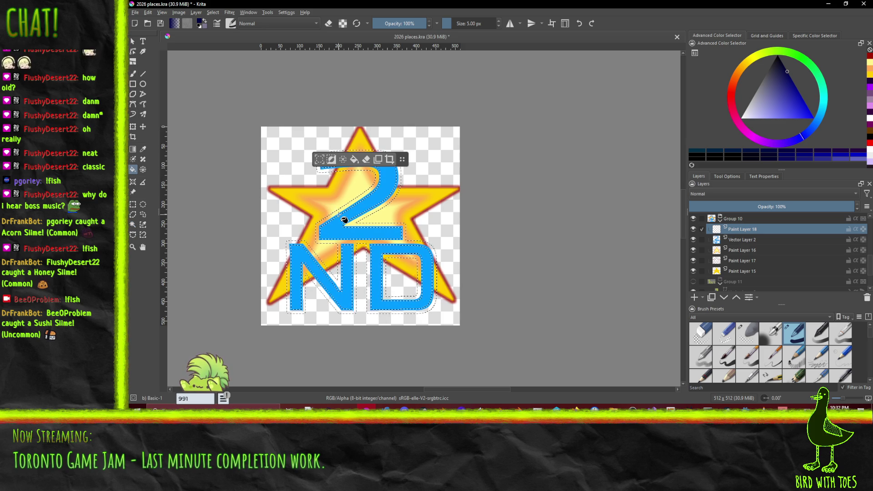
left_click(344, 220)
scroll(482, 211, "down", 1, "ctrl")
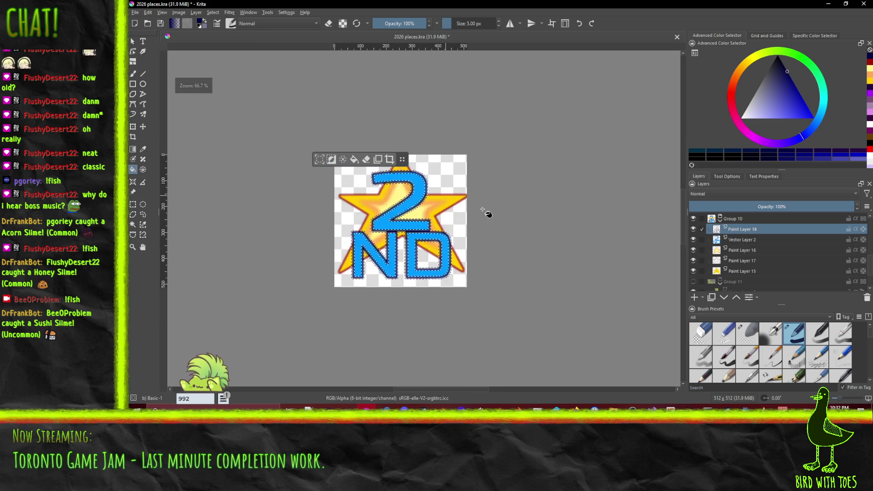
scroll(483, 210, "up", 1)
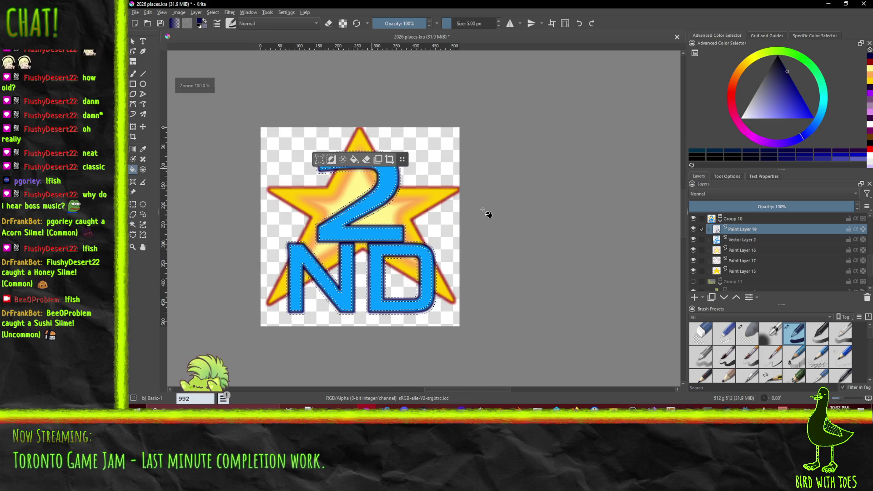
left_click(214, 13)
left_click(235, 37)
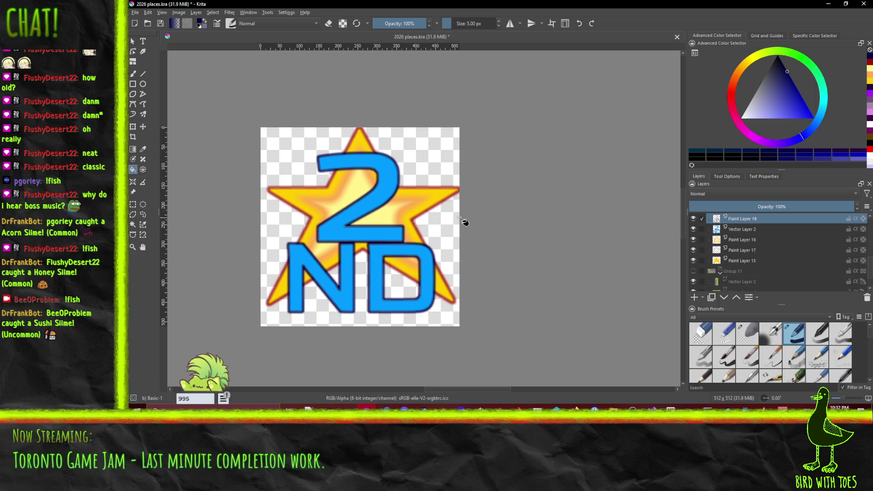
Toggle Paint Layer 17's visibility to compare the star with and without it
scroll(465, 223, "down", 3)
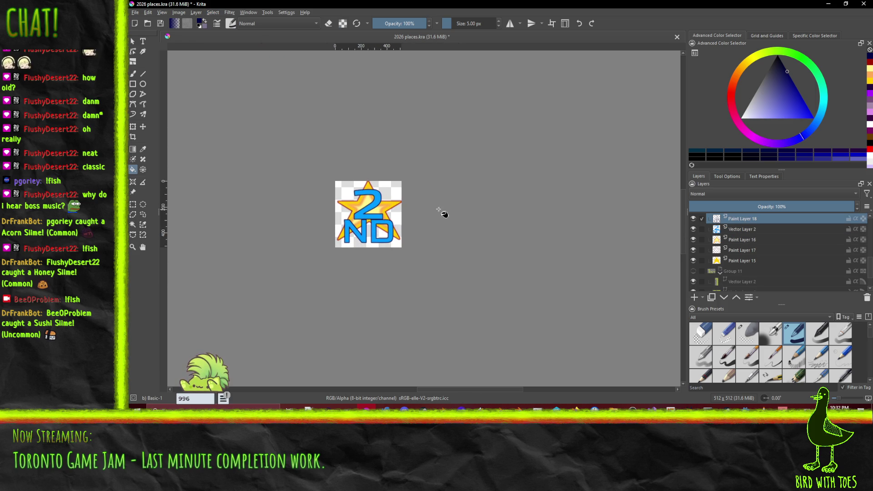
scroll(438, 209, "up", 2)
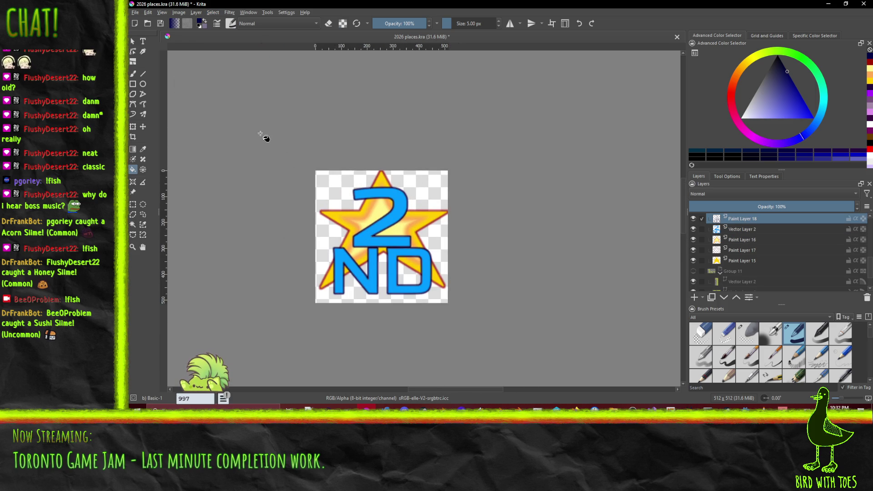
scroll(296, 188, "up", 3)
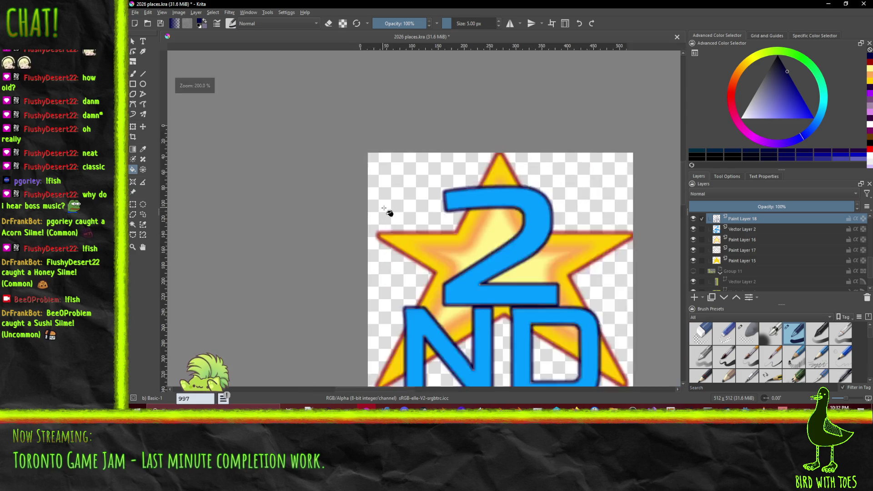
scroll(384, 209, "down", 3)
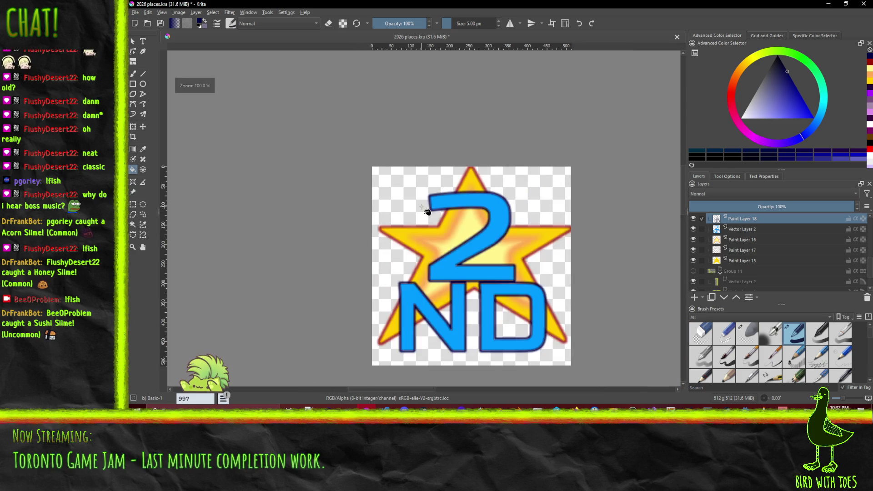
left_click(748, 254)
left_click(693, 251)
left_click(693, 251)
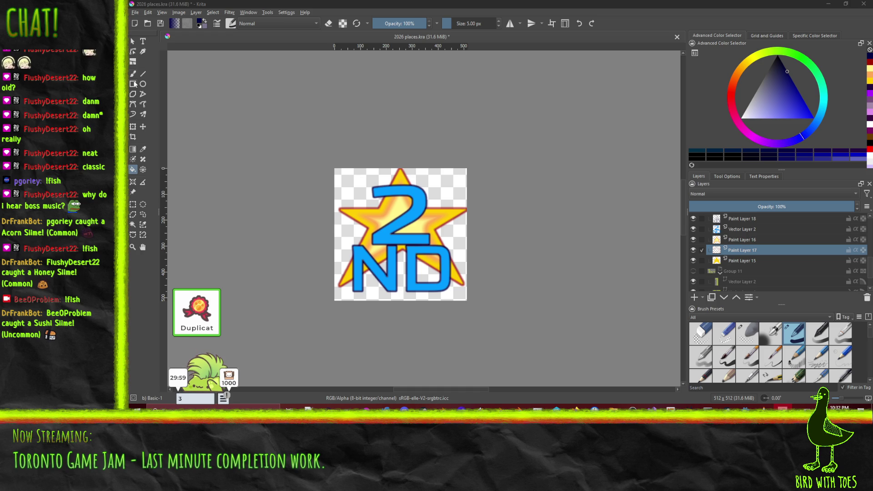
Export the image with Export Advanced as 2nd.png, replacing the existing file
left_click(135, 12)
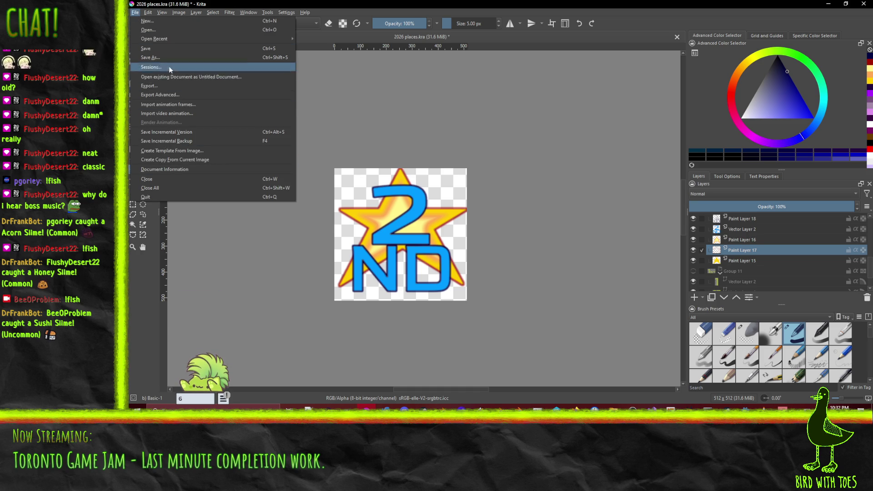
left_click(172, 96)
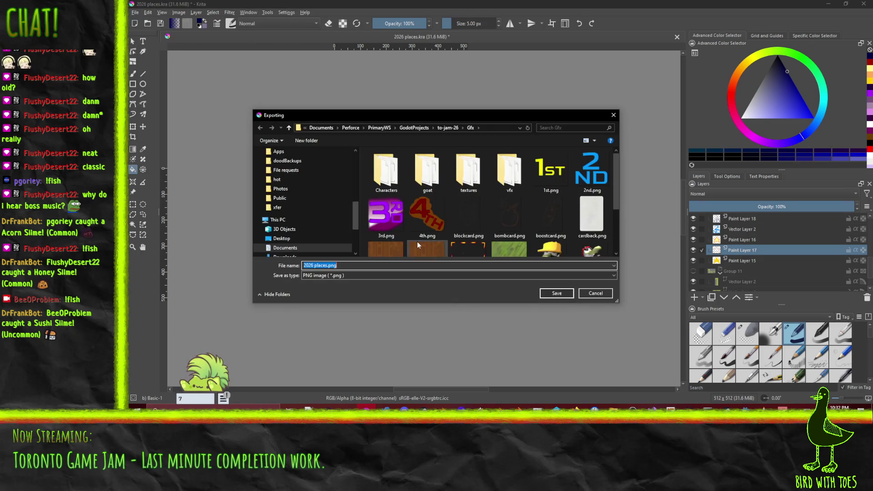
left_click(591, 173)
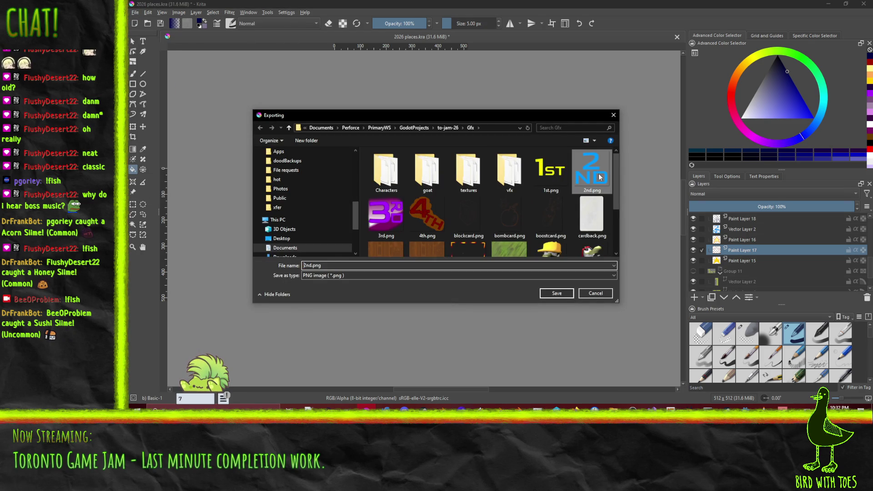
left_click(555, 294)
left_click(520, 205)
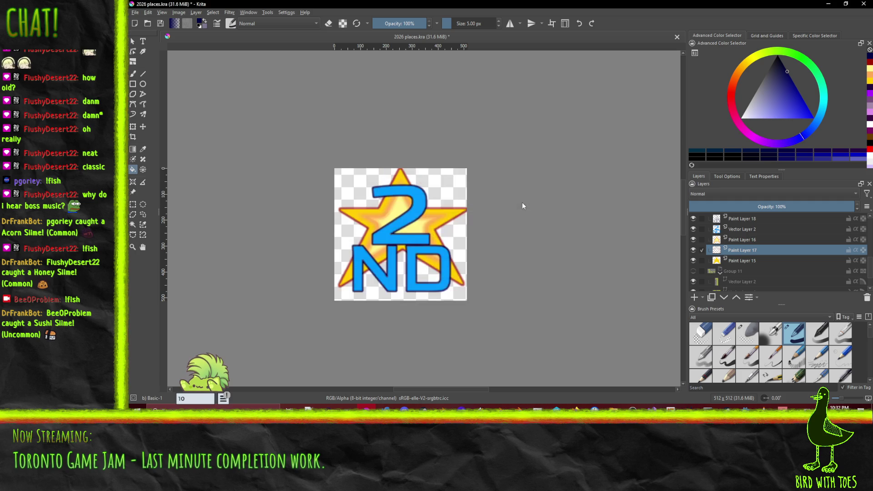
Finish the PNG export, hide the 2ND star group and show the 1ST text Group 11
left_click(535, 293)
scroll(694, 272, "up", 3)
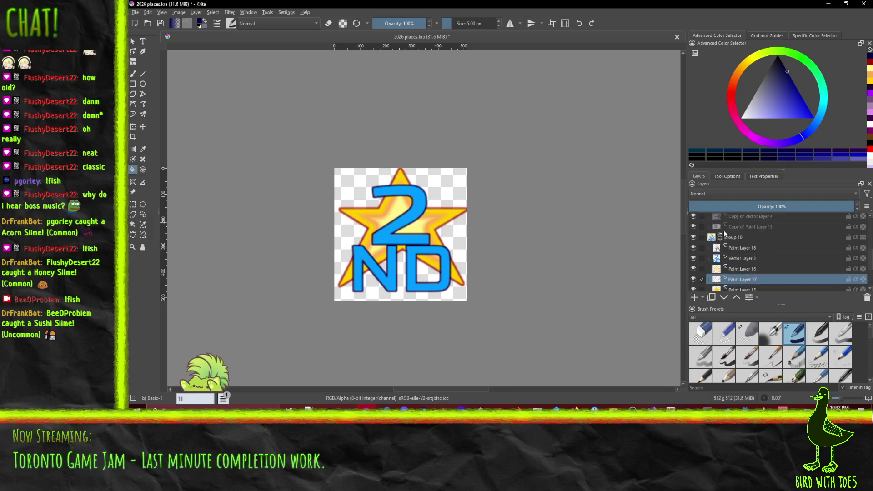
left_click(696, 266)
scroll(699, 267, "down", 5)
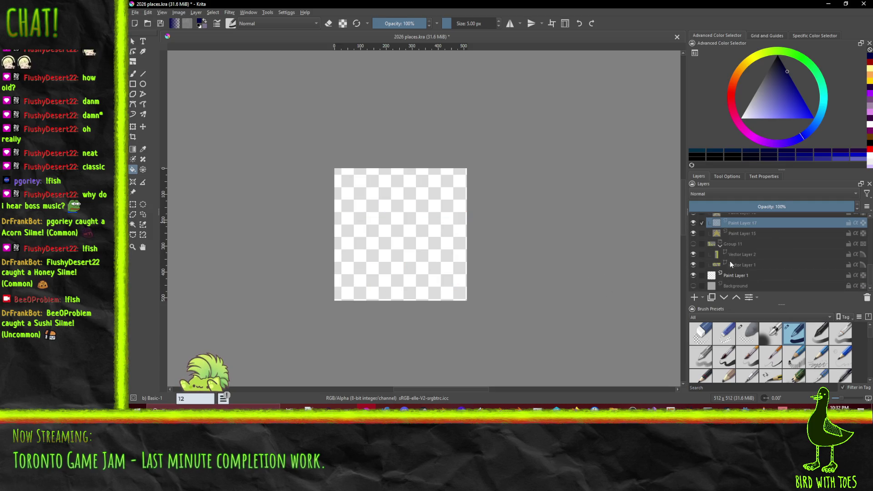
left_click_drag(739, 245, 677, 261)
left_click(693, 244)
scroll(390, 287, "up", 2)
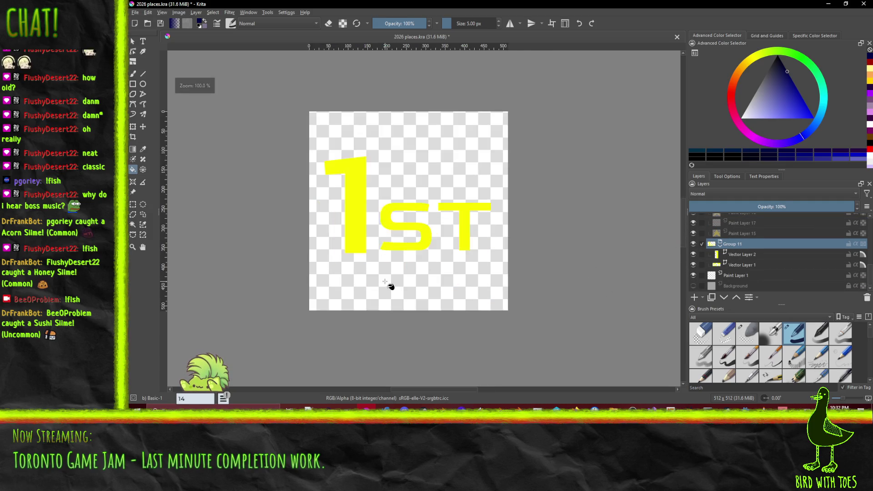
scroll(579, 228, "down", 2)
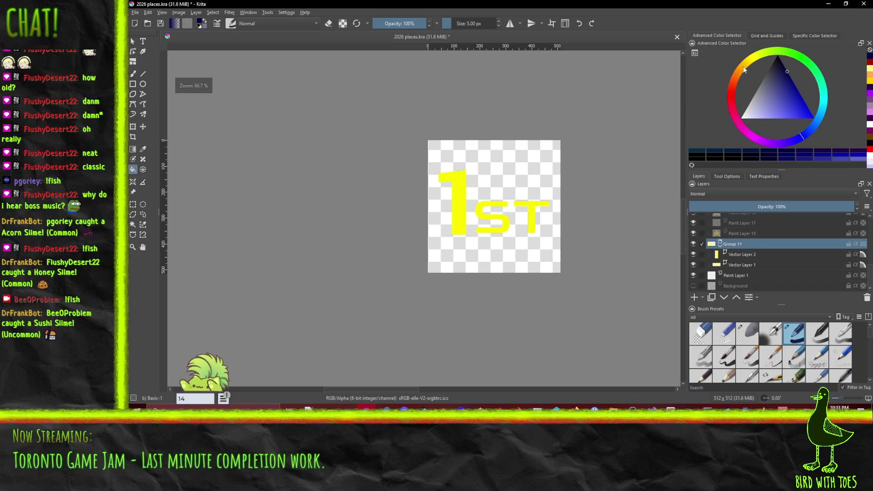
Mix a dull gold paint colour on the colour wheel for drawing straight lines
left_click_drag(743, 67, 748, 67)
left_click(804, 102)
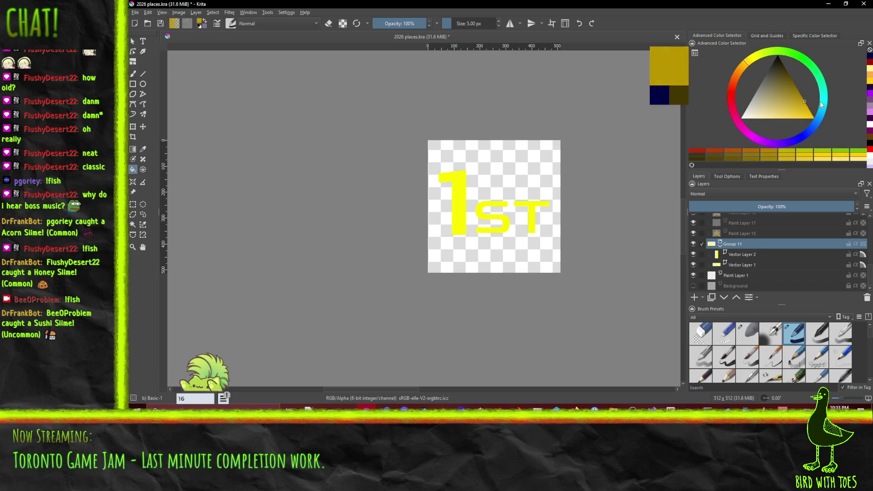
left_click_drag(831, 103, 836, 105)
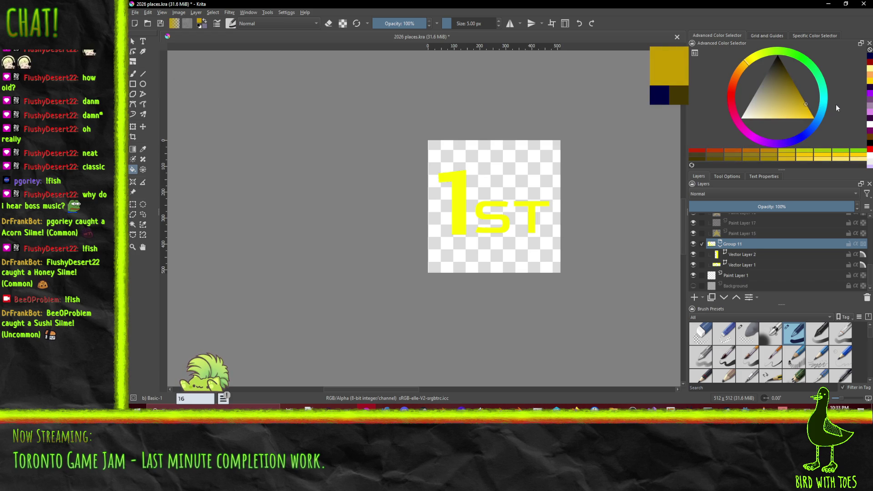
left_click(741, 64)
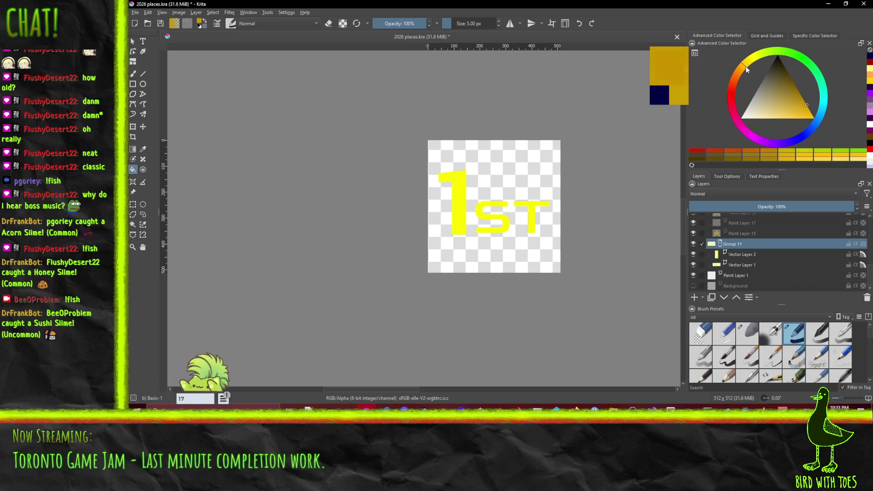
left_click_drag(745, 66, 751, 66)
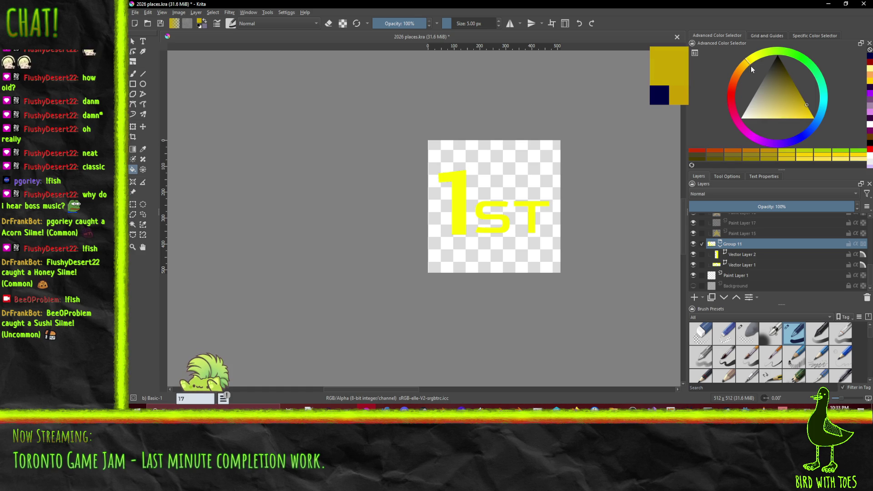
left_click_drag(789, 100, 785, 106)
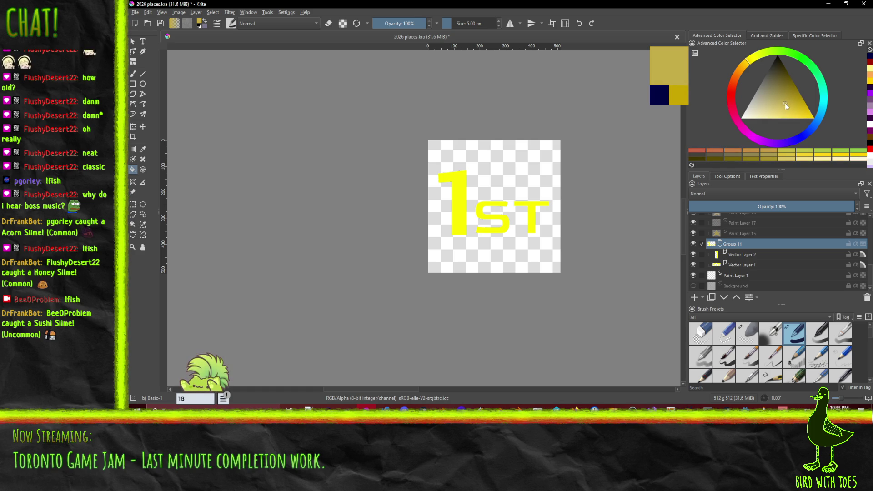
left_click(131, 76)
left_click(144, 74)
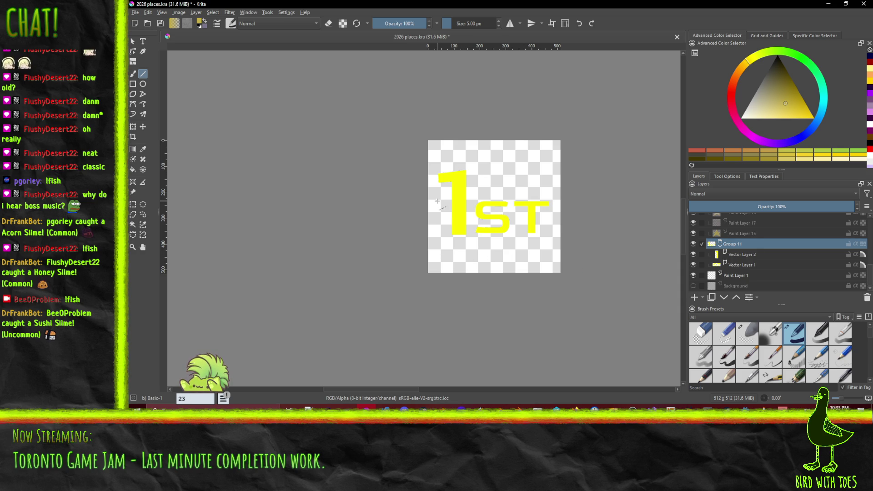
Add Paint Layer 19 beneath the 1ST text layers
left_click(737, 253)
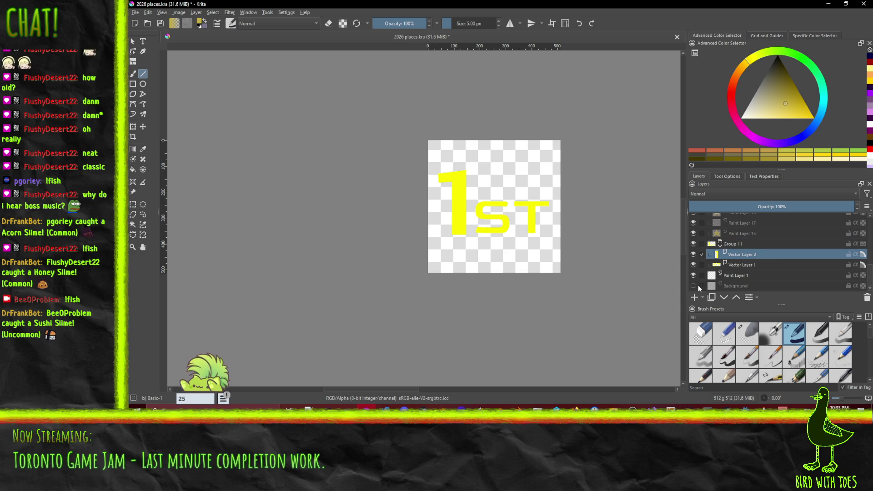
left_click(695, 298)
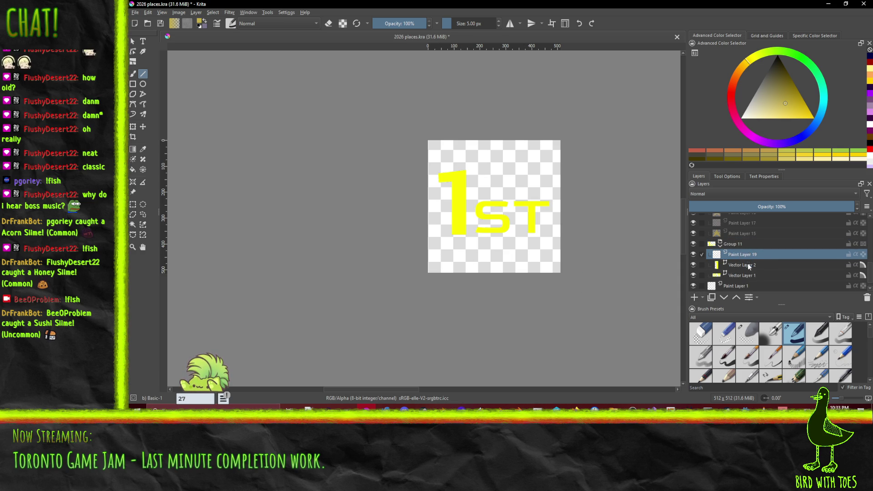
left_click_drag(749, 267, 749, 279)
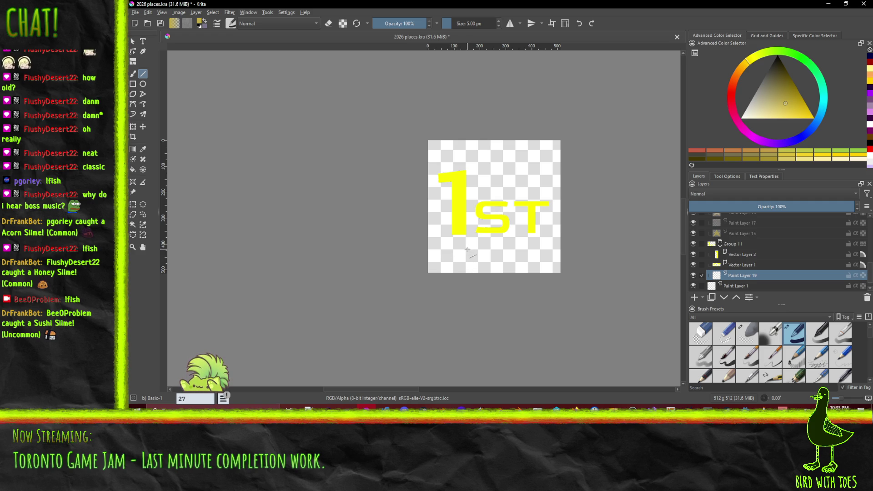
Draw the crown's slanted left edge and bottom edge in gold
mouse_move(467, 249)
left_mouse_down()
mouse_move(432, 184)
mouse_move(473, 193)
mouse_move(476, 204)
left_mouse_up()
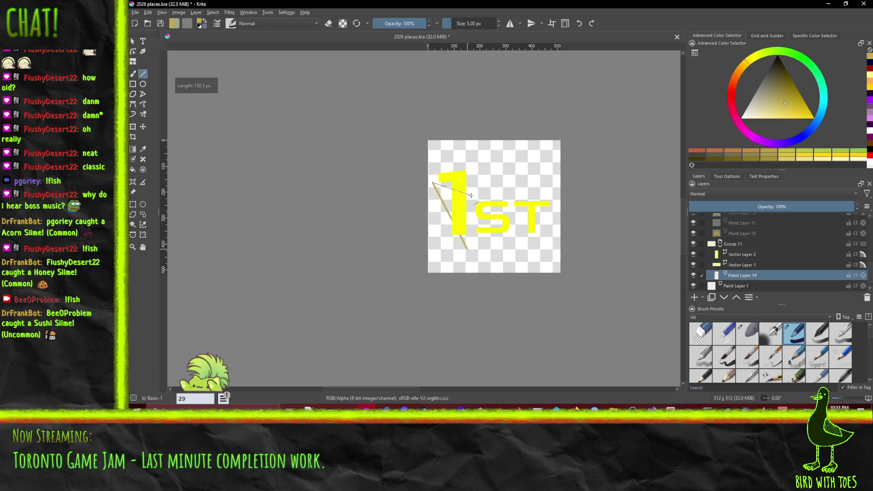
scroll(466, 255, "up", 3)
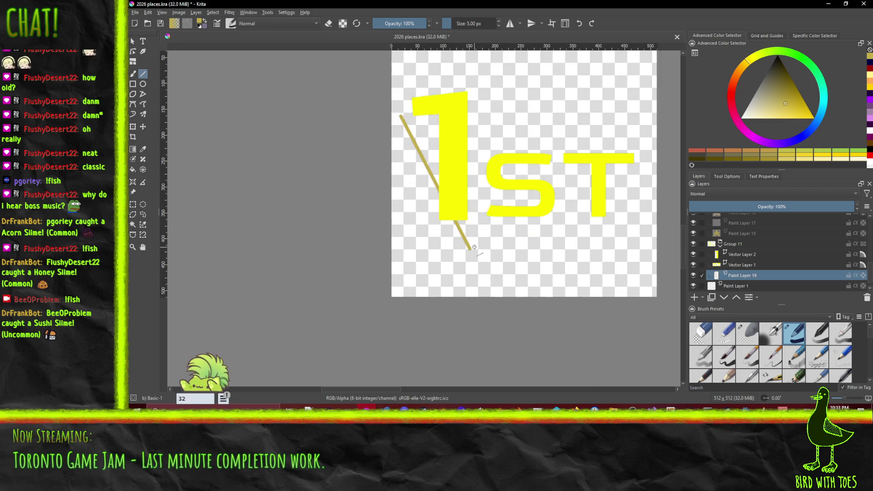
key("ctrl+z")
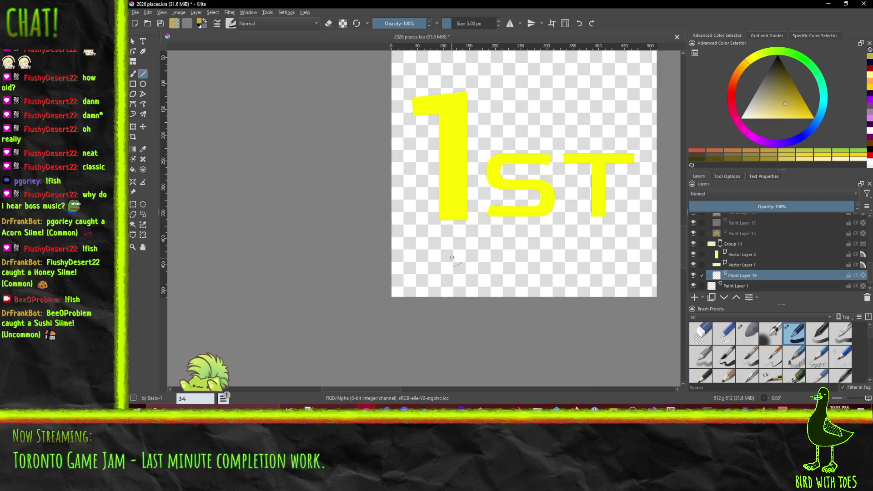
mouse_move(451, 257)
left_mouse_down()
mouse_move(427, 151)
mouse_move(398, 105)
mouse_move(436, 117)
mouse_move(473, 156)
mouse_move(496, 96)
mouse_move(530, 55)
mouse_move(511, 154)
mouse_move(521, 161)
left_mouse_up()
scroll(519, 91, "up", 3)
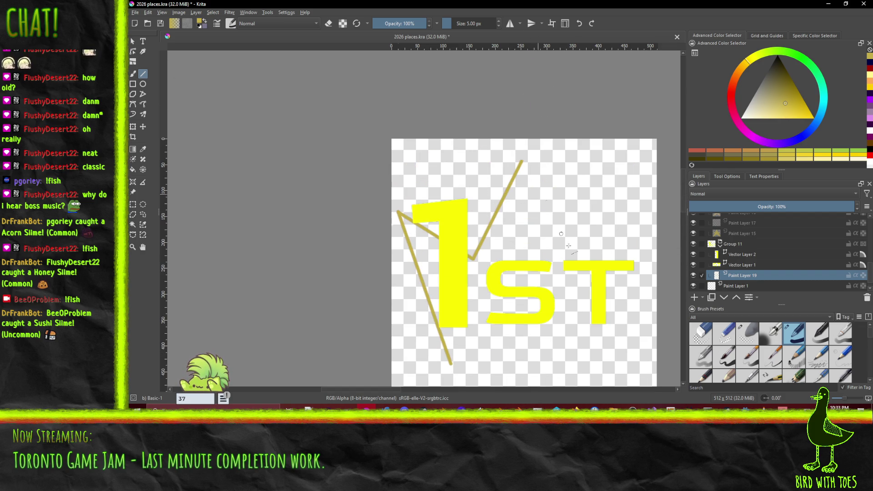
left_click_drag(428, 293, 325, 220)
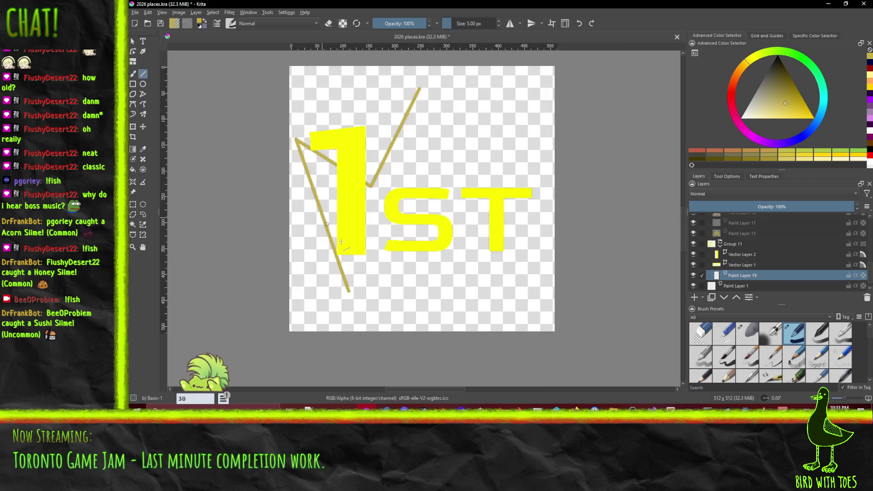
left_click_drag(349, 293, 419, 293)
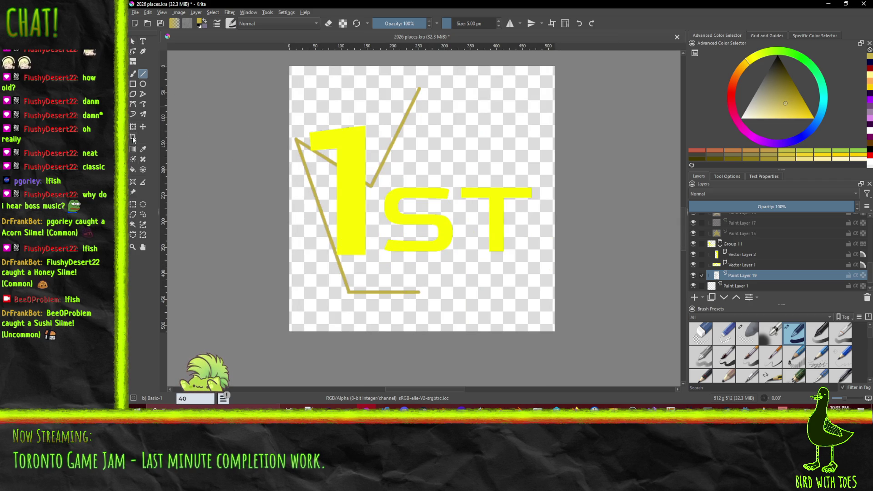
Duplicate the left crown half, mirror it horizontally, and merge the halves
left_click(135, 204)
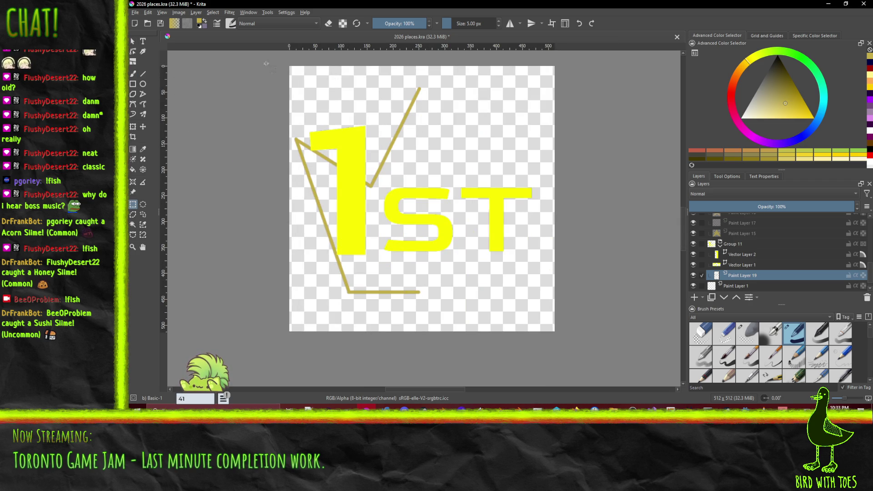
left_click_drag(266, 64, 465, 310)
key("ctrl+alt+j")
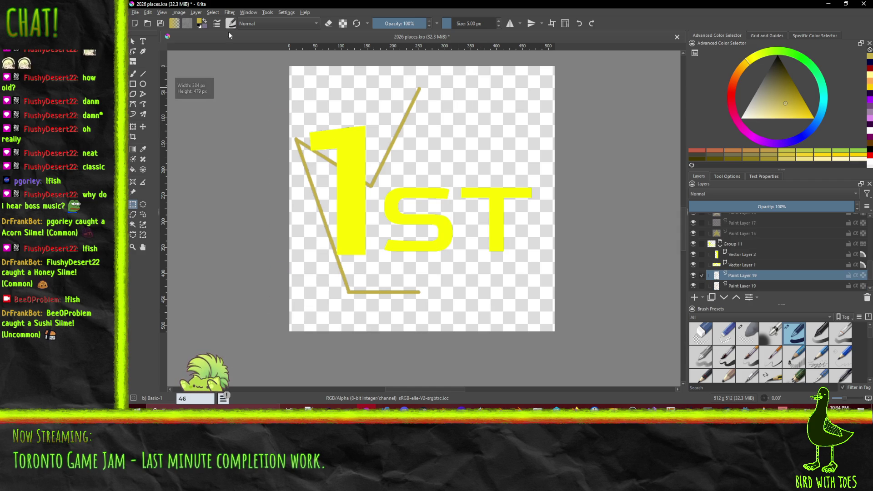
left_click(196, 12)
mouse_move(269, 94)
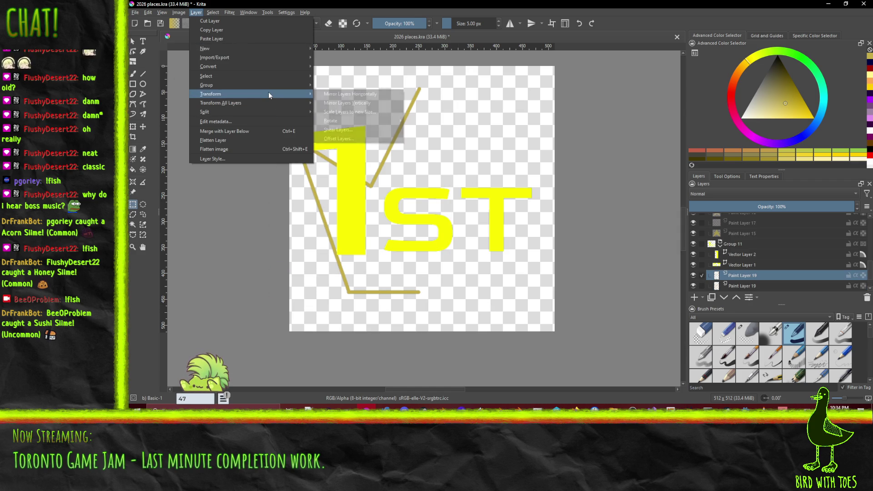
left_click(381, 95)
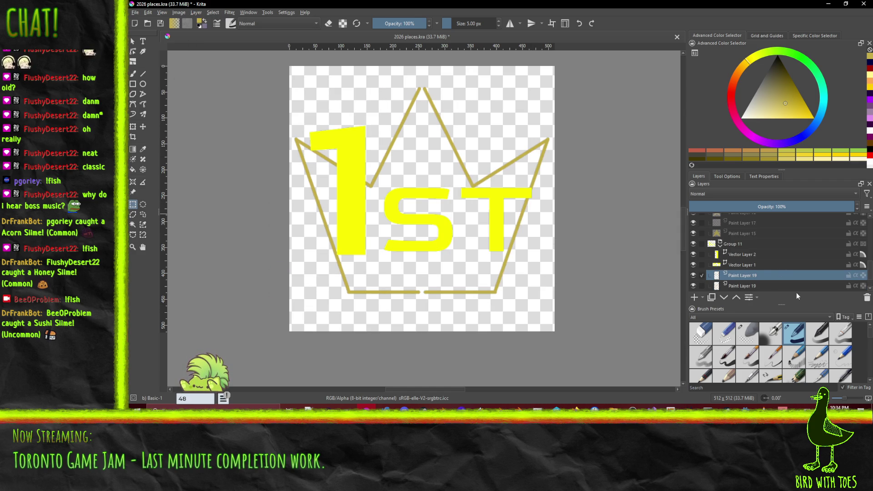
key("ctrl+e")
Draw the left side of the crown's top peak with straight gold lines
left_click(143, 74)
scroll(413, 184, "up", 5)
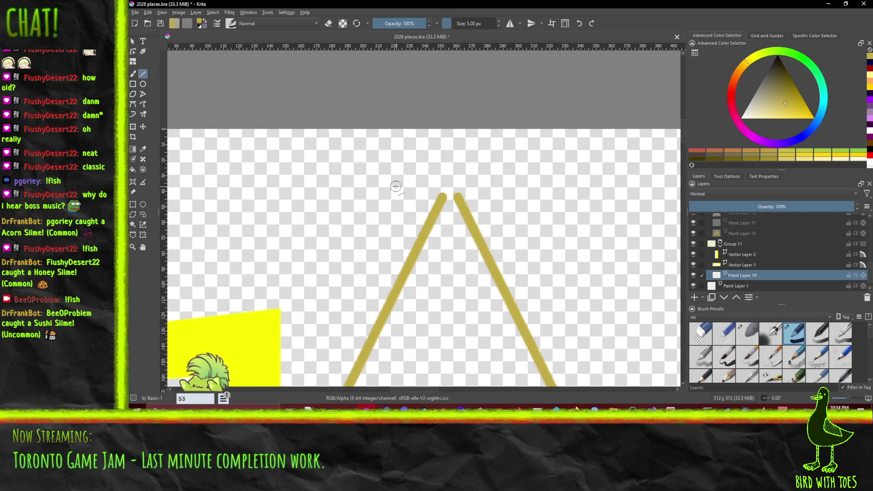
mouse_move(392, 178)
left_mouse_down()
mouse_move(416, 234)
mouse_move(420, 227)
left_mouse_up()
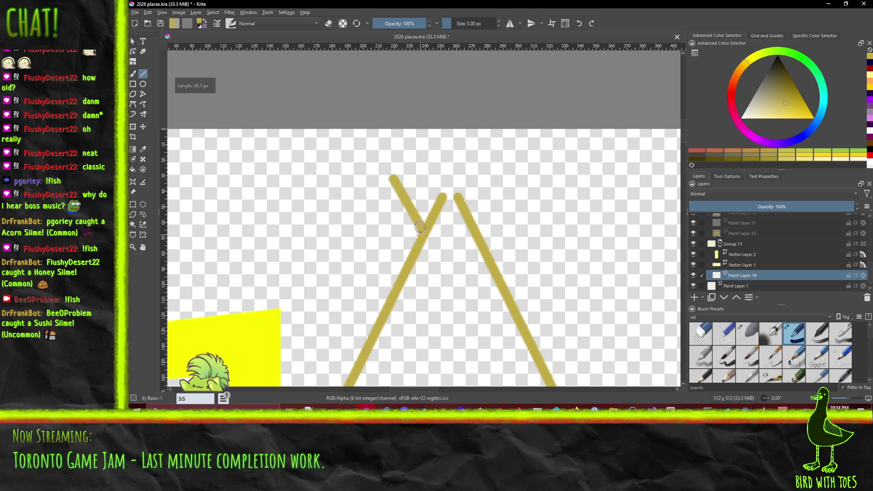
mouse_move(394, 178)
left_mouse_down()
mouse_move(422, 153)
mouse_move(446, 173)
left_mouse_up()
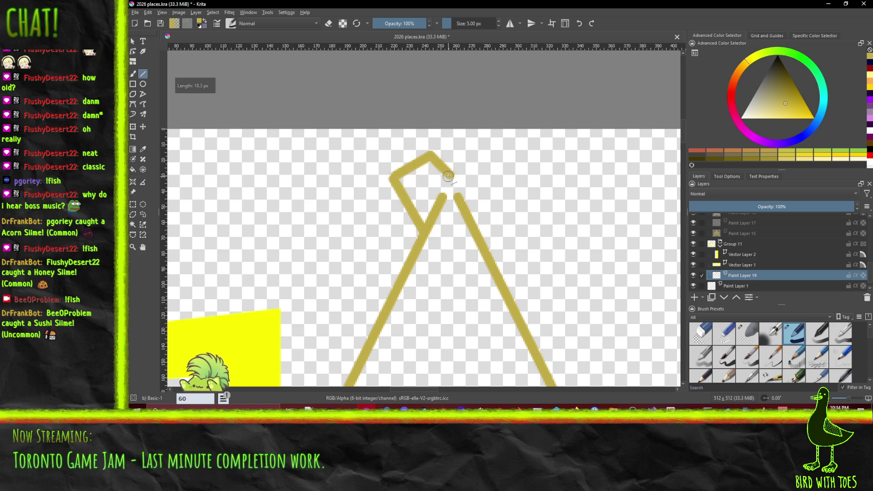
left_click_drag(449, 173, 452, 176)
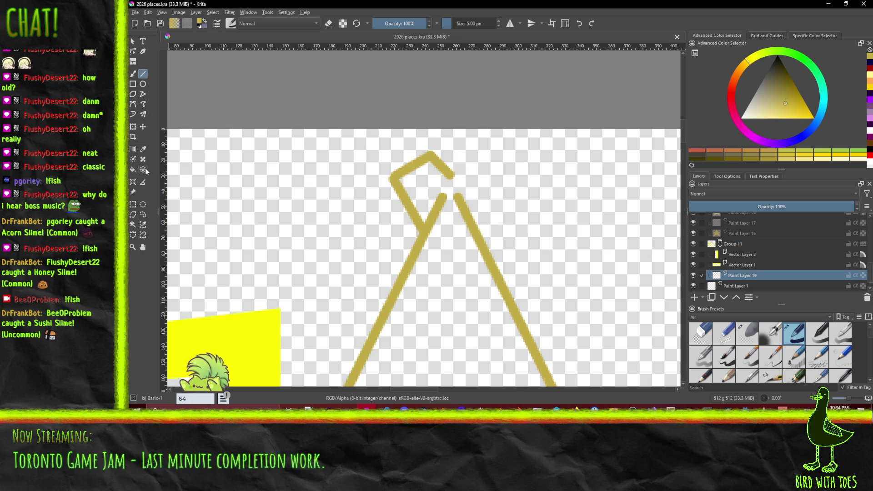
Copy the left half of the peak to a new layer and mirror it horizontally
left_click(133, 204)
mouse_move(359, 139)
left_mouse_down()
mouse_move(459, 236)
mouse_move(449, 234)
left_mouse_up()
key("ctrl+alt+j")
key("ctrl+shift+a")
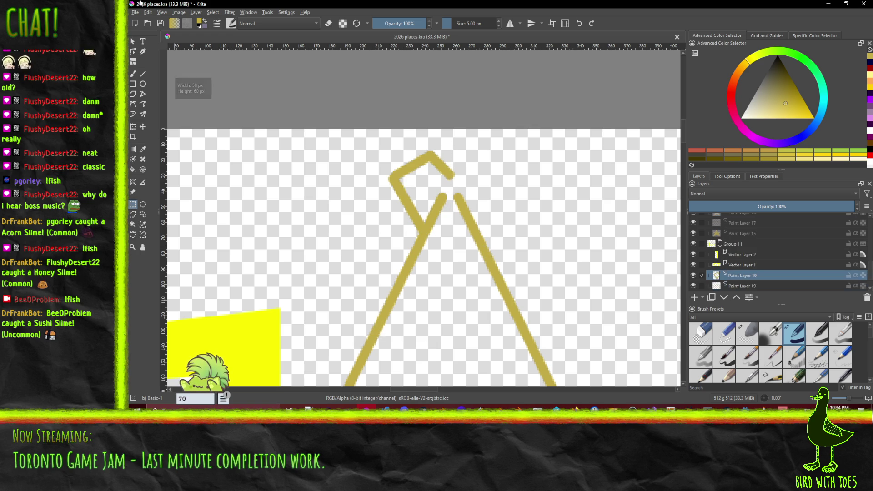
left_click(201, 12)
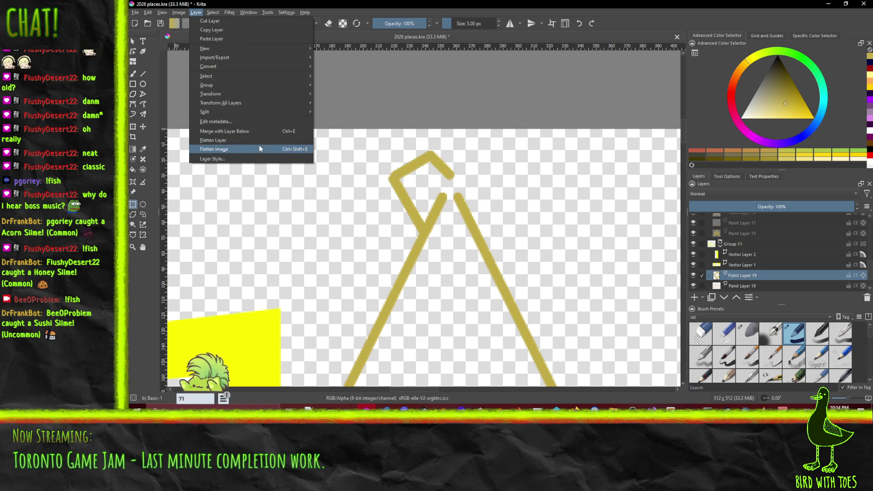
mouse_move(261, 95)
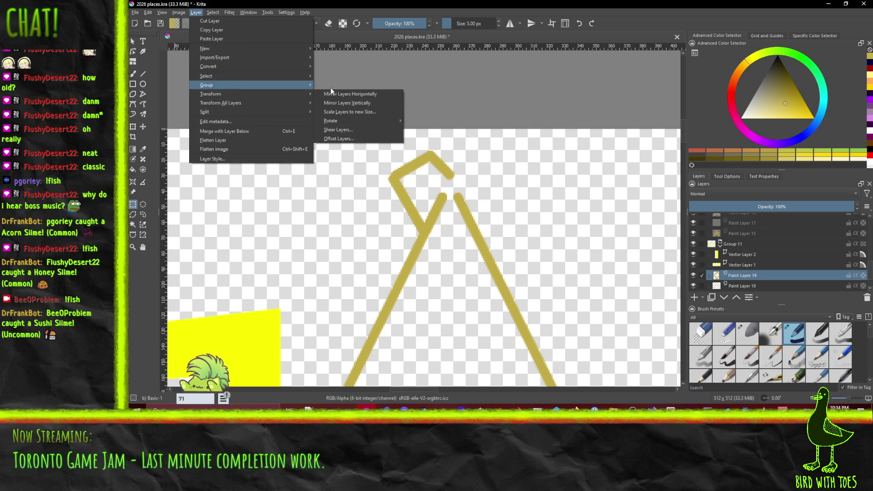
left_click(382, 94)
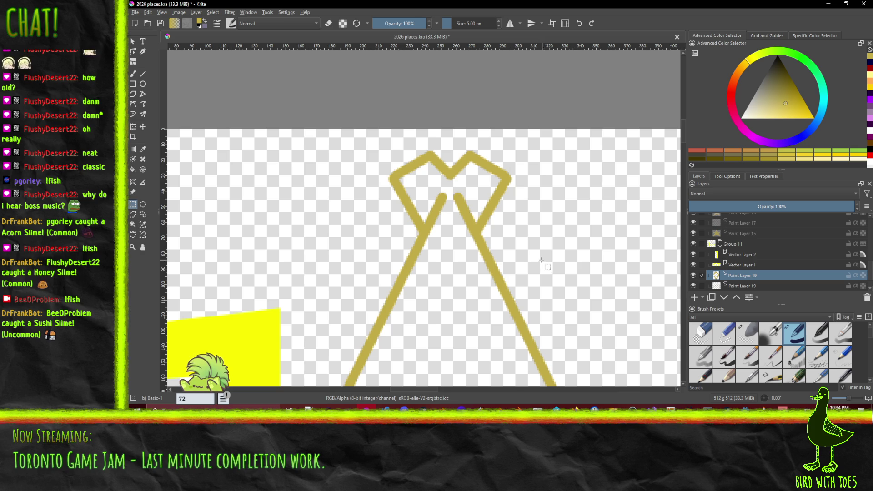
scroll(456, 239, "down", 6)
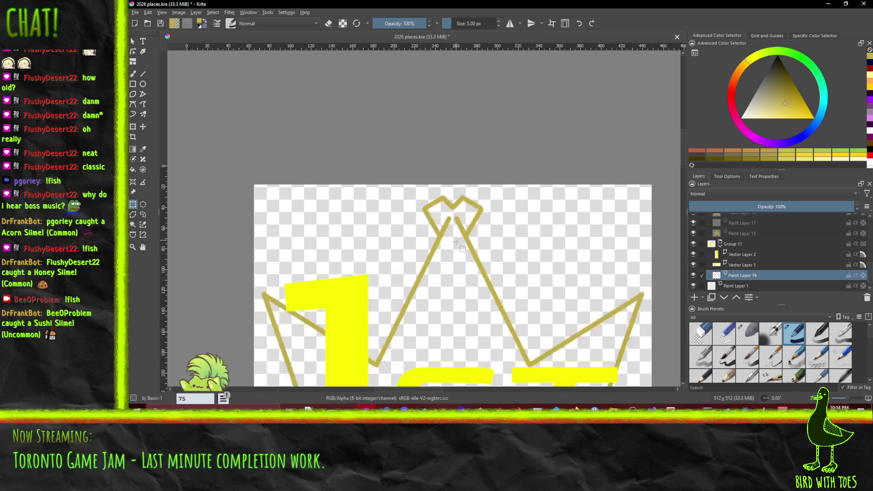
left_click_drag(435, 162, 430, 153)
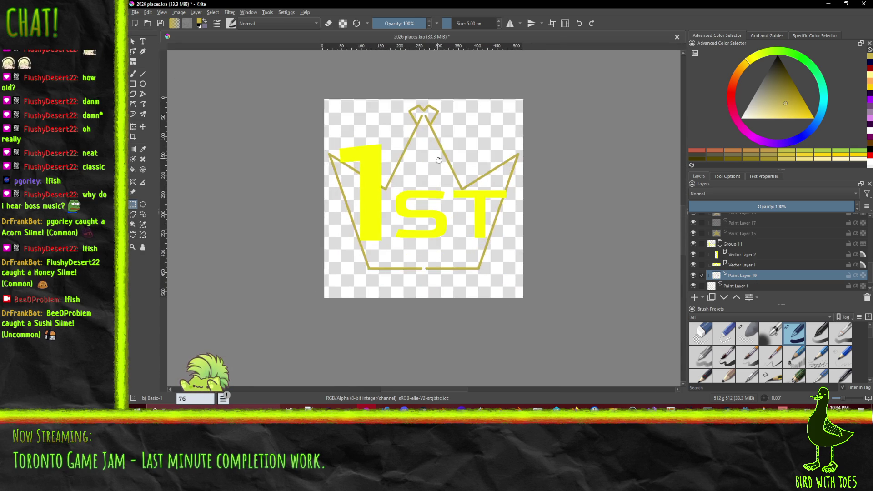
scroll(419, 105, "up", 5)
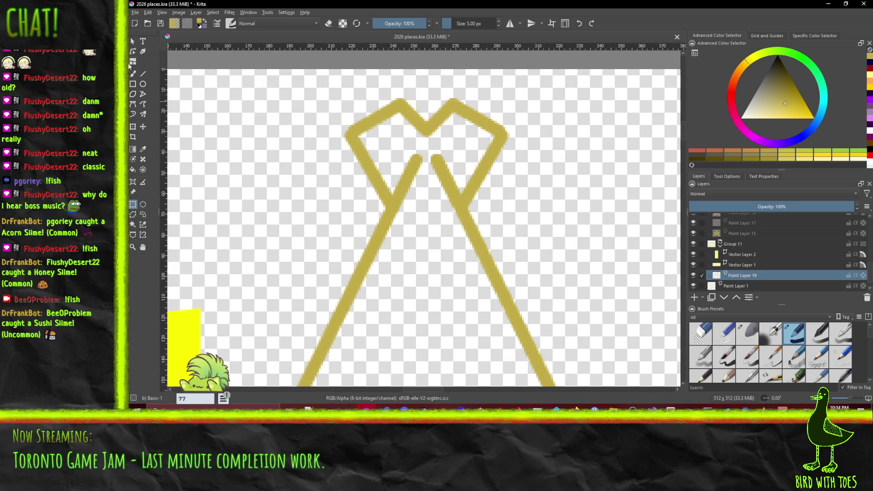
key("plus")
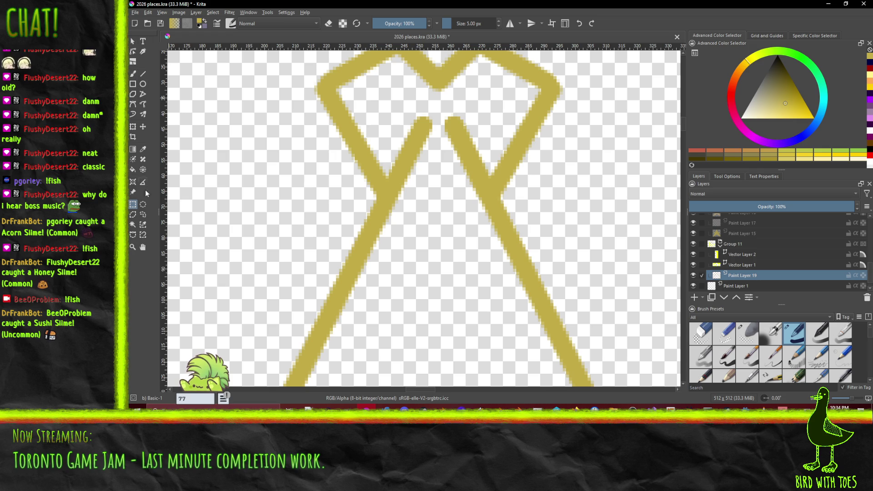
Try filling the crown interior with gold, which floods the whole square
left_click(133, 170)
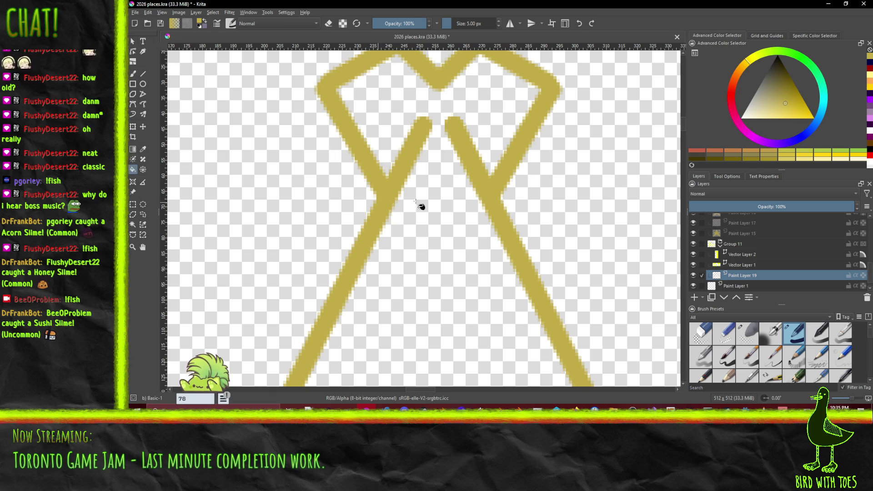
left_click(379, 127)
scroll(437, 216, "down", 10)
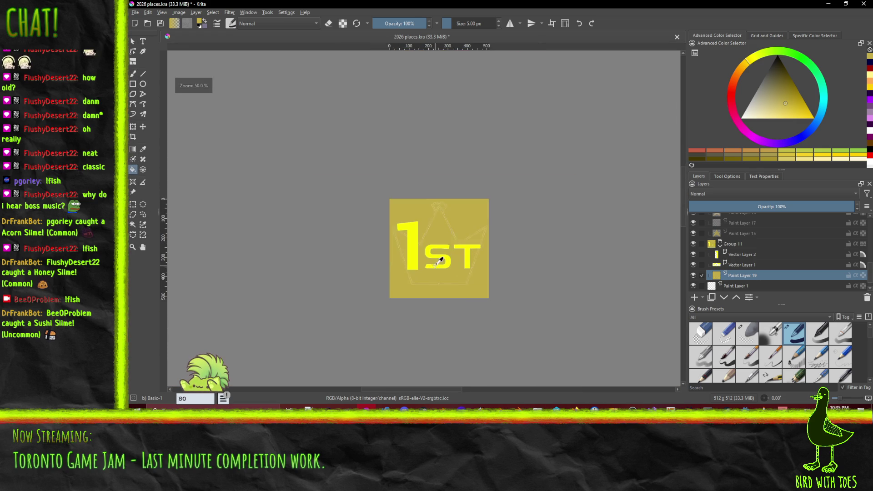
Undo the accidental full-canvas gold fills
key("ctrl+z")
scroll(444, 266, "up", 2)
left_click(432, 262)
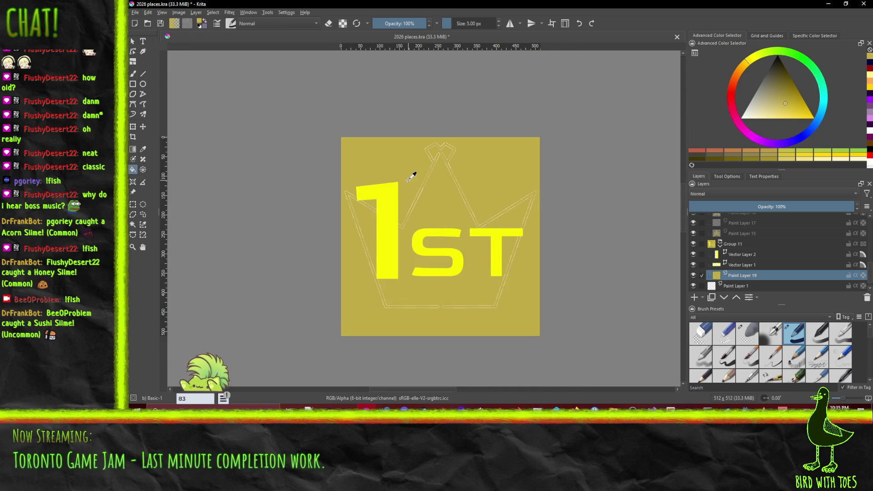
key("ctrl+z")
scroll(431, 262, "up", 6)
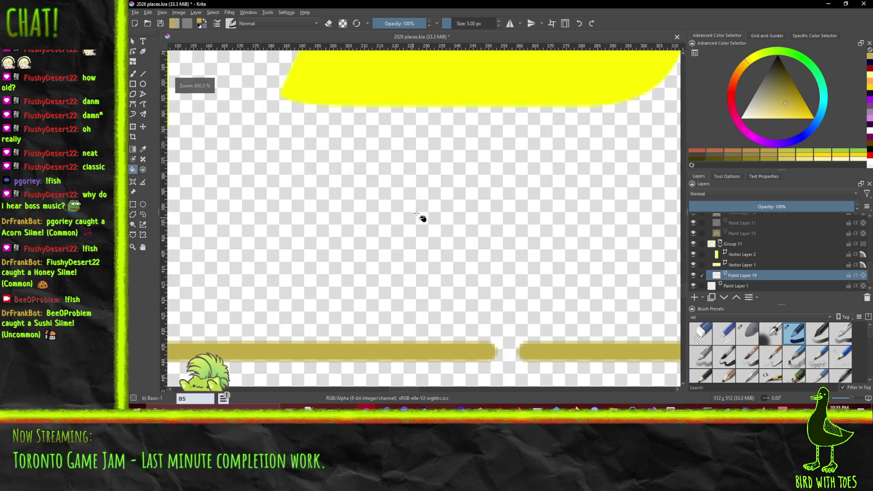
Bridge the gap in the crown's bottom edge and fill the crown interior gold
left_click(142, 73)
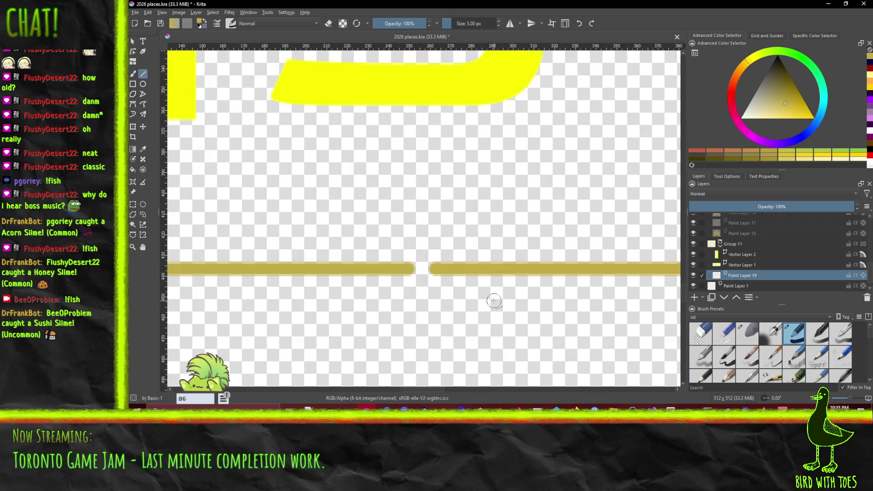
scroll(496, 302, "up", 1)
left_click_drag(401, 268, 450, 271)
scroll(455, 238, "down", 5)
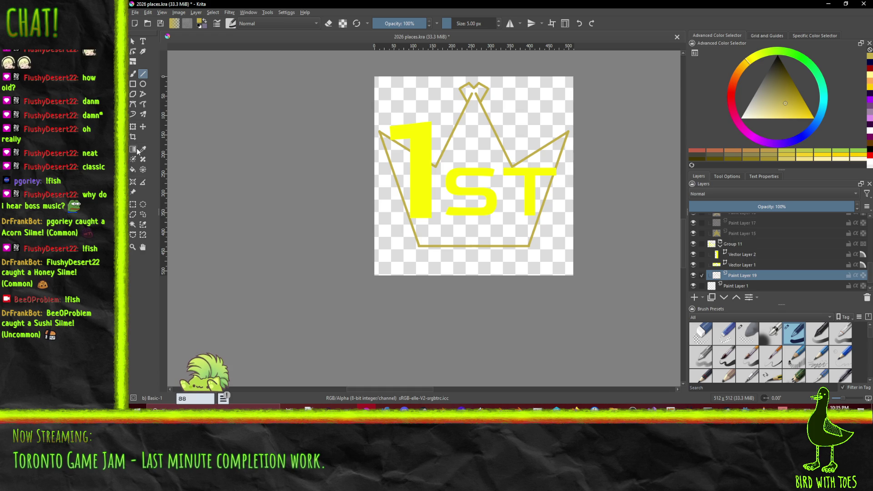
left_click(132, 169)
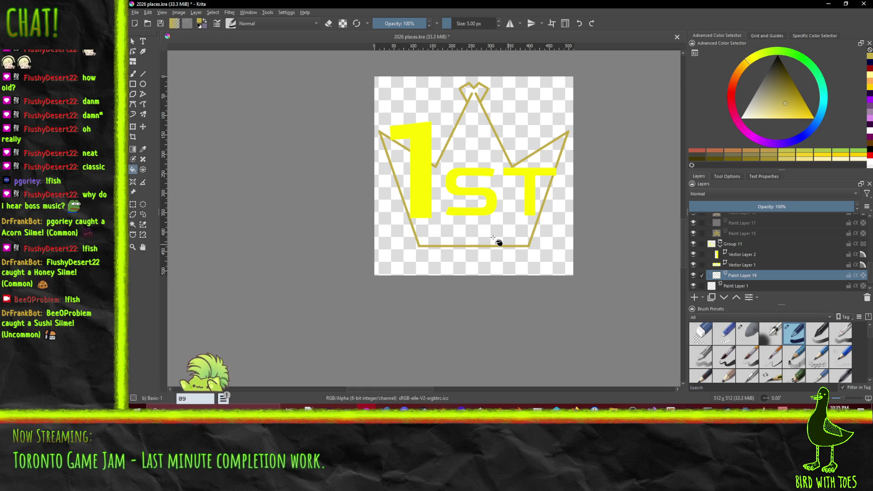
left_click(496, 242)
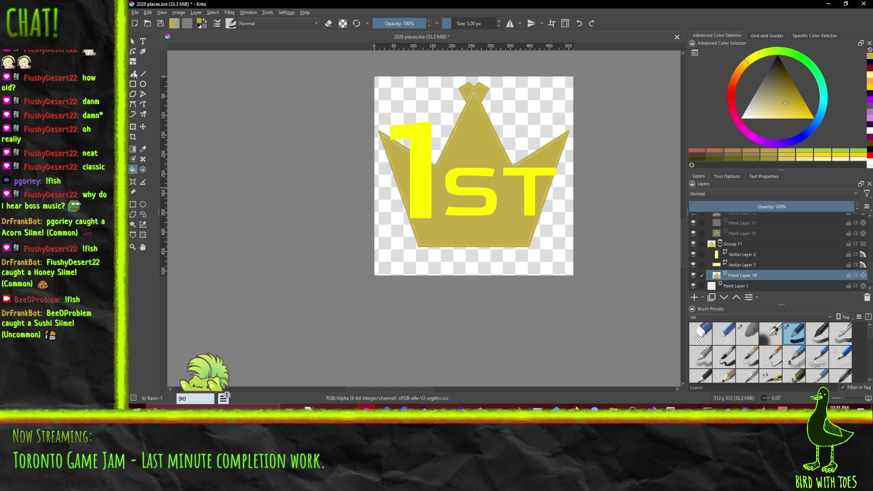
Draw gold straight lines over the seams along the crown's left arm and both side edges
left_click(143, 73)
scroll(421, 170, "up", 5)
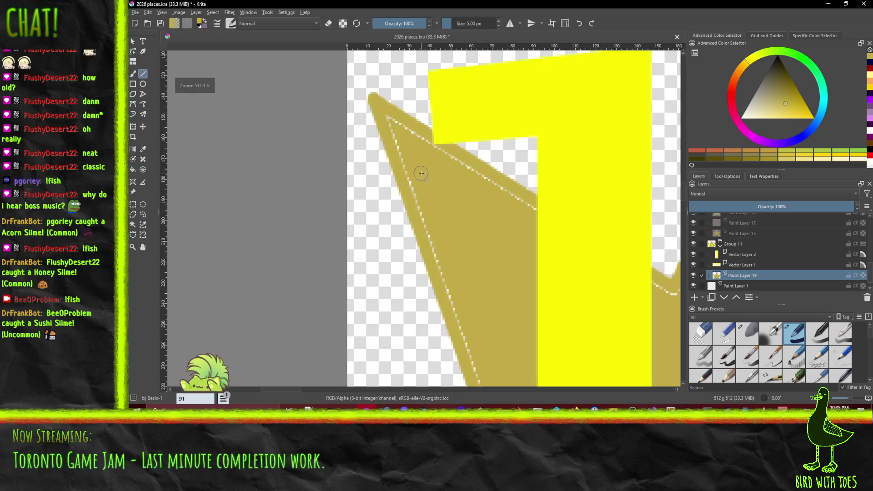
scroll(421, 170, "up", 2)
mouse_move(406, 144)
left_mouse_down()
mouse_move(555, 236)
mouse_move(500, 218)
mouse_move(431, 227)
left_mouse_up()
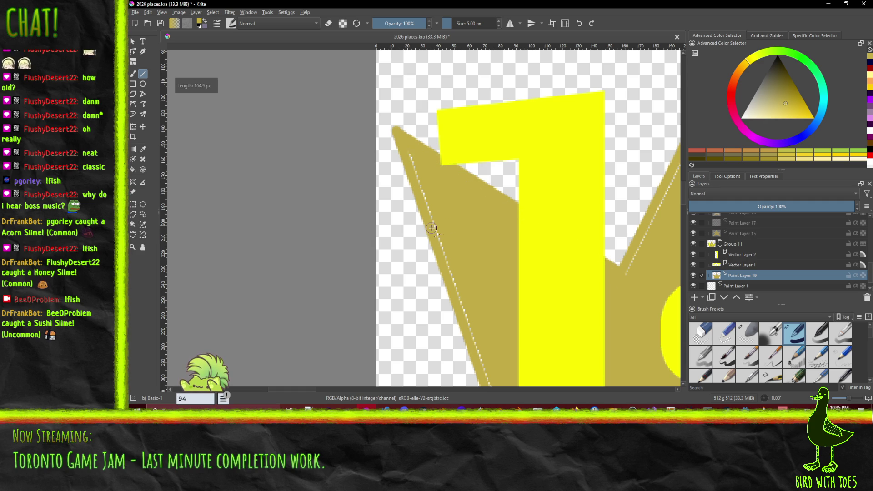
mouse_move(414, 162)
left_mouse_down()
mouse_move(402, 150)
mouse_move(477, 237)
mouse_move(580, 310)
mouse_move(333, 214)
mouse_move(203, 242)
mouse_move(663, 247)
mouse_move(627, 248)
left_mouse_up()
scroll(405, 153, "down", 5)
scroll(628, 247, "down", 3)
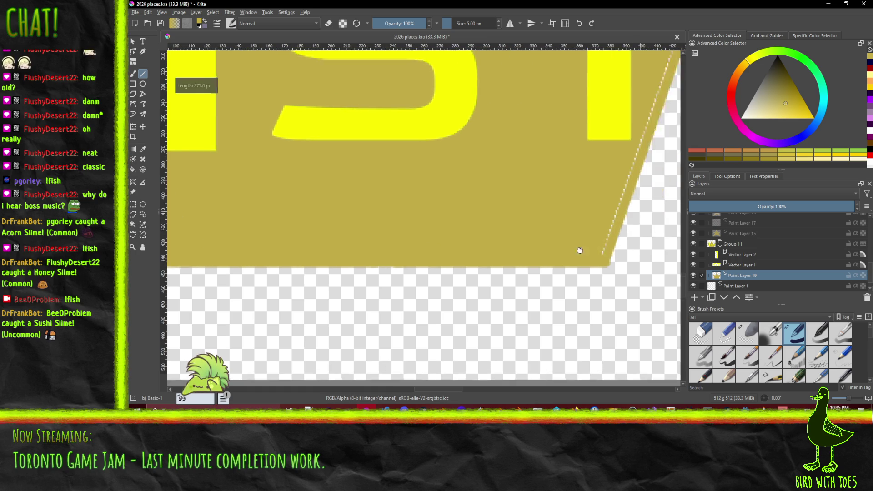
mouse_move(349, 322)
left_mouse_down()
mouse_move(328, 350)
mouse_move(428, 58)
left_mouse_up()
mouse_move(381, 86)
left_mouse_down()
mouse_move(279, 146)
mouse_move(432, 296)
left_mouse_up()
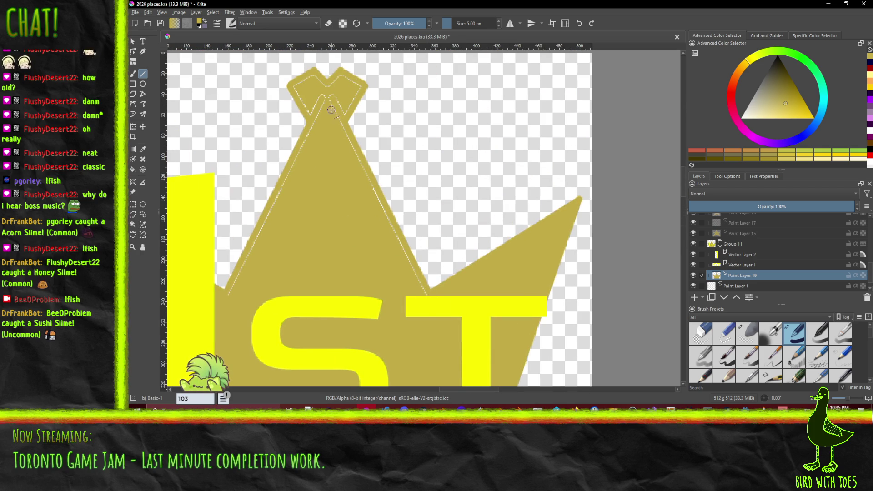
mouse_move(326, 99)
left_mouse_down()
mouse_move(429, 295)
mouse_move(421, 291)
left_mouse_up()
mouse_move(335, 99)
left_mouse_down()
mouse_move(326, 97)
mouse_move(250, 273)
mouse_move(224, 307)
left_mouse_up()
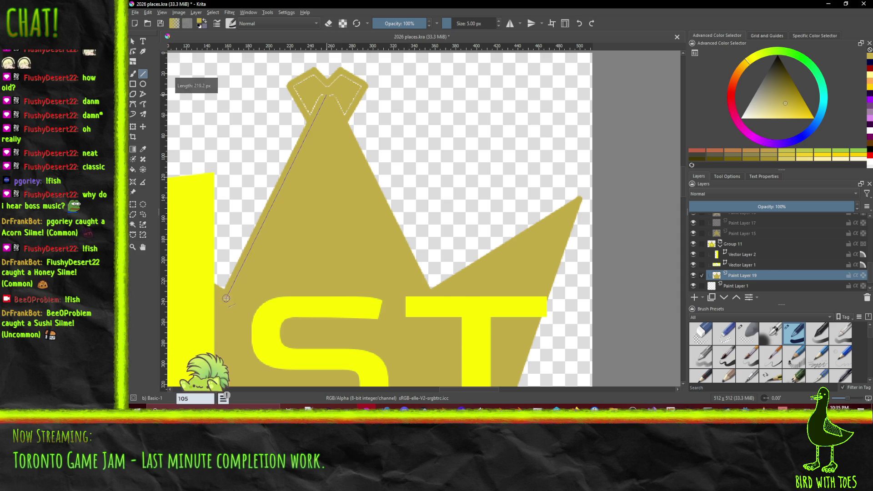
Cover the leftover seams around the left and right top peaks, undoing misplaced lines
scroll(354, 215, "up", 3)
key("ctrl+z")
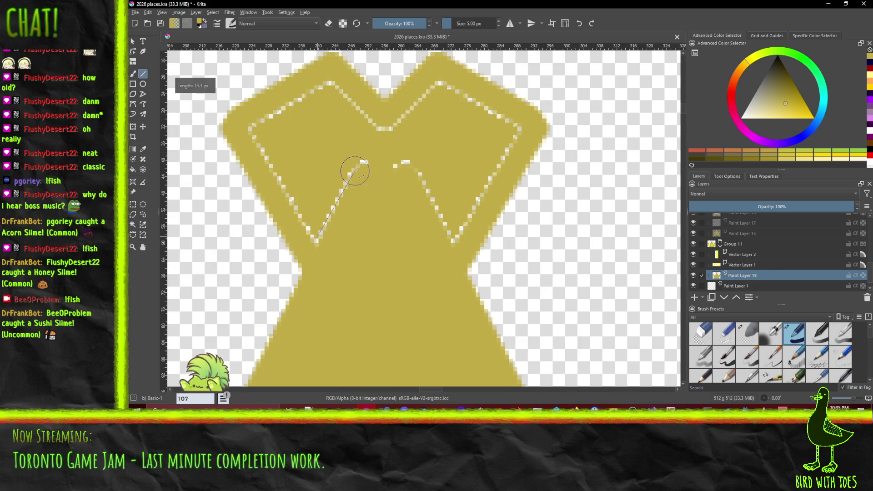
mouse_move(357, 165)
left_mouse_down()
mouse_move(430, 168)
mouse_move(412, 162)
mouse_move(452, 237)
left_mouse_up()
key("ctrl+z")
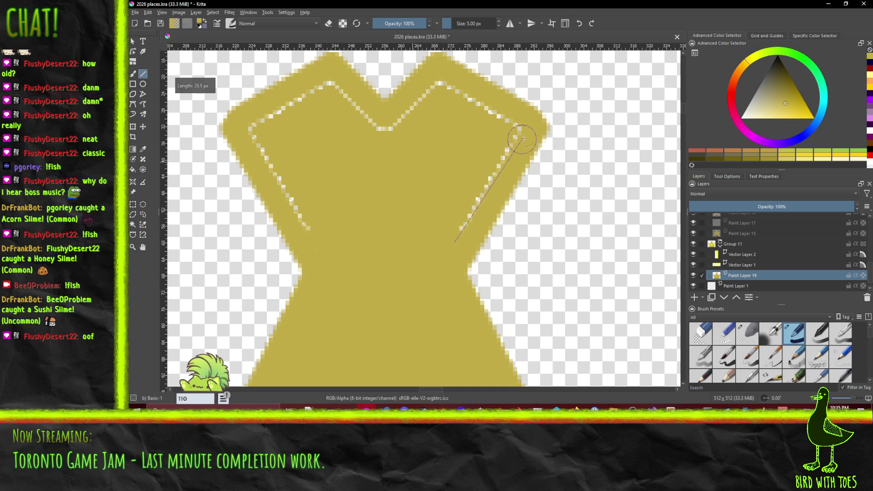
key("ctrl+z")
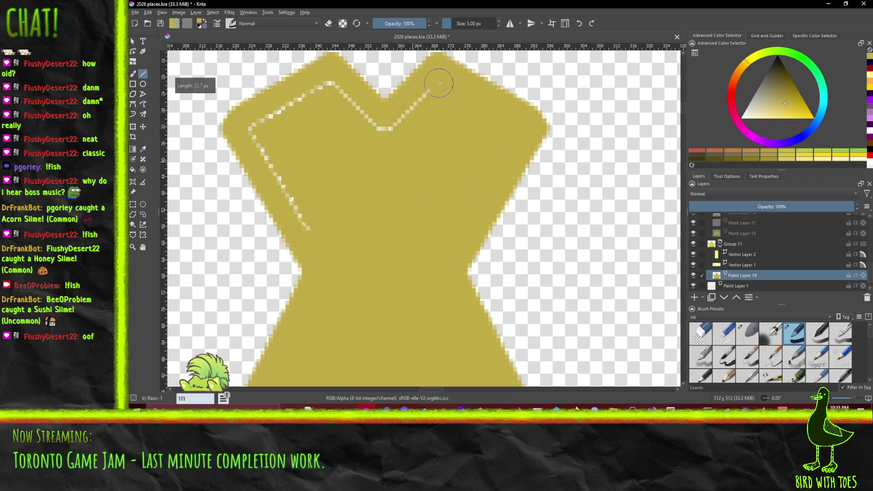
left_click_drag(439, 84, 380, 136)
key("ctrl+z")
mouse_move(329, 82)
left_mouse_down()
mouse_move(254, 132)
mouse_move(243, 121)
mouse_move(319, 234)
mouse_move(327, 225)
left_mouse_up()
key("ctrl+z")
scroll(395, 190, "down", 10)
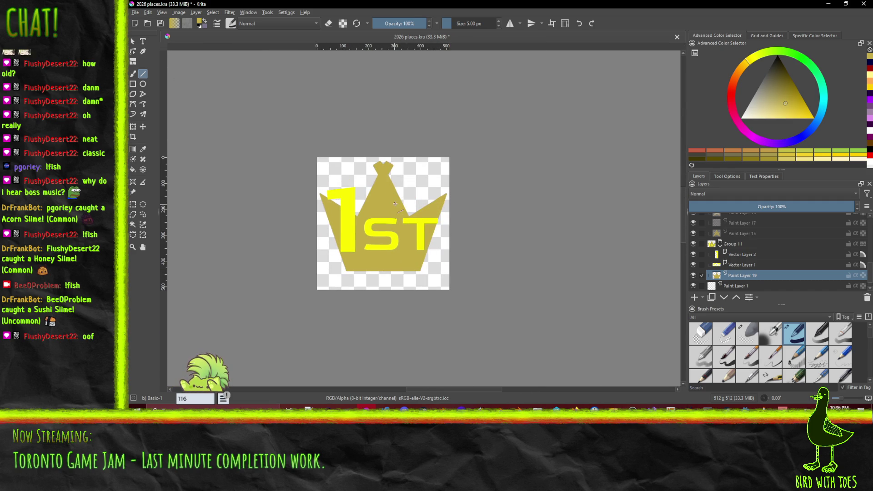
scroll(394, 204, "up", 5)
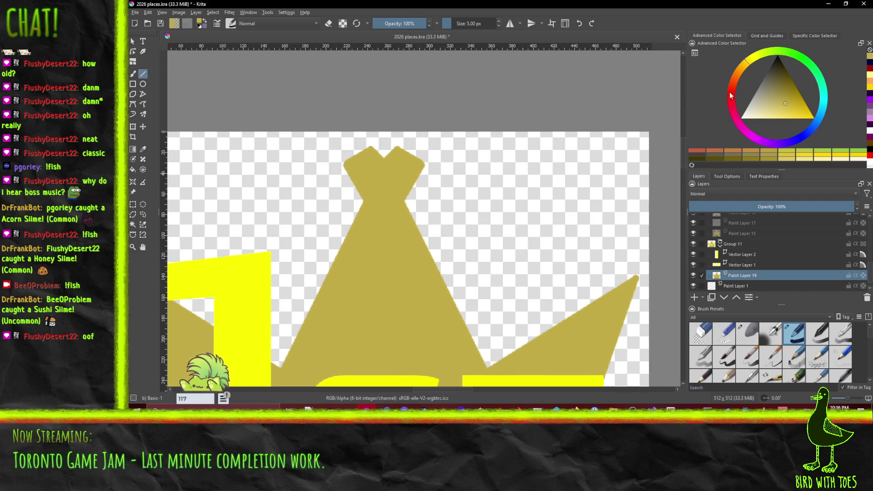
Set the painting colour to a deep red in the colour selector
left_click(731, 90)
left_click(789, 118)
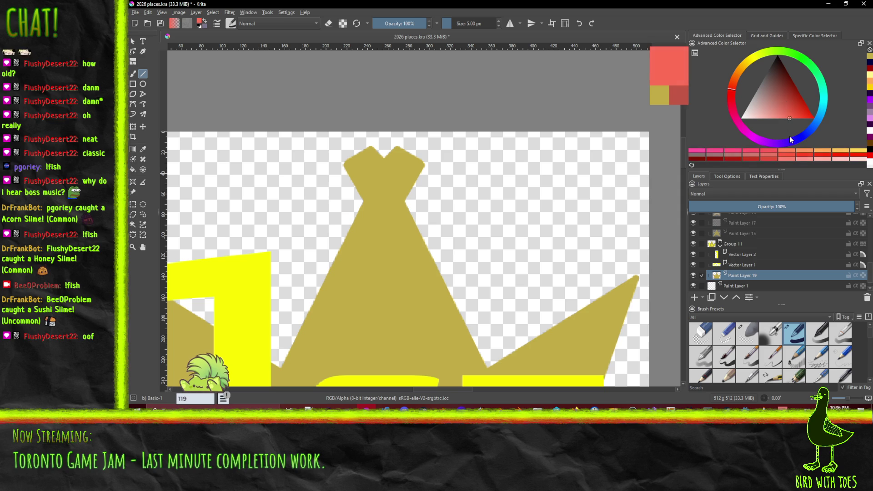
scroll(359, 192, "up", 1)
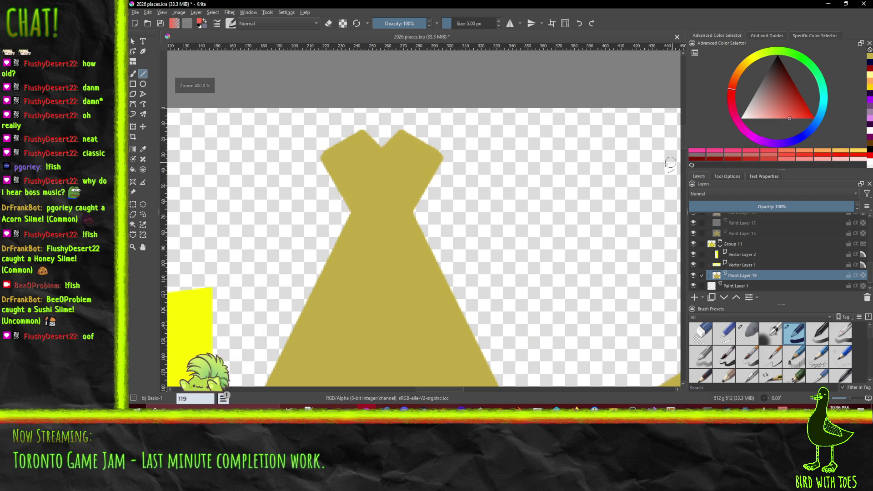
mouse_move(793, 113)
left_mouse_down()
mouse_move(807, 124)
mouse_move(820, 104)
left_mouse_up()
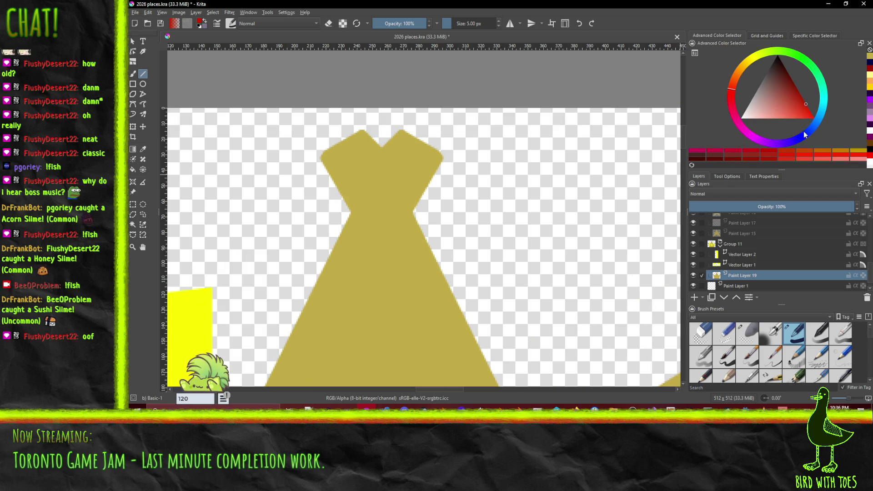
left_click(818, 121)
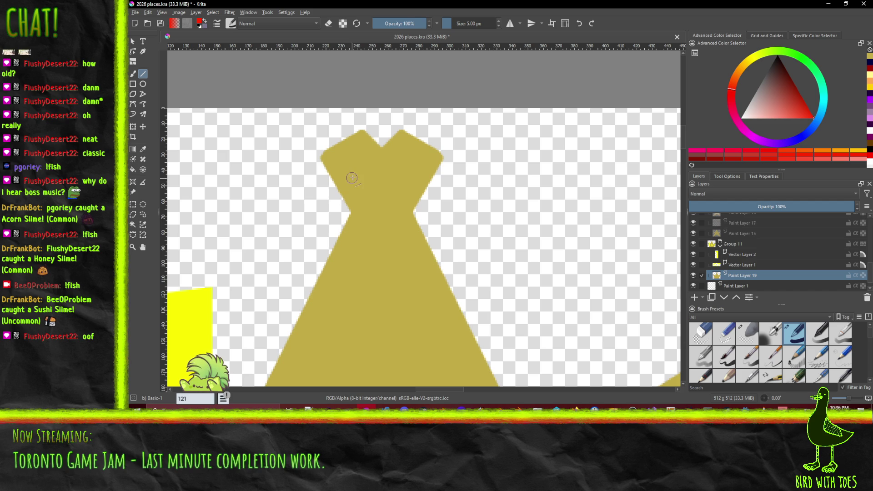
Outline a kite-shaped gem on the crown tip in red and fill its interior
mouse_move(353, 175)
left_mouse_down()
mouse_move(388, 156)
mouse_move(382, 160)
mouse_move(408, 181)
mouse_move(405, 174)
left_mouse_up()
key("ctrl+z")
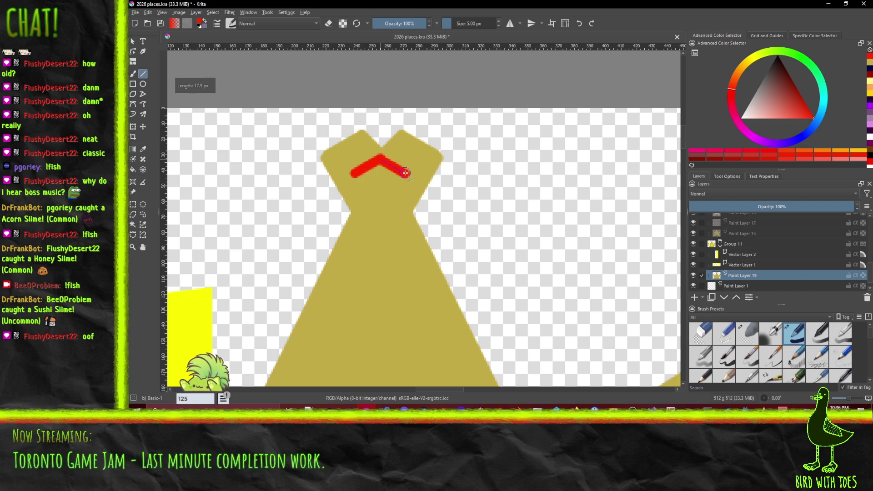
mouse_move(353, 175)
left_mouse_down()
mouse_move(359, 239)
mouse_move(371, 237)
mouse_move(379, 253)
mouse_move(403, 175)
left_mouse_up()
left_click_drag(378, 238, 363, 177)
left_click_drag(363, 177, 399, 176)
left_click_drag(391, 172, 369, 191)
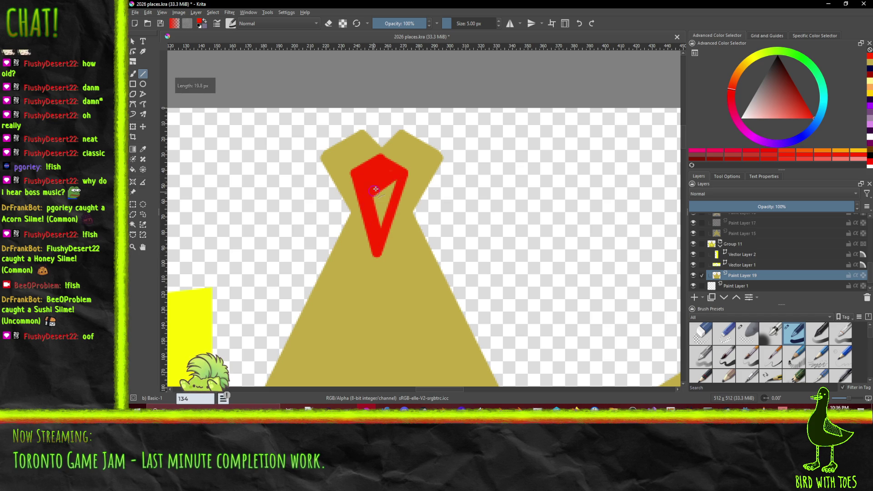
left_click_drag(382, 233, 378, 197)
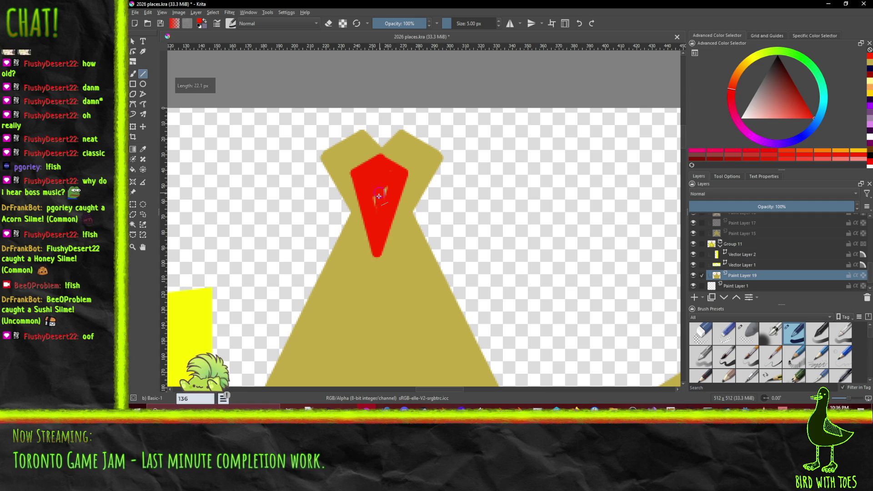
Zoom to check the gem, then try a pale pink stroke on it and undo it
key("minus")
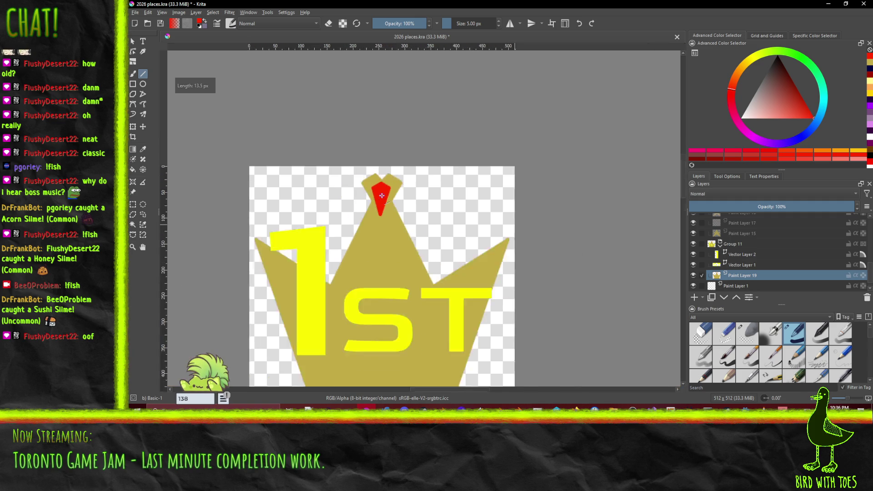
key("minus")
key("plus")
scroll(385, 206, "up", 5)
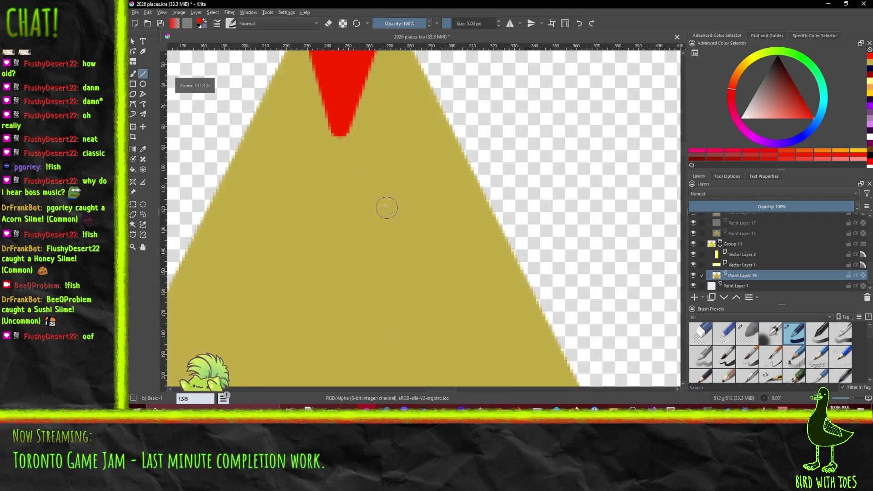
scroll(363, 220, "down", 2)
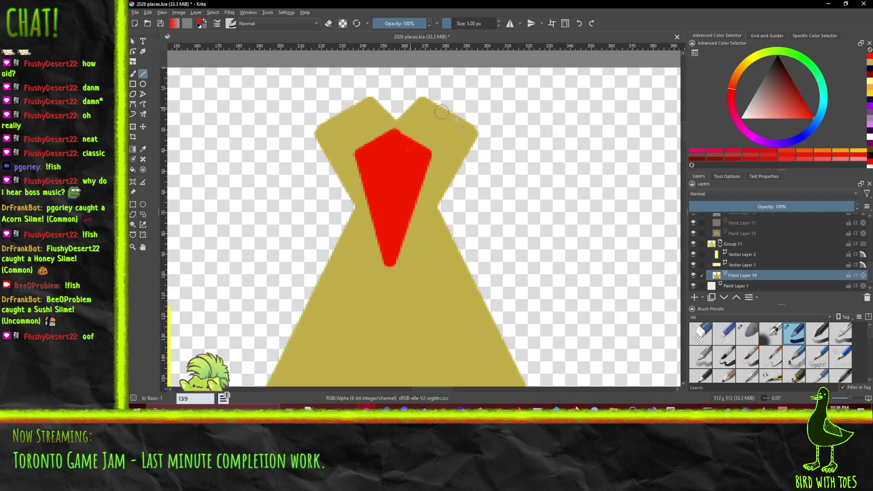
mouse_move(781, 101)
left_mouse_down()
mouse_move(767, 100)
mouse_move(766, 138)
left_mouse_up()
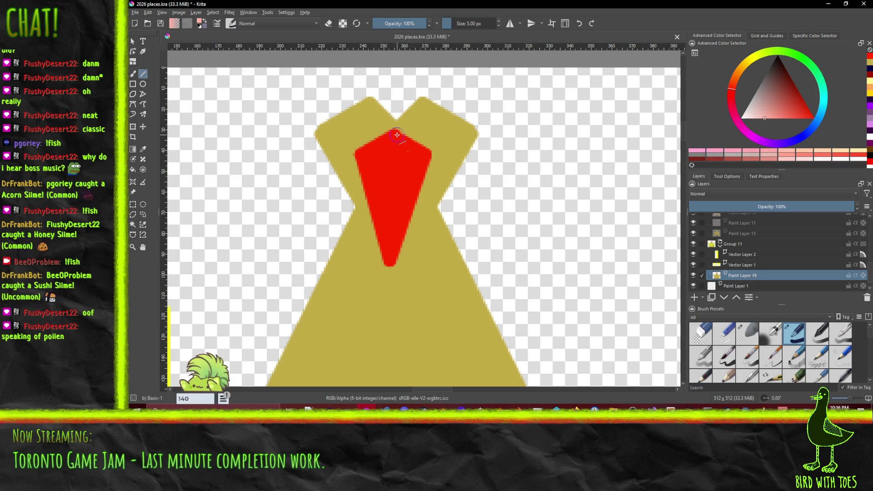
left_click_drag(397, 135, 426, 157)
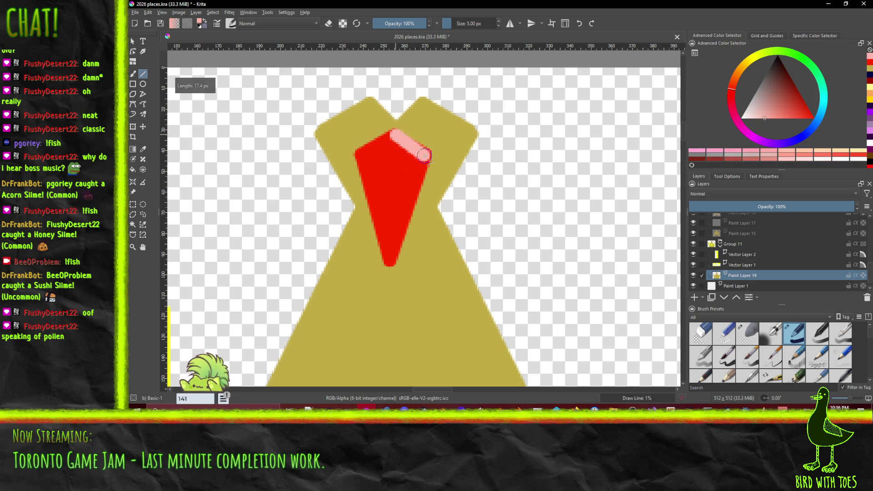
key("ctrl+z")
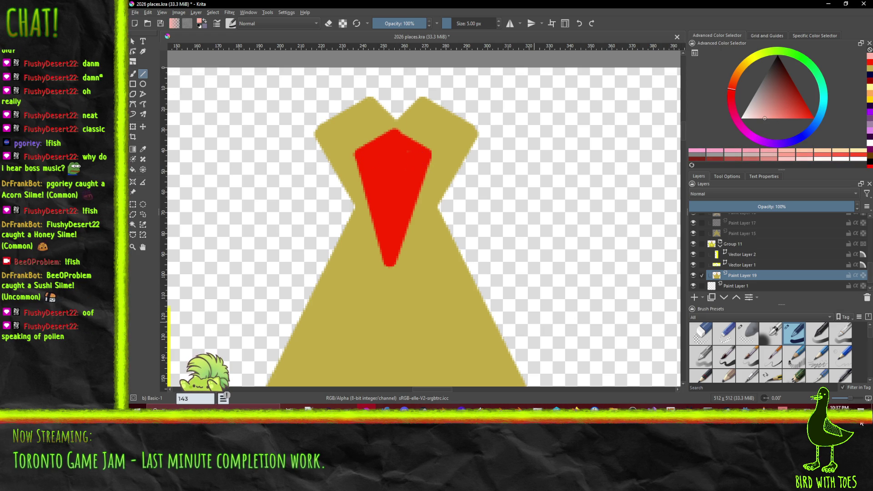
Switch to the Airbrush Soft preset at 10 px and paint a light pink highlight across the gem's top
left_click(769, 333)
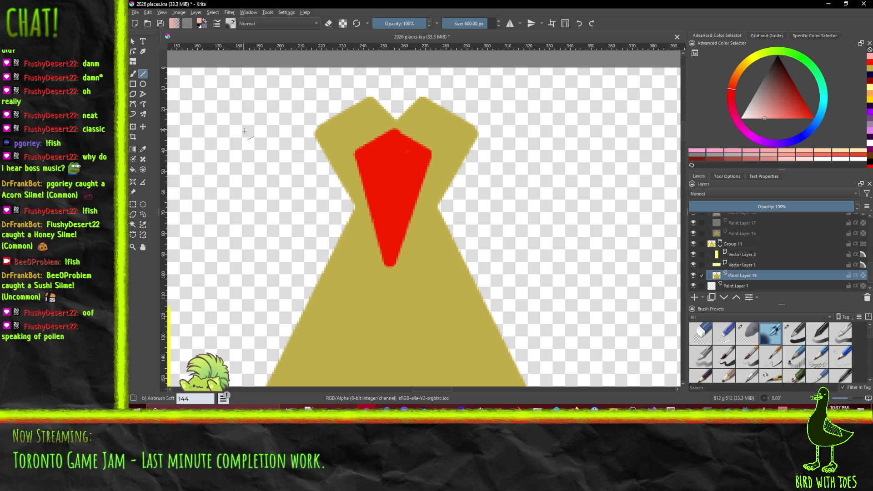
left_click(472, 21)
type("0")
key("Return")
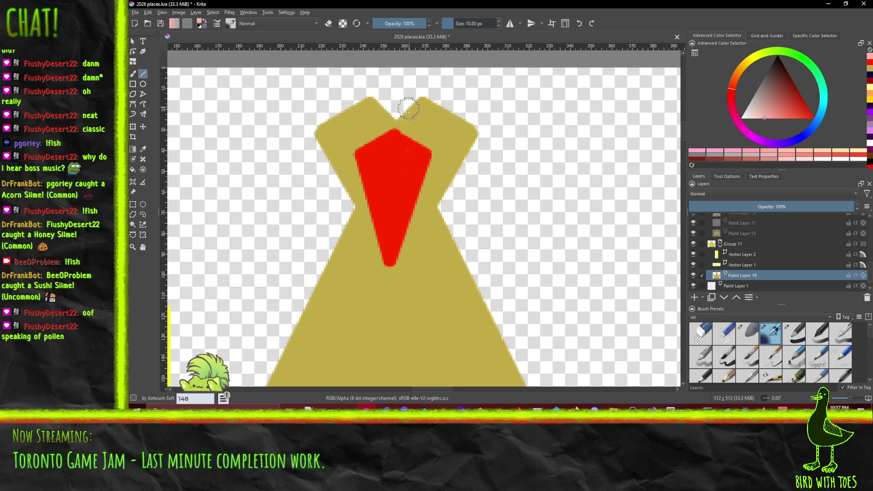
left_click_drag(396, 138, 420, 155)
left_click_drag(405, 217, 405, 217)
left_click(753, 118)
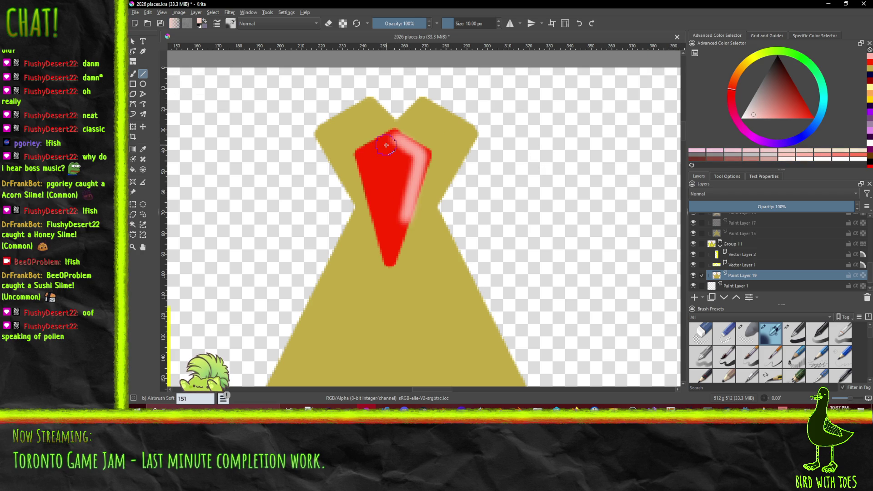
left_click_drag(386, 145, 414, 157)
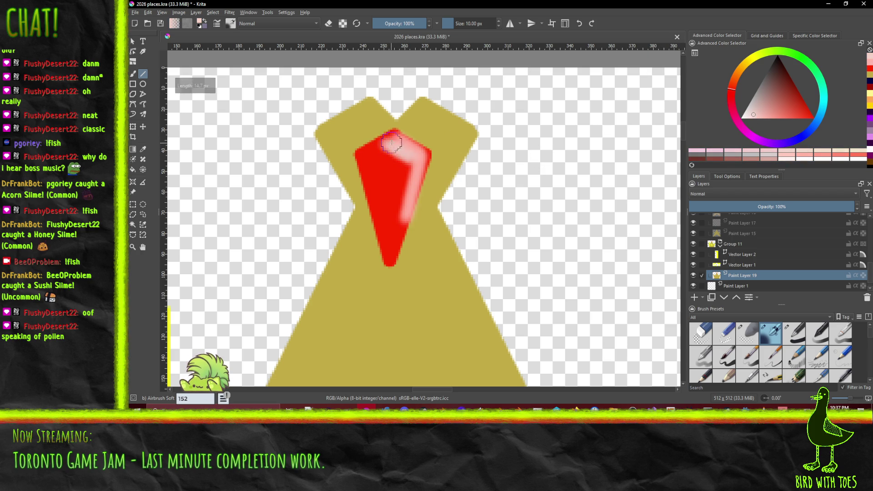
scroll(392, 145, "down", 5)
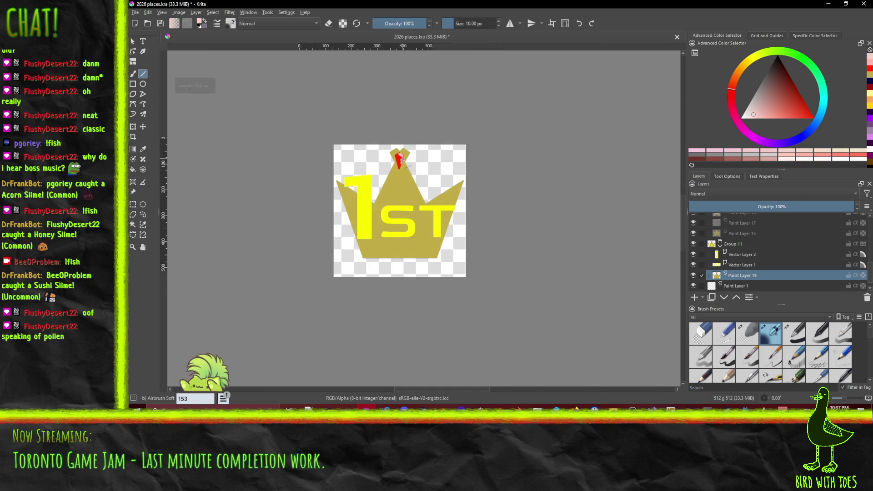
scroll(398, 166, "up", 5)
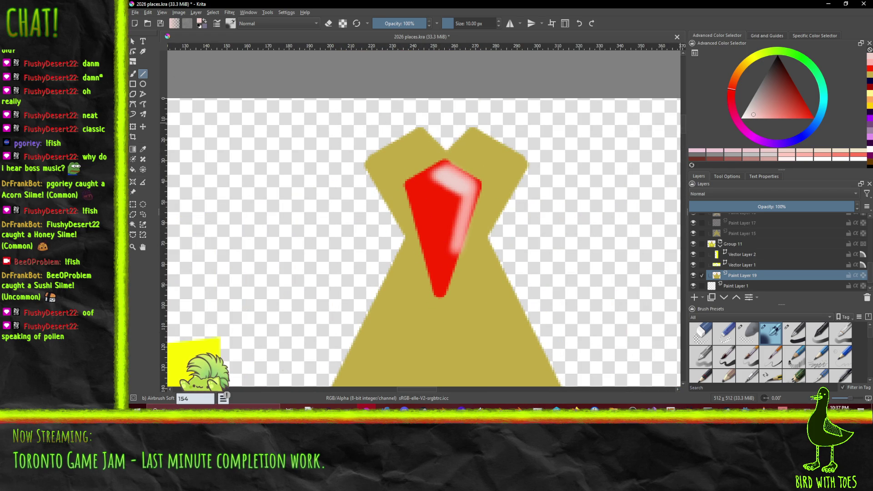
Shade the gem's left side and point with a medium red
left_click(778, 85)
scroll(455, 163, "up", 2)
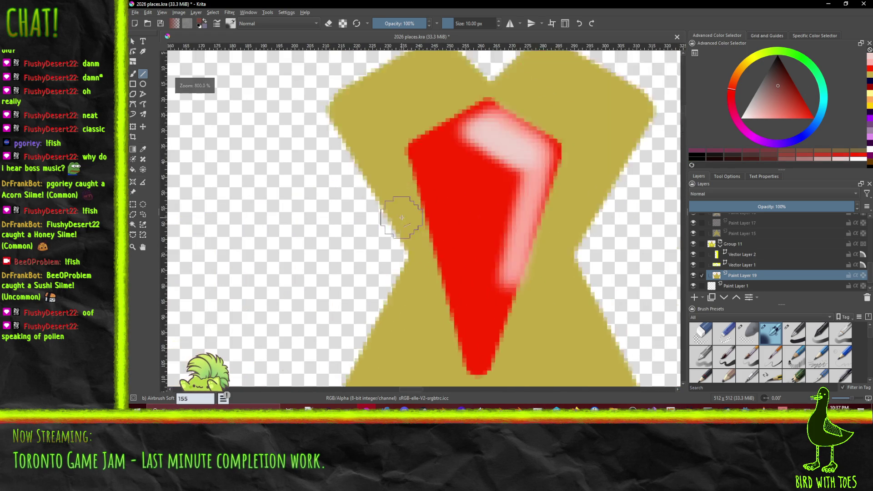
mouse_move(454, 162)
left_mouse_down()
mouse_move(439, 114)
mouse_move(478, 218)
mouse_move(471, 237)
left_mouse_up()
scroll(471, 236, "down", 5)
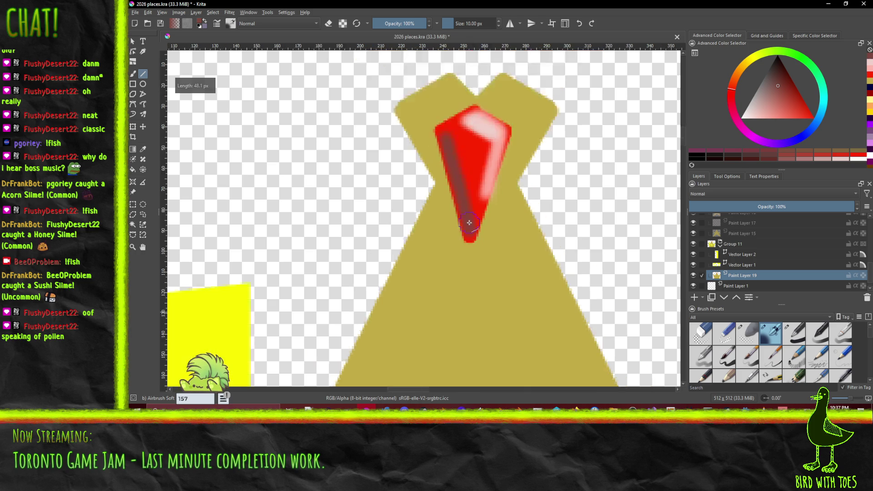
scroll(464, 207, "up", 2)
scroll(464, 208, "up", 3)
mouse_move(477, 195)
left_mouse_down()
mouse_move(468, 200)
mouse_move(529, 207)
mouse_move(501, 177)
left_mouse_up()
scroll(530, 207, "down", 8)
scroll(497, 216, "up", 2)
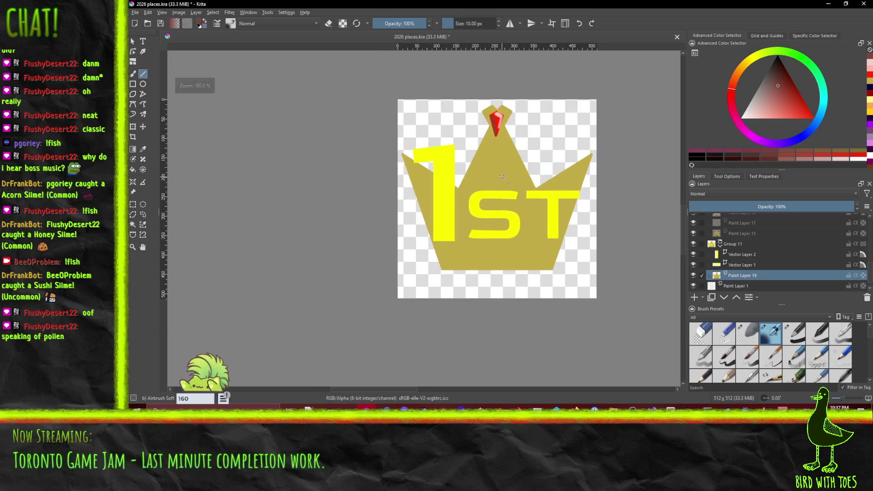
scroll(499, 173, "up", 3)
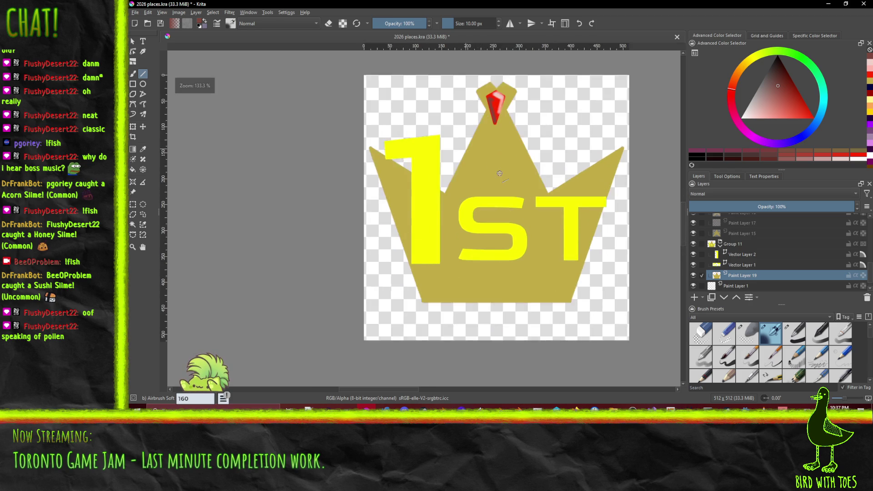
mouse_move(502, 150)
left_mouse_down()
mouse_move(364, 187)
mouse_move(392, 196)
left_mouse_up()
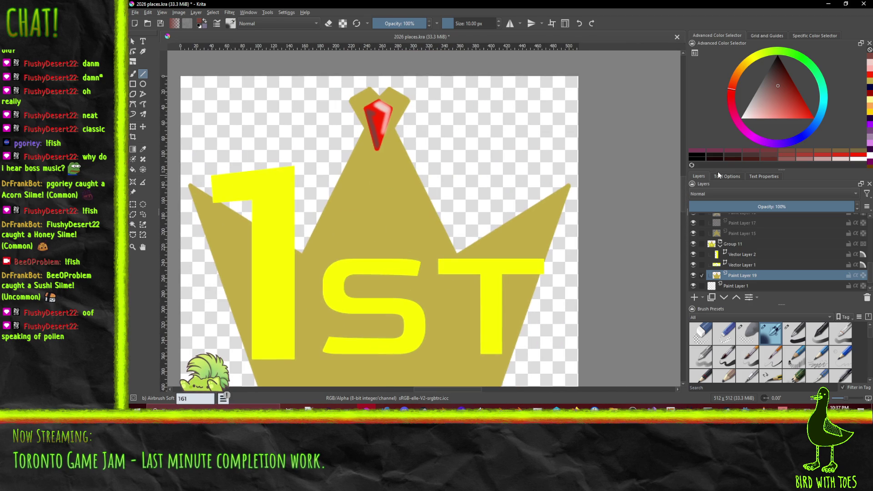
left_click_drag(751, 61, 757, 57)
Pick a pale warm yellow and airbrush a highlight line down the central peak's right edge
left_click_drag(784, 97, 786, 163)
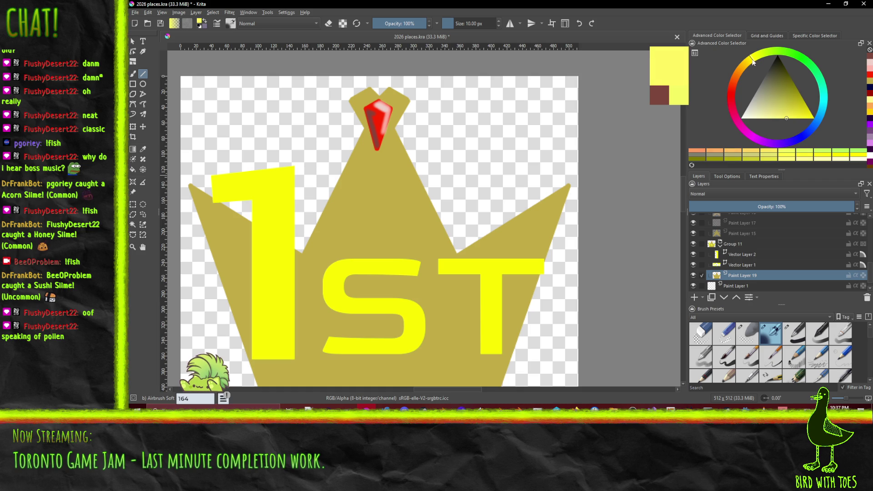
left_click_drag(752, 62, 750, 68)
mouse_move(778, 112)
left_mouse_down()
mouse_move(772, 139)
mouse_move(773, 106)
mouse_move(775, 114)
left_mouse_up()
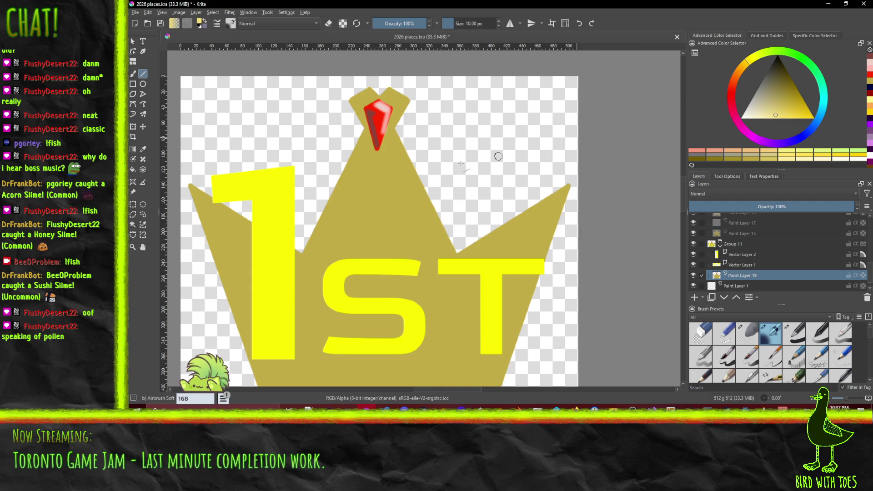
scroll(403, 163, "up", 1)
left_click_drag(391, 116, 473, 284)
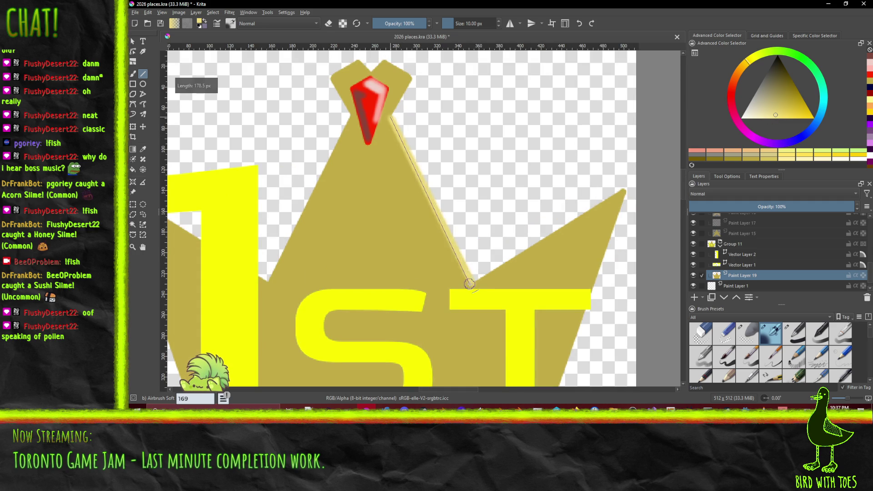
mouse_move(388, 118)
left_mouse_down()
mouse_move(438, 250)
mouse_move(466, 280)
left_mouse_up()
scroll(419, 198, "down", 5)
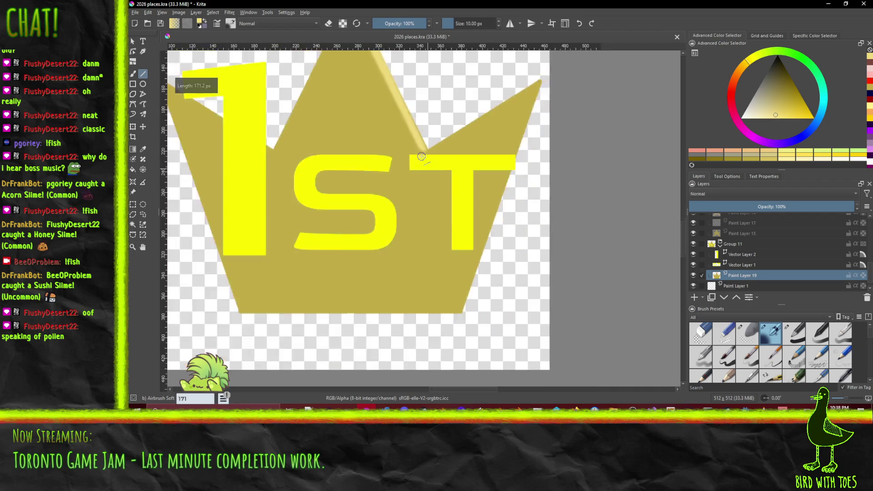
scroll(419, 199, "up", 1)
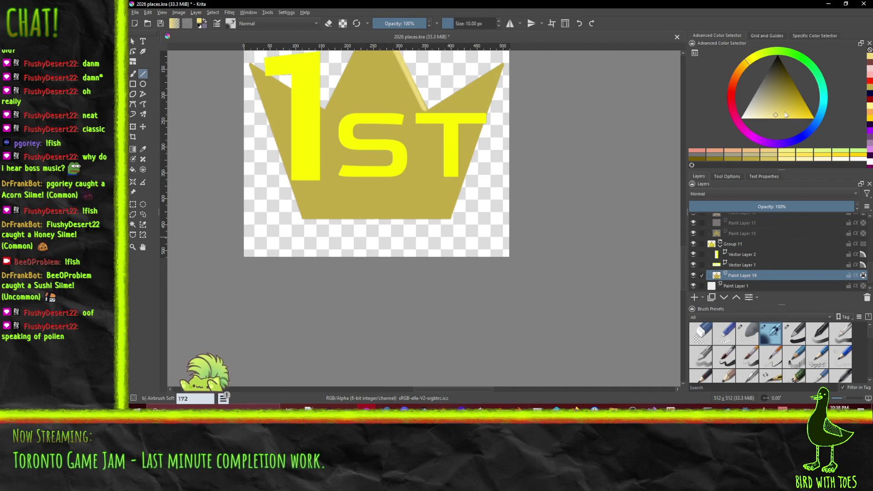
left_click_drag(776, 115, 769, 115)
Enlarge the airbrush to 50 px and draw soft pale-yellow highlight lines down the crown's centre
left_click(478, 24)
key("Return")
scroll(387, 103, "down", 1)
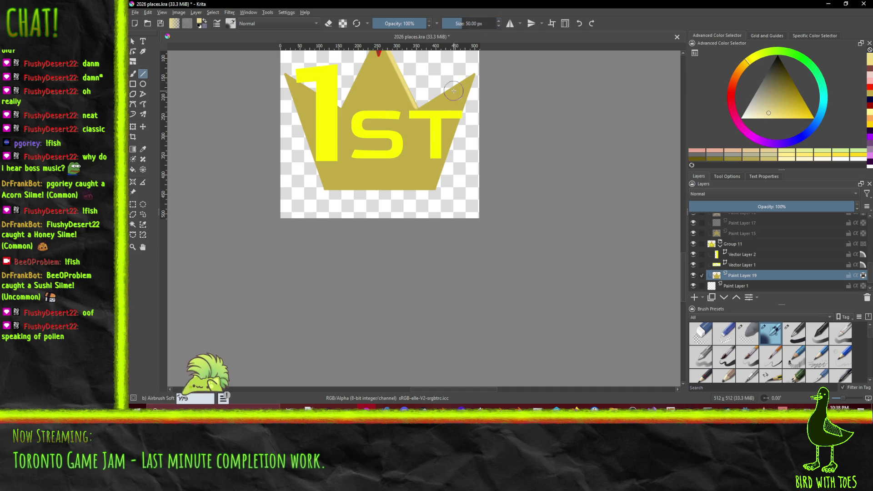
left_click_drag(410, 78, 419, 206)
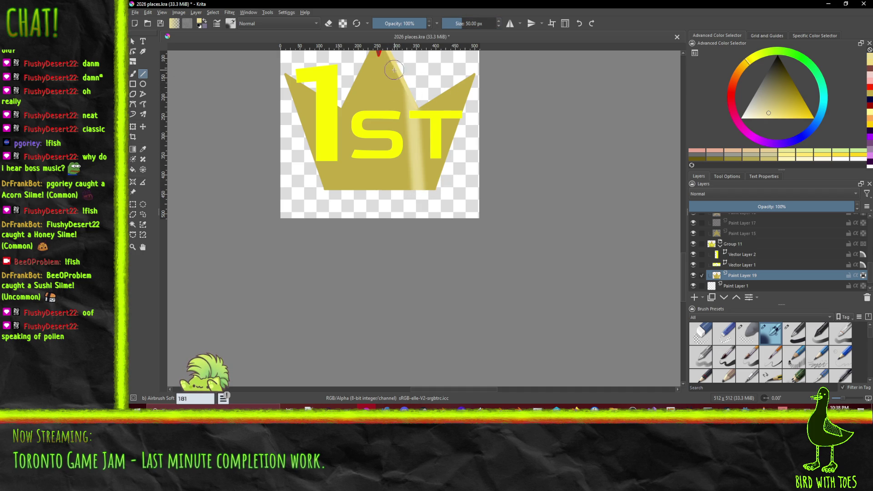
left_click_drag(397, 68, 417, 218)
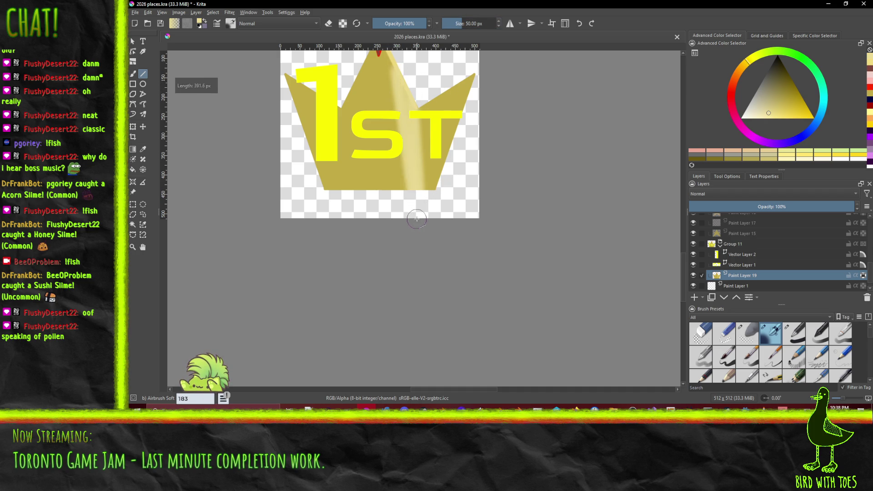
left_click_drag(397, 69, 422, 223)
left_click(757, 113)
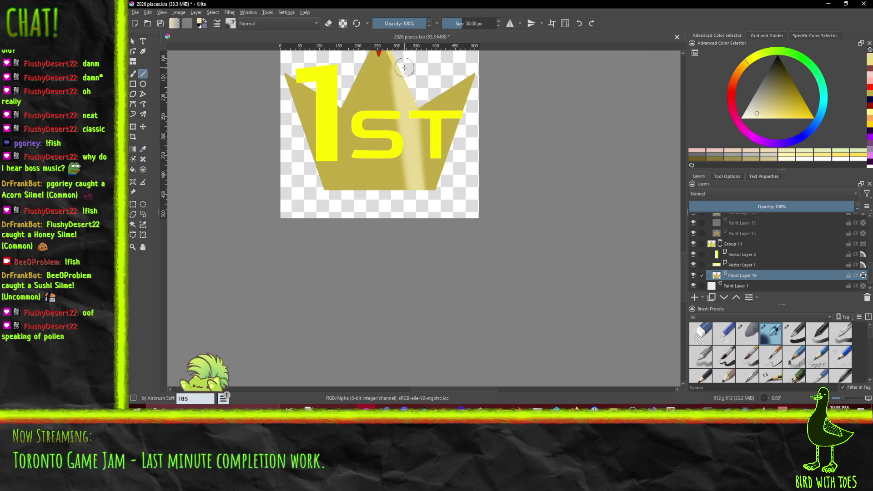
left_click_drag(404, 68, 421, 227)
Add more lighter and near-white highlight lines along the crown's central stripe
key("minus")
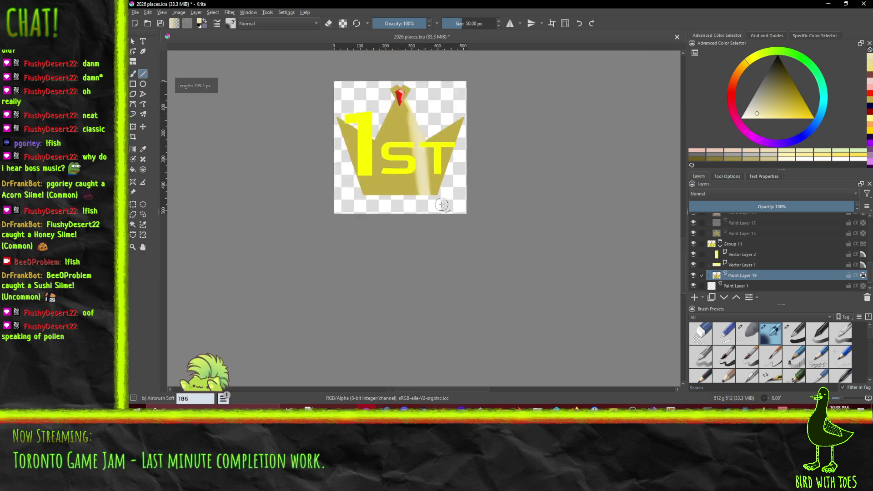
scroll(441, 204, "down", 4)
scroll(440, 203, "up", 6)
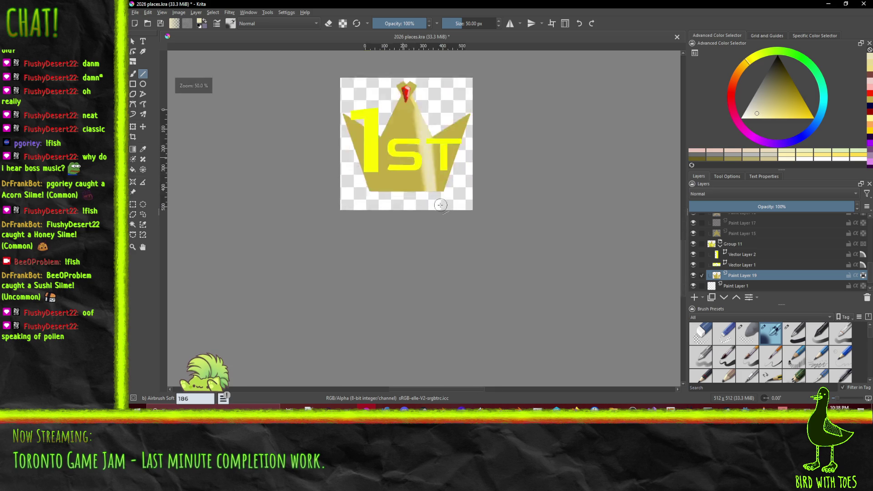
left_click_drag(408, 143, 411, 298)
mouse_move(403, 154)
left_mouse_down()
mouse_move(414, 254)
mouse_move(400, 293)
left_mouse_up()
left_click_drag(411, 155, 409, 130)
left_click(747, 119)
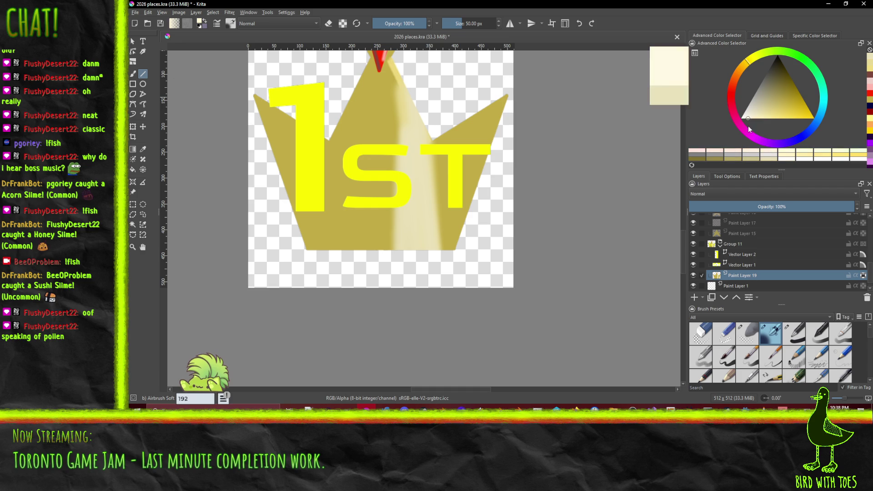
left_click_drag(418, 168, 418, 280)
scroll(453, 252, "down", 6)
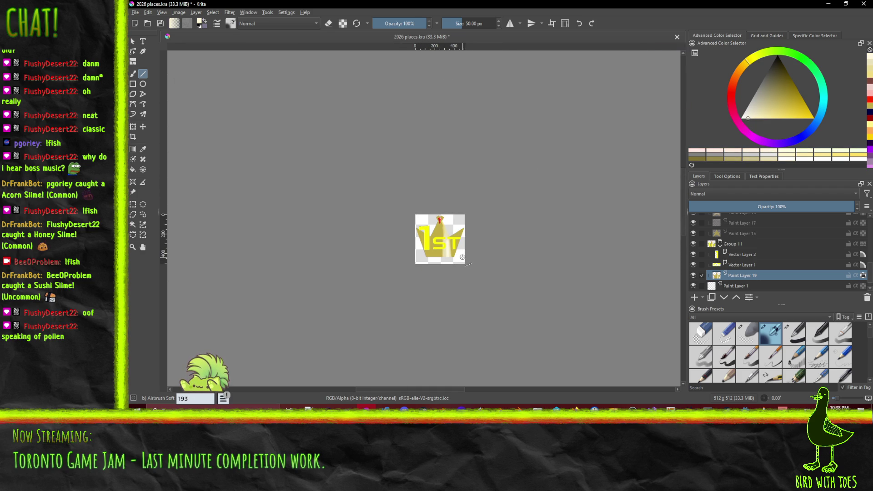
scroll(456, 256, "up", 8)
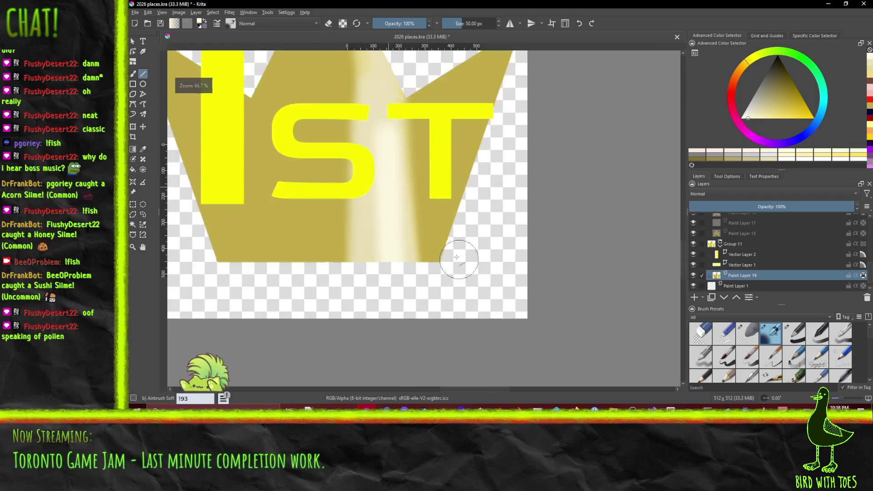
left_click_drag(760, 120, 812, 157)
Shade the crown's left edge and lower left with dark olive lines
left_click(799, 91)
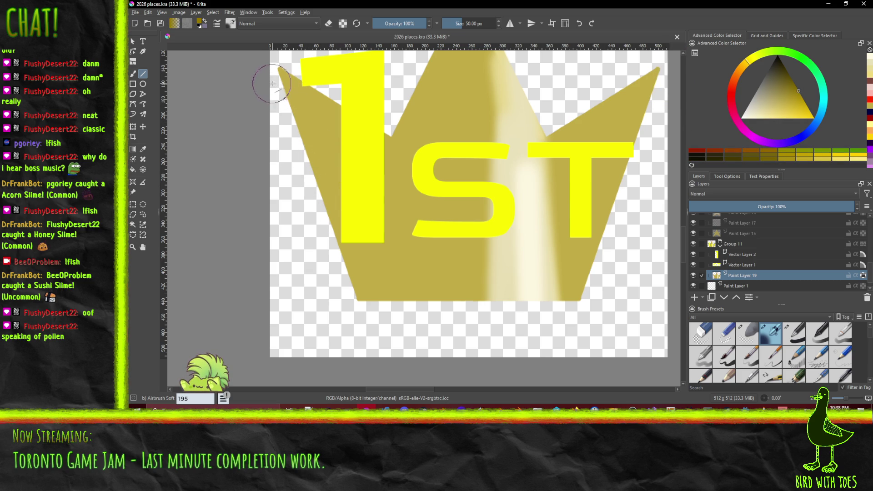
left_click_drag(270, 75, 366, 329)
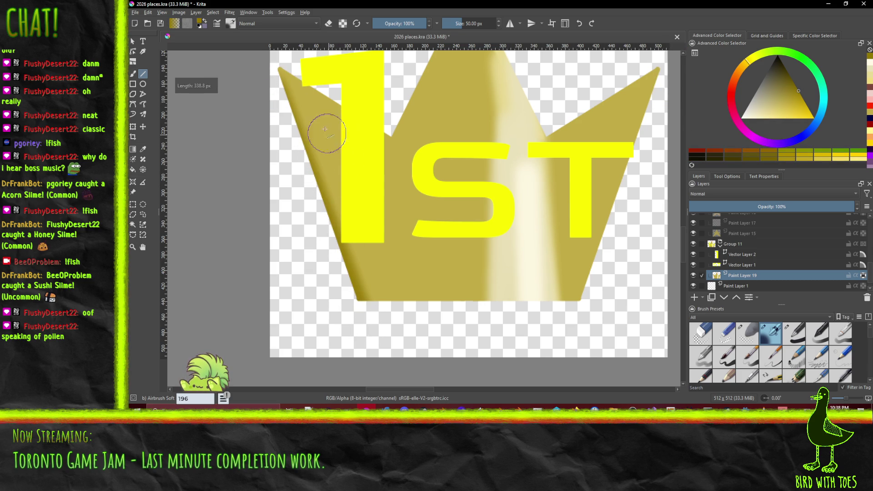
mouse_move(378, 200)
left_mouse_down()
mouse_move(393, 256)
mouse_move(399, 345)
left_mouse_up()
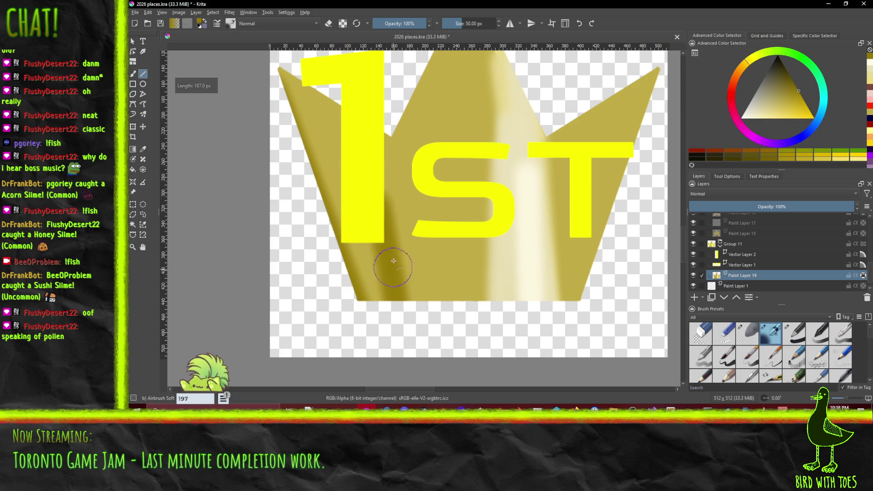
scroll(428, 282, "down", 5)
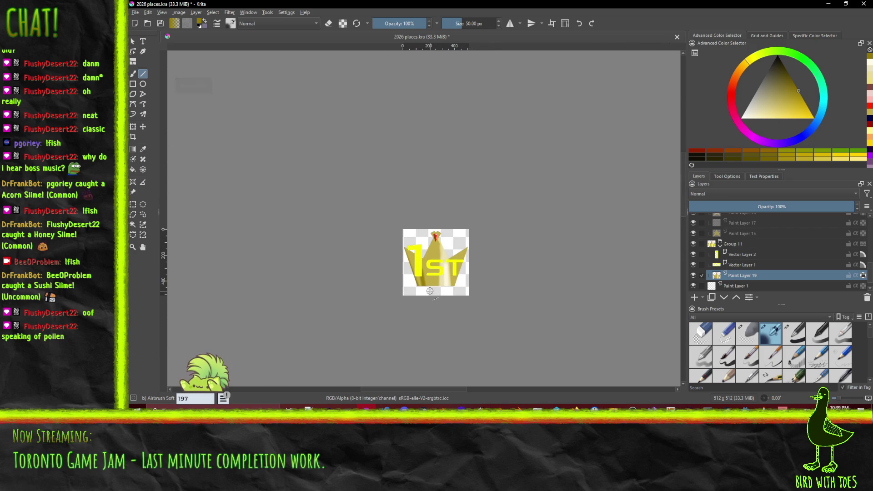
scroll(430, 291, "up", 4)
mouse_move(402, 202)
left_mouse_down()
mouse_move(427, 295)
mouse_move(391, 221)
left_mouse_up()
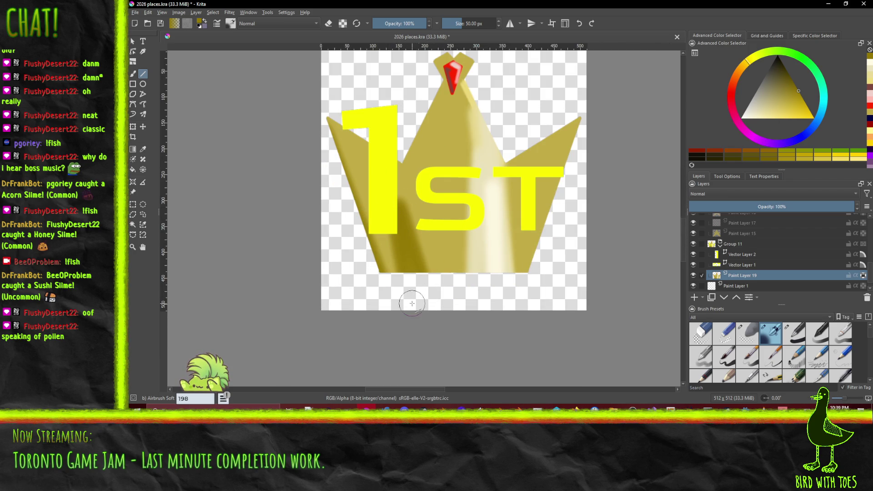
Enlarge the brush, lower opacity to 53%, and draw a semi-transparent shading line on the crown
left_click_drag(463, 24, 477, 23)
left_click_drag(267, 89, 411, 311)
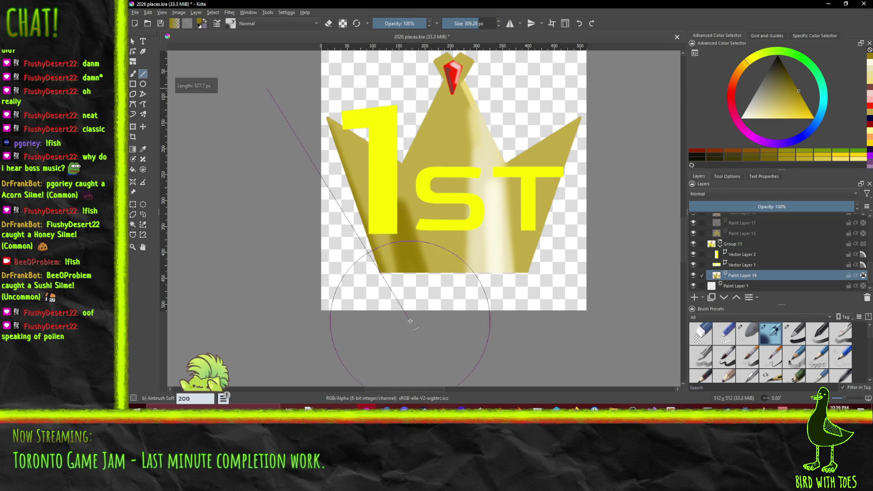
key("Escape")
scroll(371, 118, "down", 4)
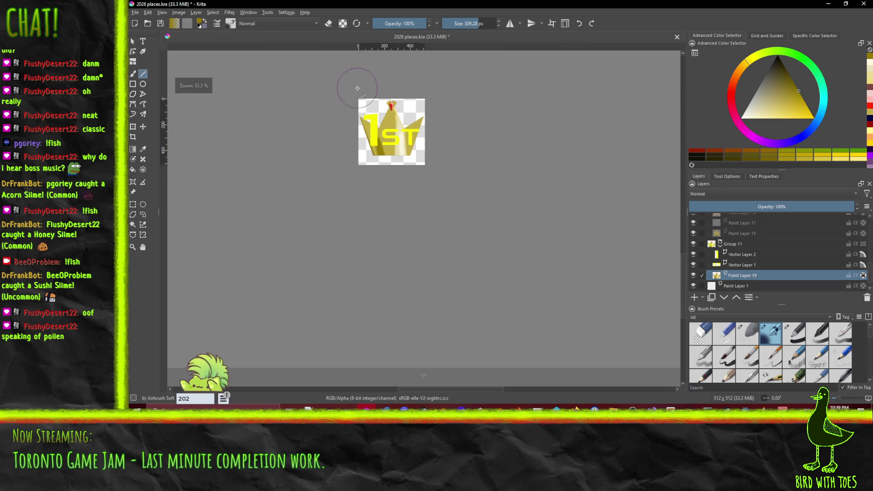
left_click_drag(413, 25, 400, 25)
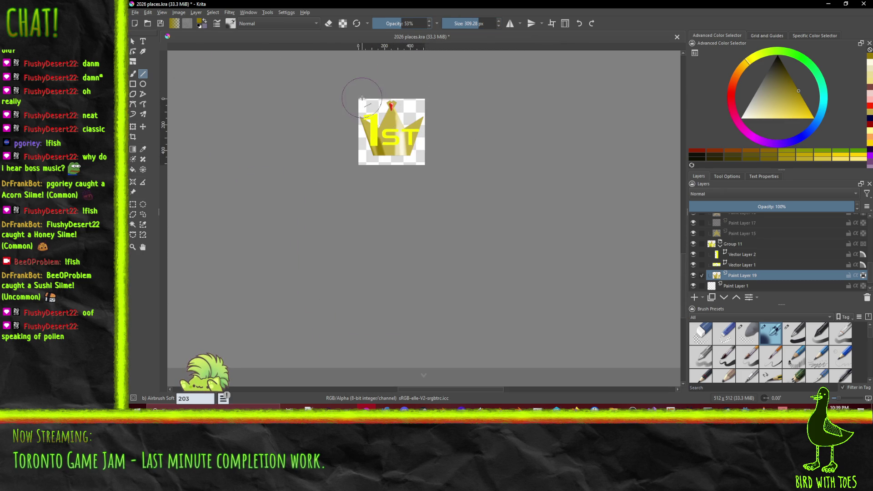
scroll(363, 95, "up", 3)
mouse_move(380, 85)
left_mouse_down()
mouse_move(364, 93)
mouse_move(371, 78)
mouse_move(409, 265)
left_mouse_up()
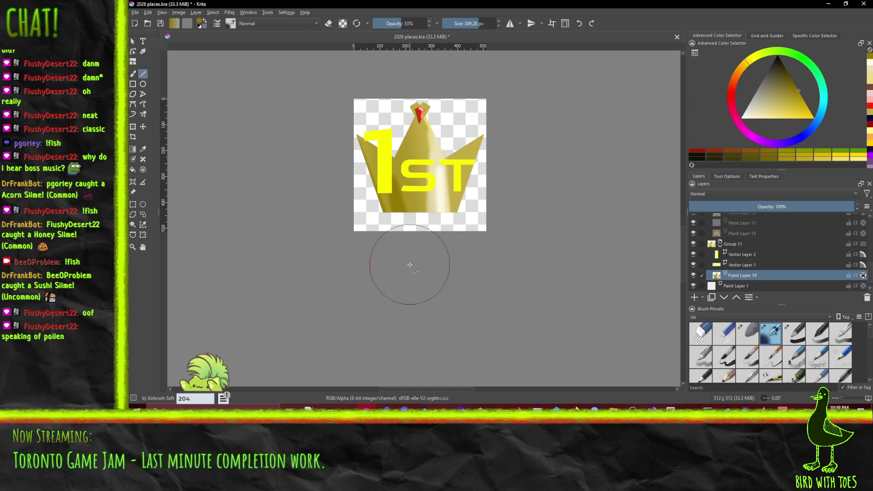
scroll(410, 265, "up", 1)
scroll(395, 267, "right", 4)
scroll(395, 267, "up", 2)
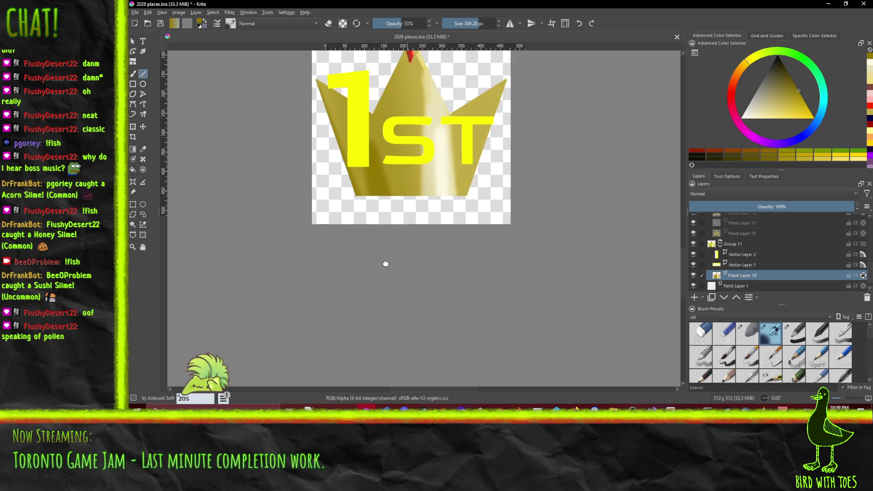
Pick a lighter gold and draw a long vertical soft stroke over the crown
left_click_drag(787, 119, 781, 118)
scroll(516, 168, "down", 3)
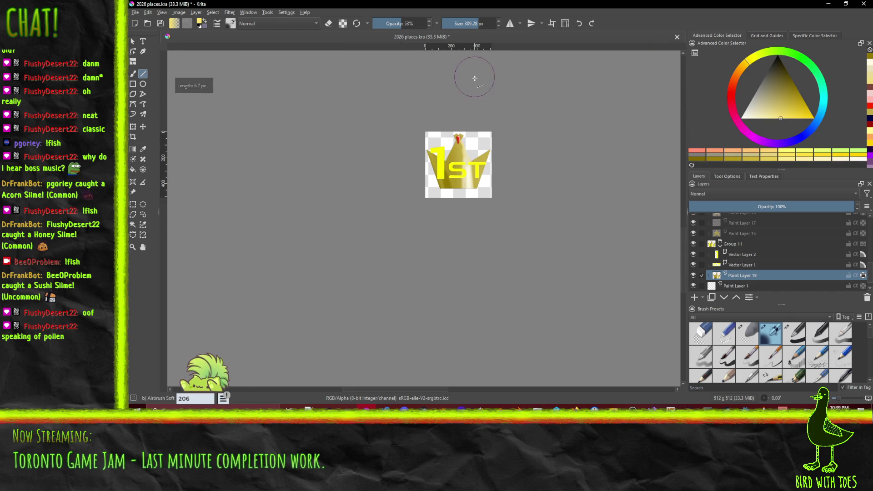
left_click_drag(474, 78, 465, 353)
key("Escape")
scroll(473, 228, "up", 3)
scroll(472, 312, "down", 2)
left_click_drag(458, 142, 458, 295)
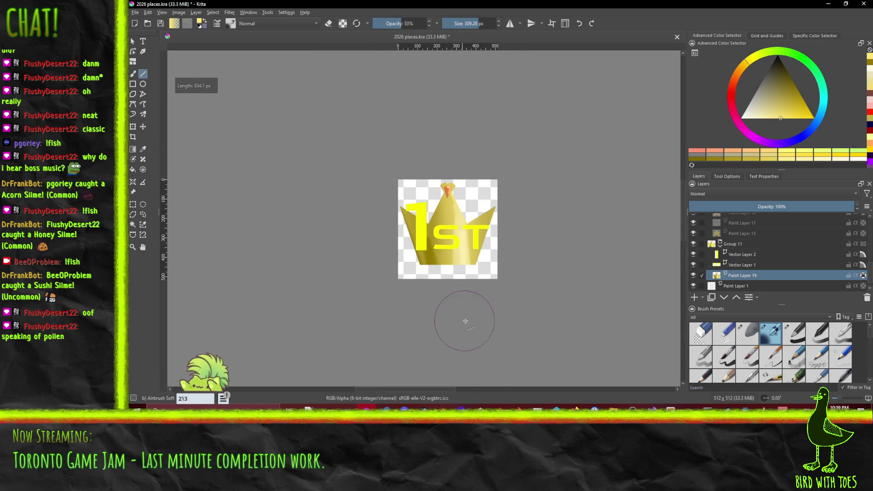
scroll(466, 315, "up", 4)
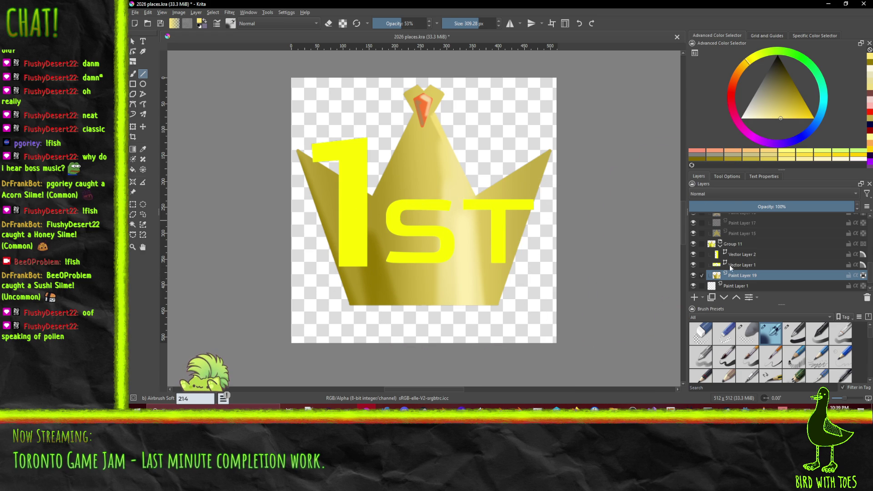
Merge Vector Layer 2 and Vector Layer 1 holding the 1ST letters into one layer
left_click(744, 255)
right_click(743, 255)
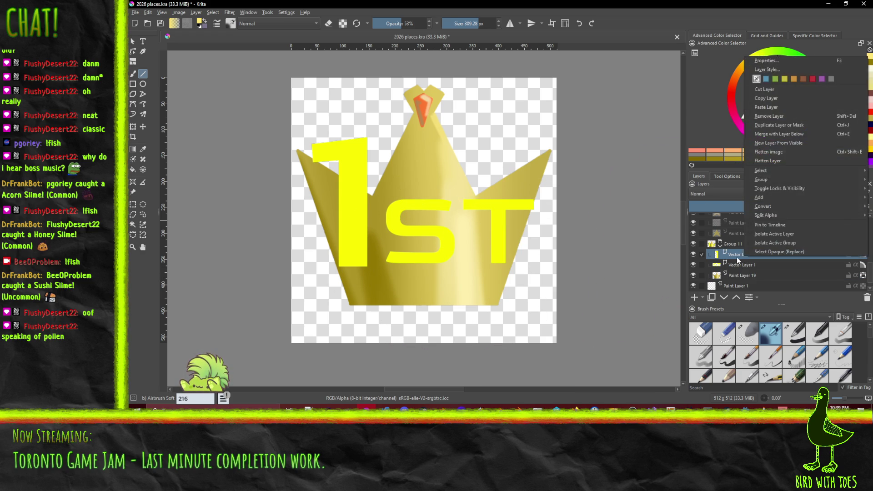
left_click(736, 256)
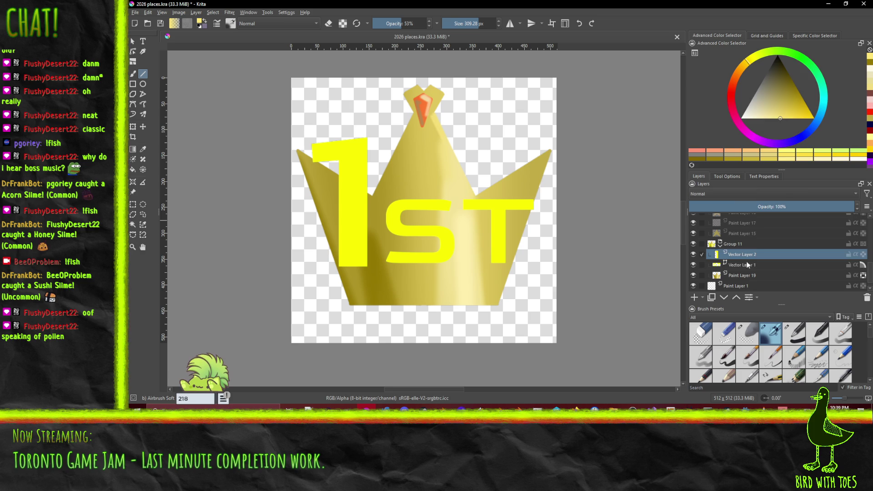
right_click(747, 265)
left_click(790, 162)
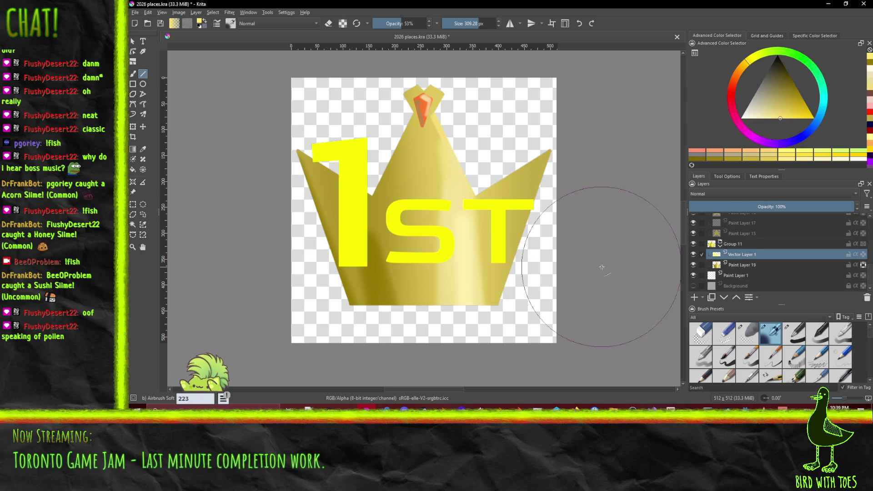
Select the yellow 1ST letters and add the empty Paint Layer 20
left_click(143, 150)
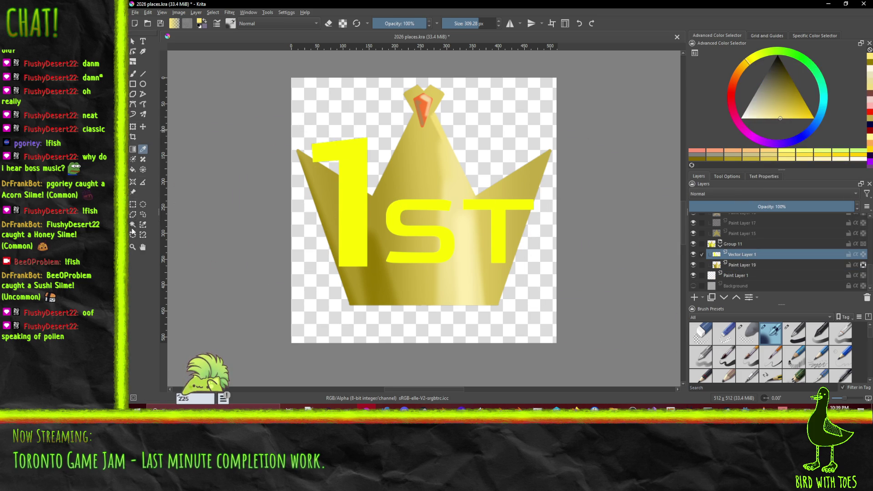
left_click(355, 193)
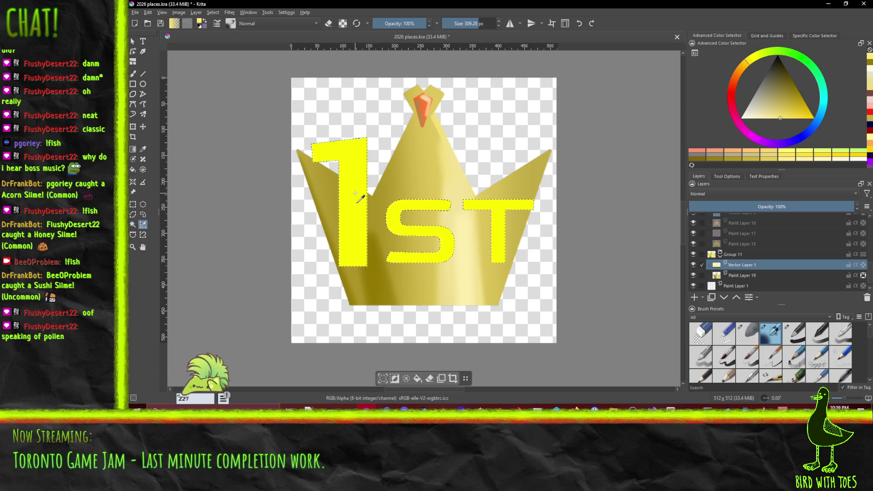
left_click(695, 297)
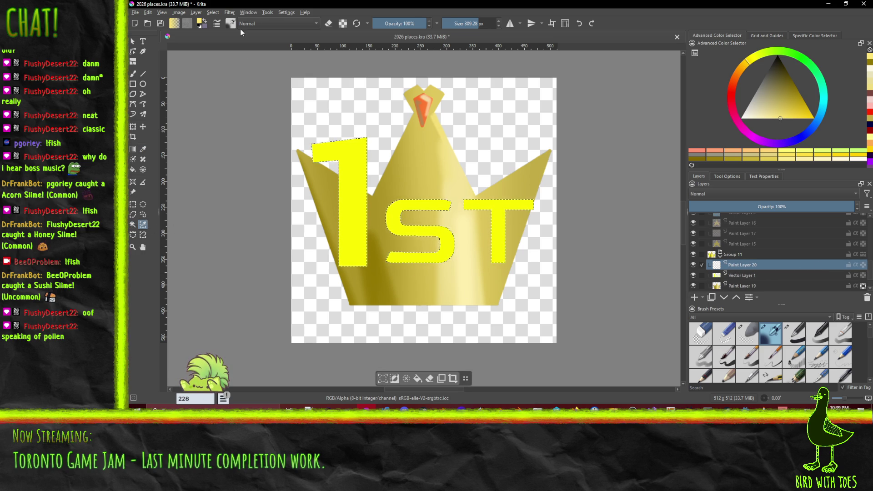
Grow the 1ST letter selection outward and feather its edges
left_click(212, 12)
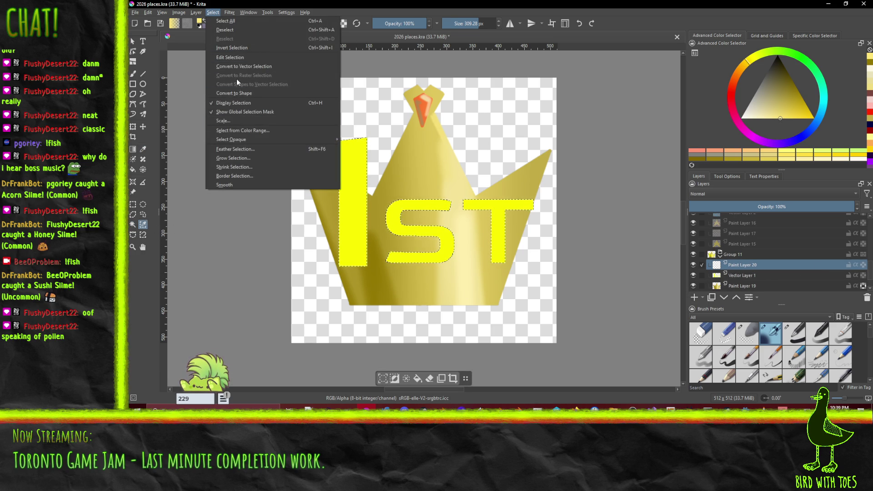
left_click(228, 159)
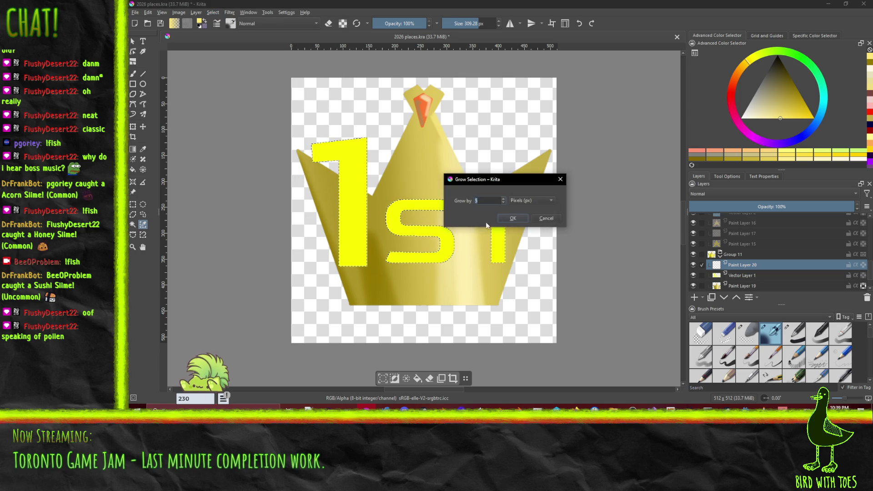
left_click(509, 219)
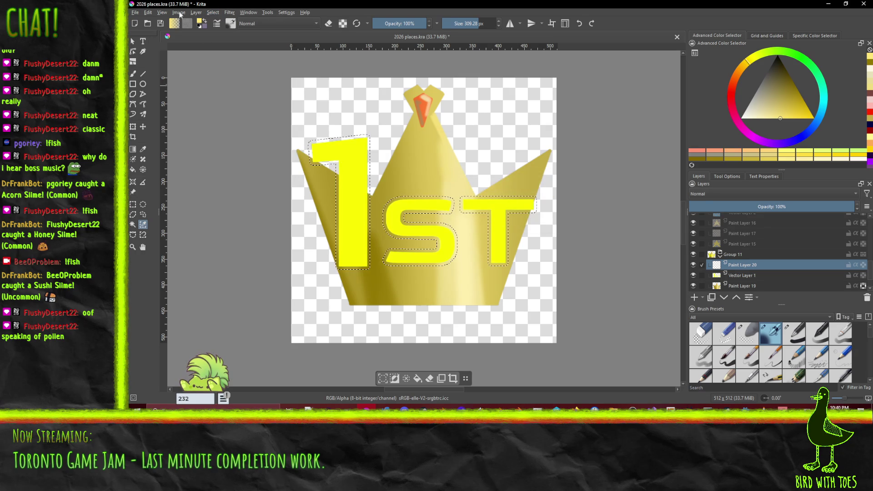
left_click(212, 12)
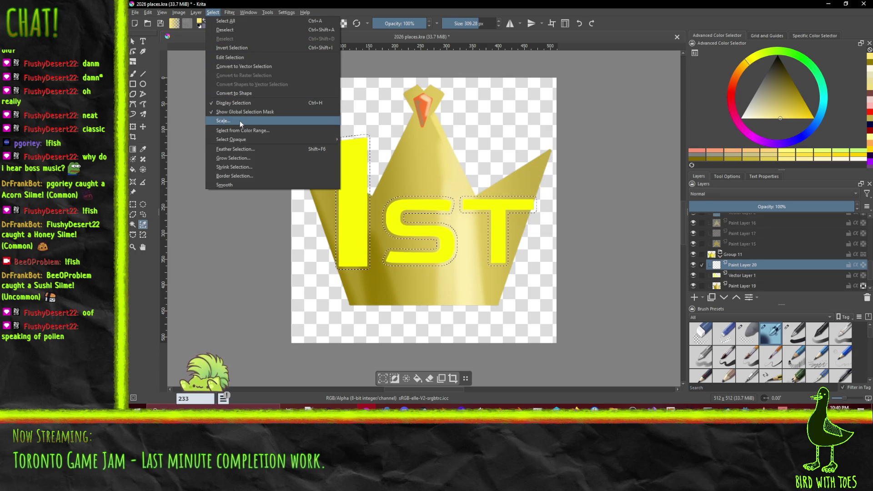
left_click(242, 150)
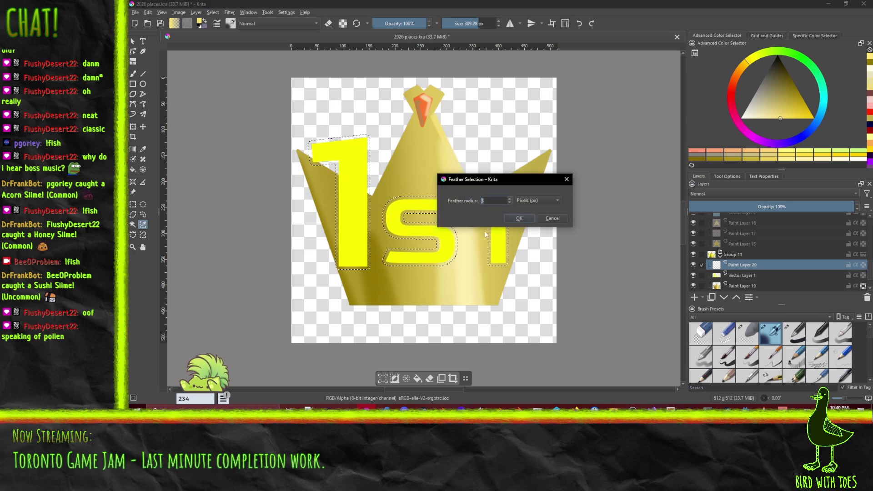
left_click(517, 219)
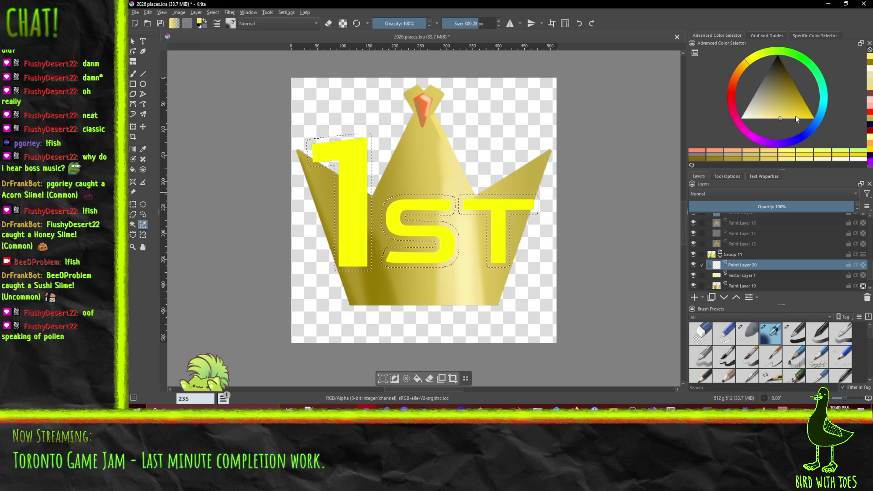
Pick a dark red outline colour in the colour triangle
left_click_drag(794, 109, 798, 90)
left_click(732, 86)
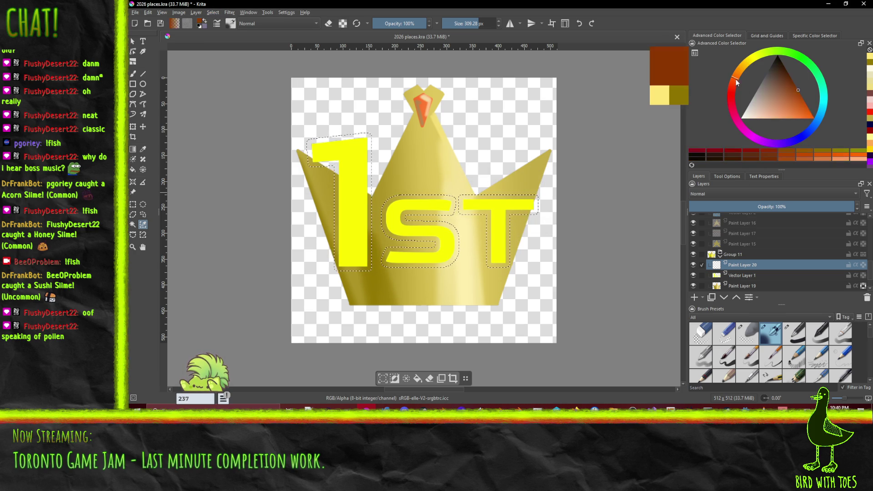
left_click(793, 83)
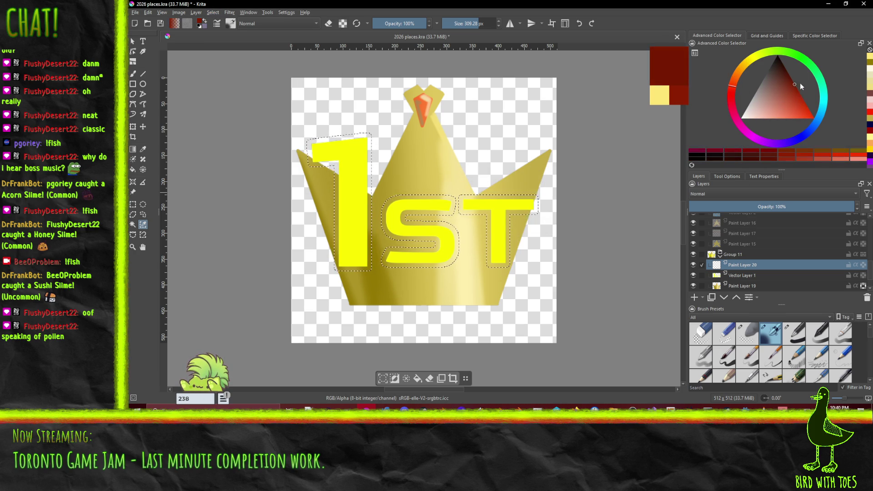
Fill the feathered selection with dark red on Paint Layer 20, stacked beneath the lettering
scroll(765, 270, "down", 1)
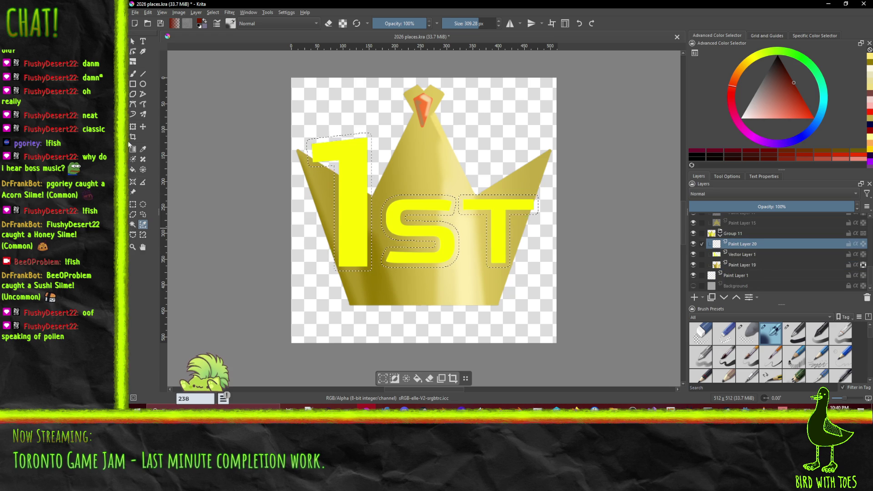
left_click_drag(732, 255, 734, 268)
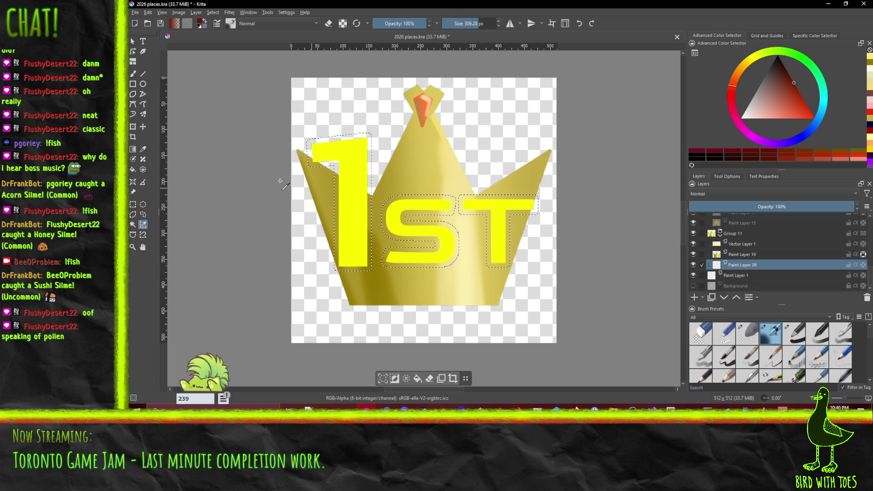
left_click(132, 171)
left_click(351, 173)
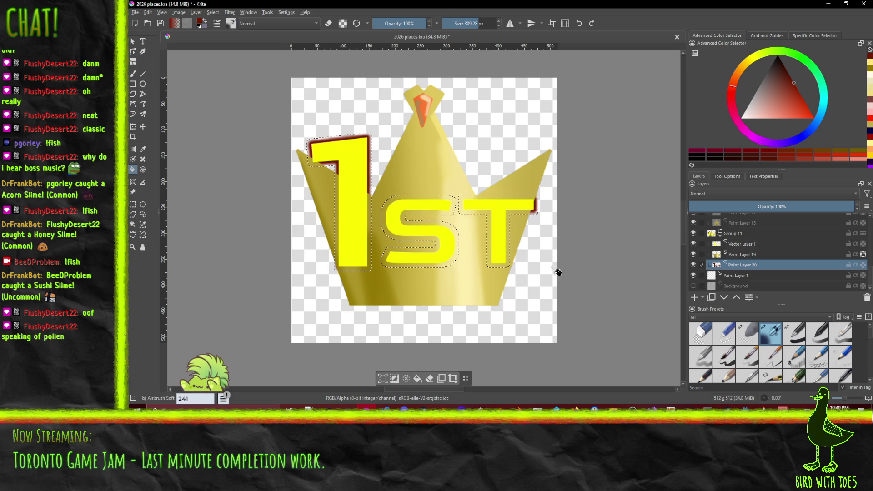
left_click_drag(750, 270, 745, 248)
scroll(402, 246, "down", 5)
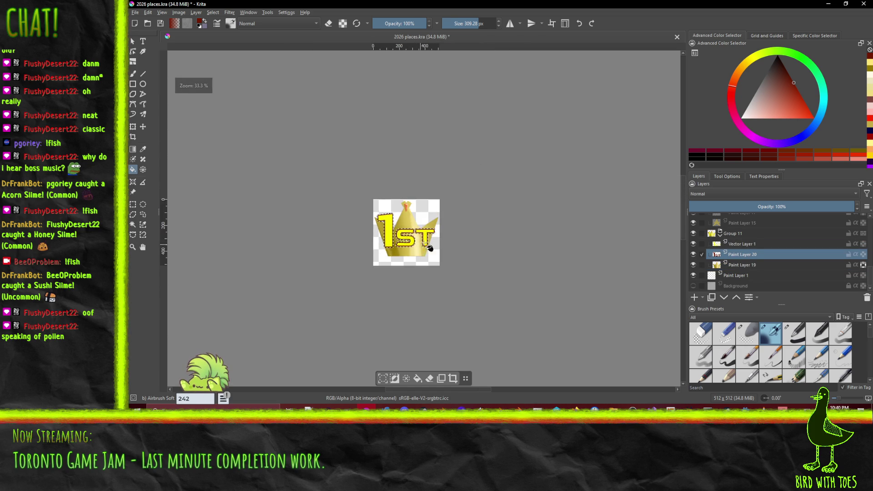
scroll(432, 239, "up", 5)
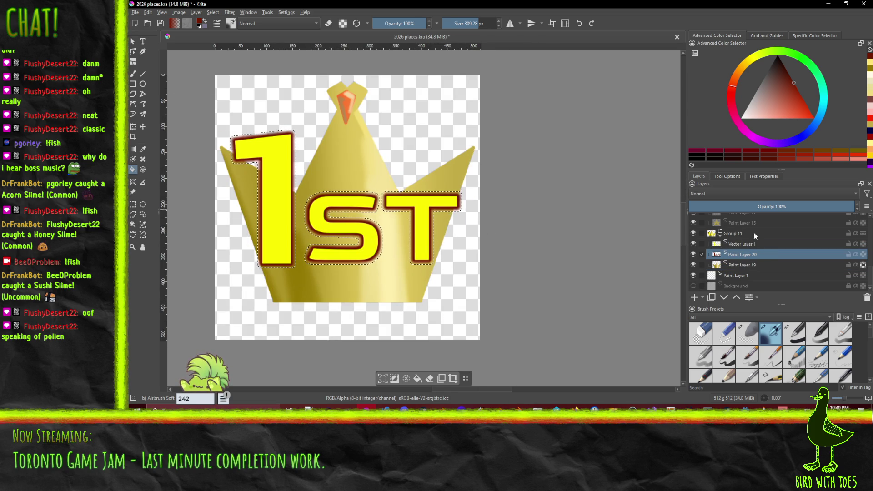
left_click(743, 245)
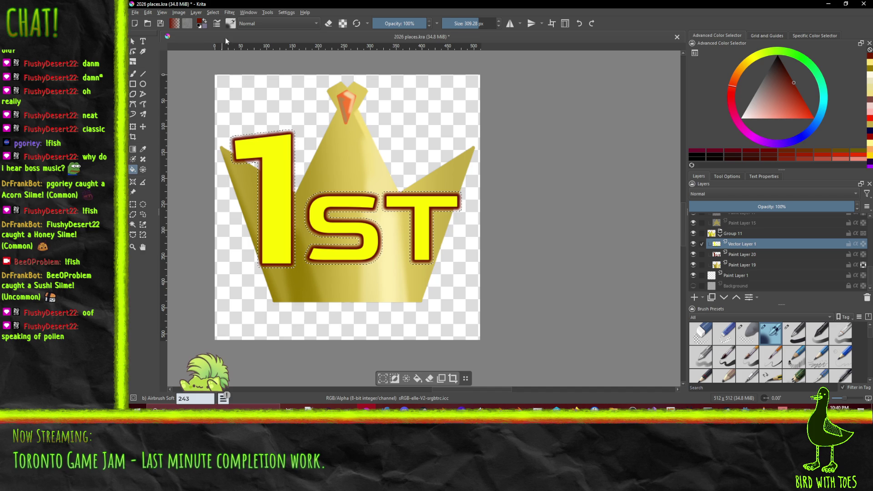
Add Paint Layer 21, clear the selection, and select the 1ST letter shapes from Vector Layer 1
left_click(694, 299)
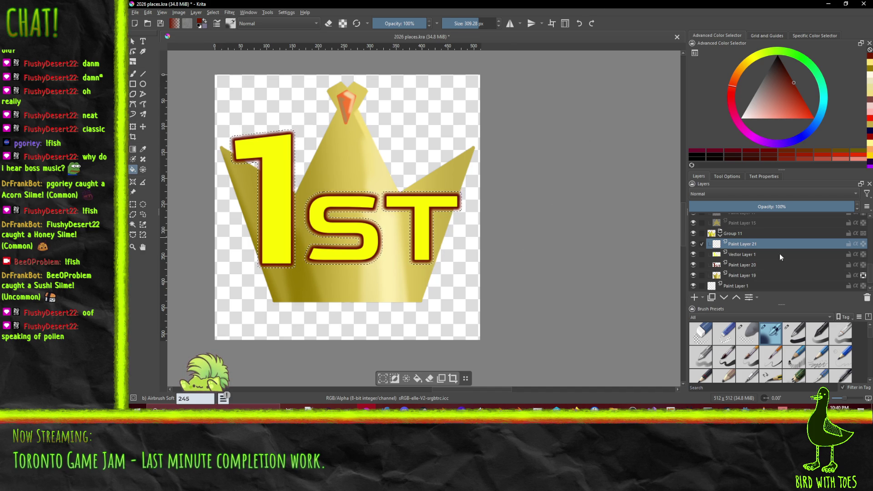
left_click(216, 15)
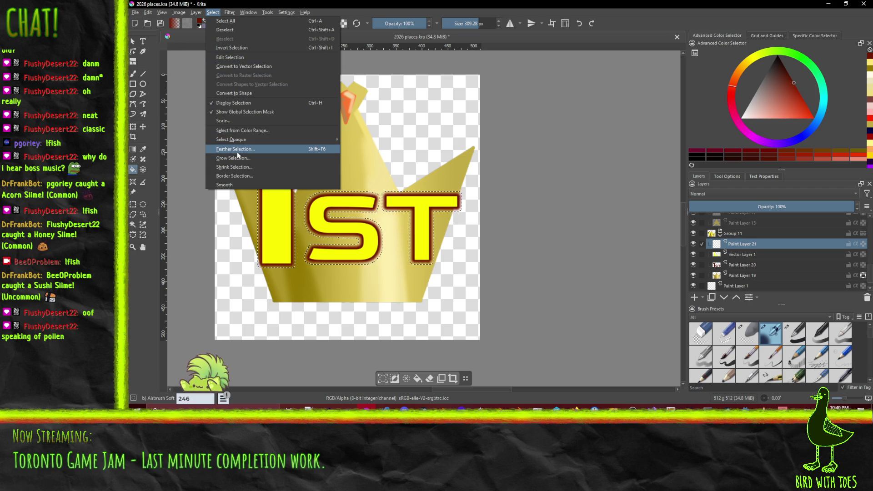
key("ctrl+shift+a")
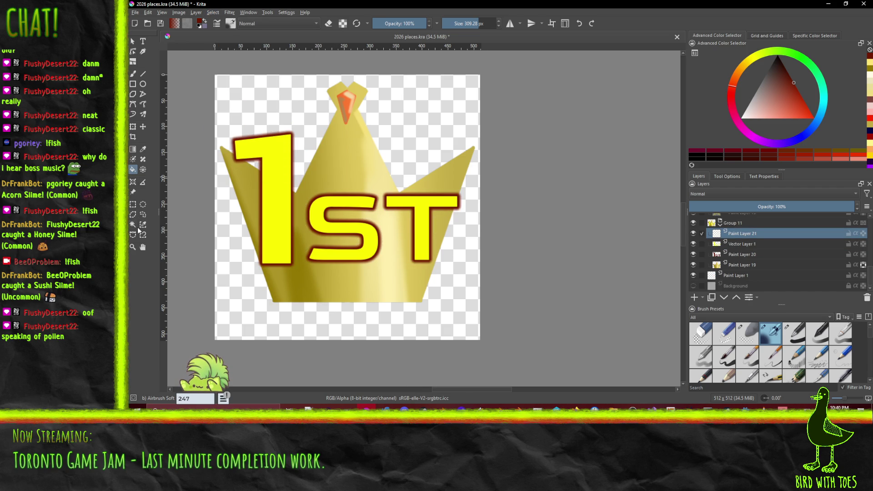
left_click(748, 245)
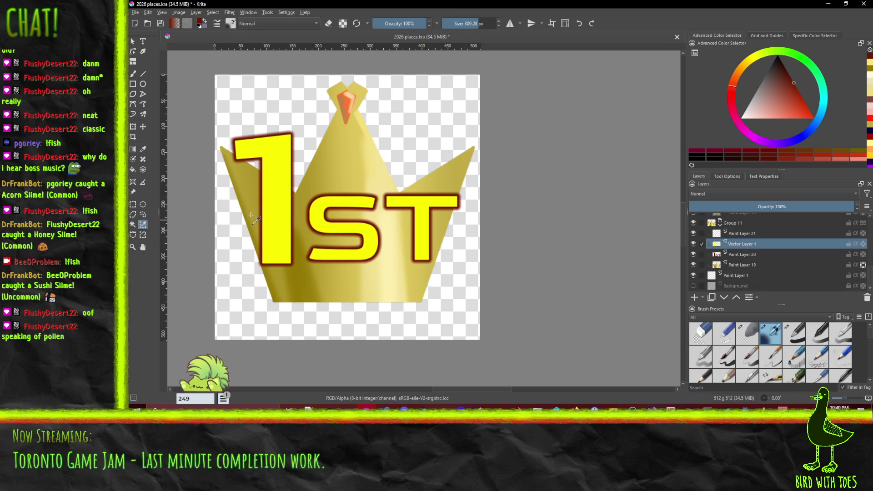
left_click(277, 188)
left_click(762, 243)
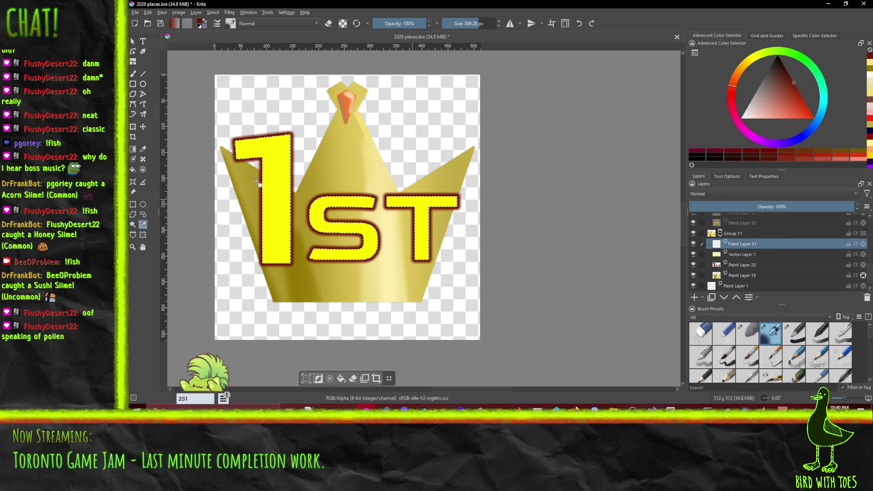
Paint yellow highlight strokes across the letters with the soft airbrush at full opacity
left_click(132, 74)
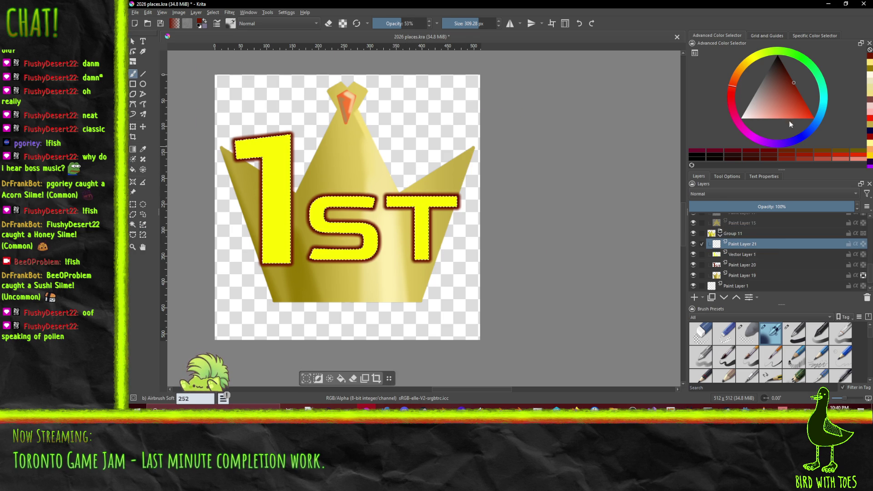
mouse_move(777, 95)
left_mouse_down()
mouse_move(749, 88)
mouse_move(574, 145)
left_mouse_up()
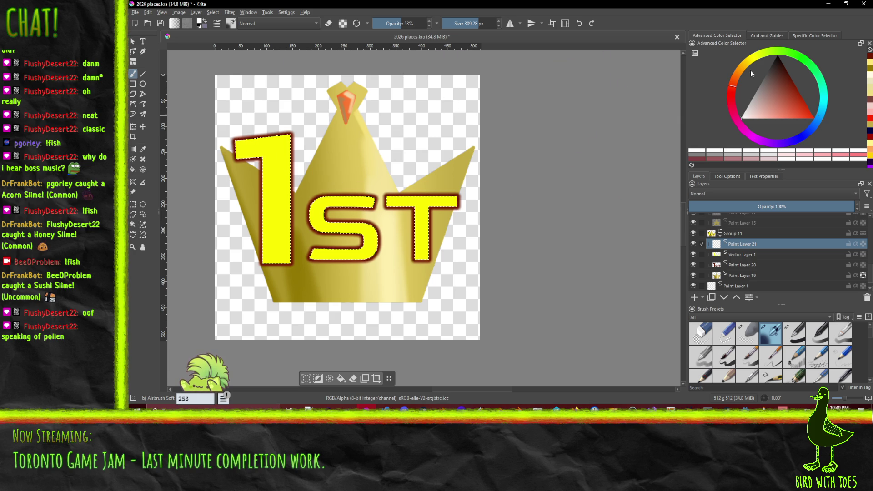
left_click(869, 77)
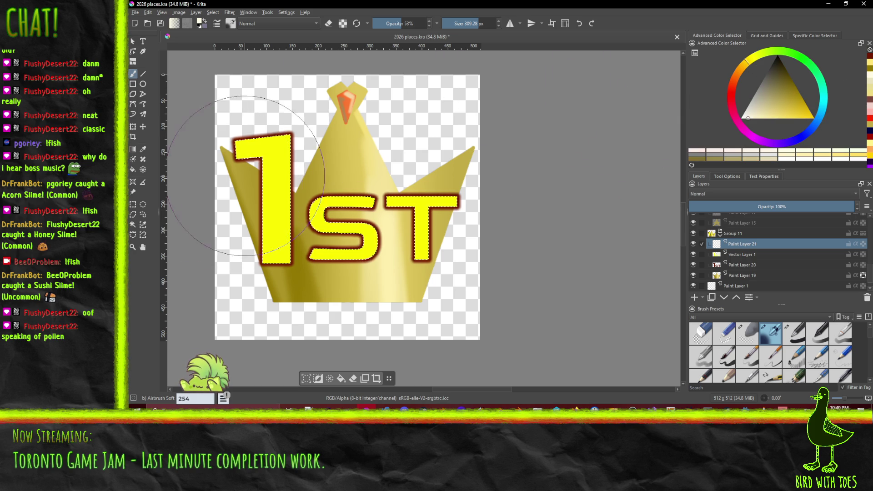
scroll(253, 154, "down", 2)
scroll(251, 173, "up", 2)
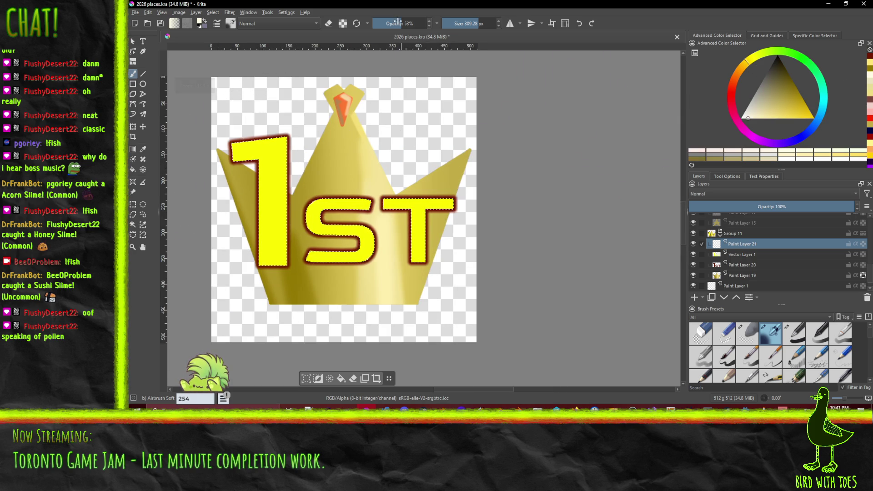
key("o")
key("o")
key("o")
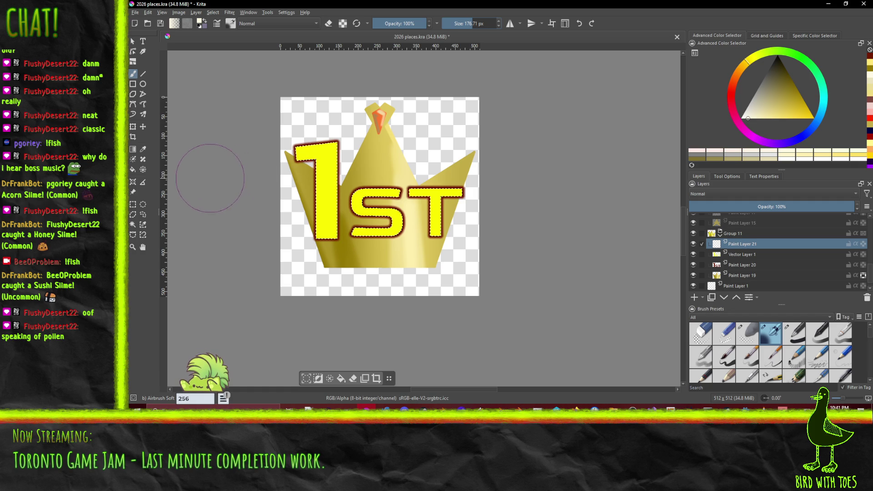
left_click_drag(202, 185, 375, 179)
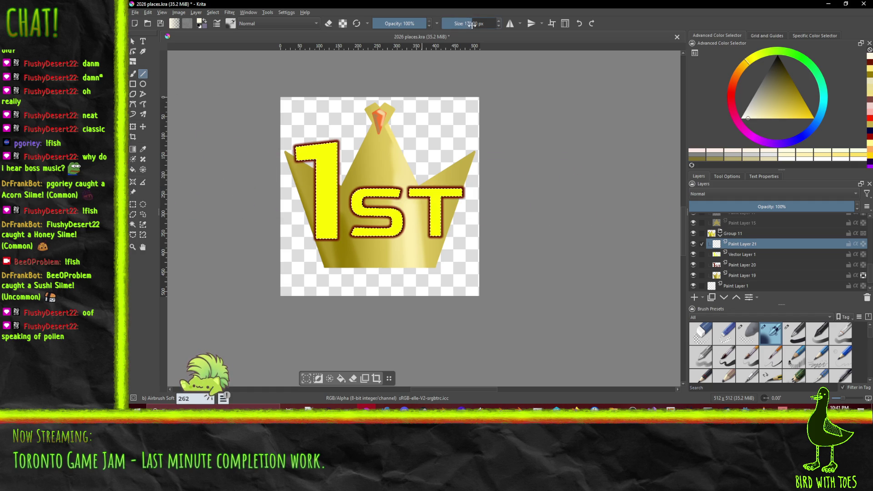
left_click_drag(190, 180, 508, 176)
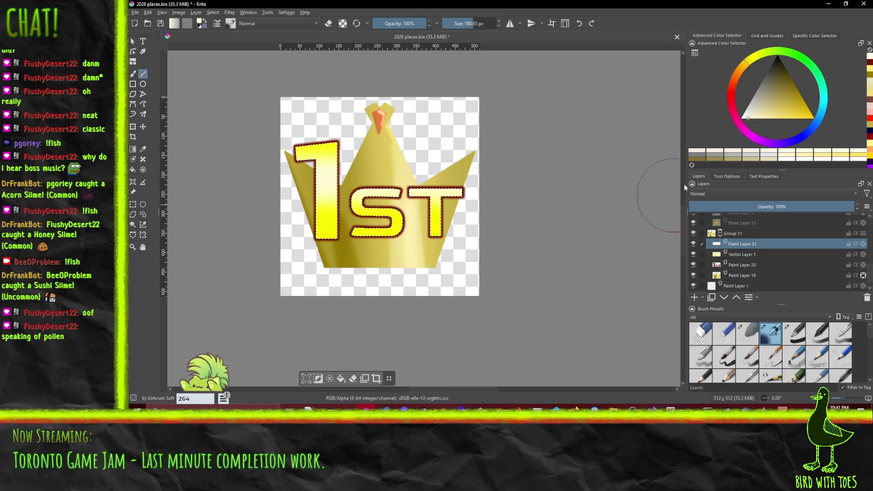
Add pale pinkish-white highlight strokes across the 1ST letters
left_click(742, 119)
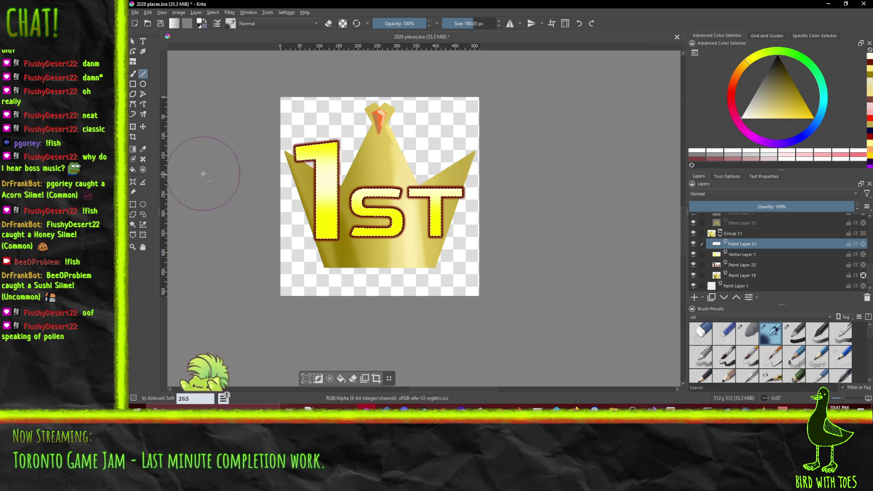
left_click_drag(190, 194, 648, 203)
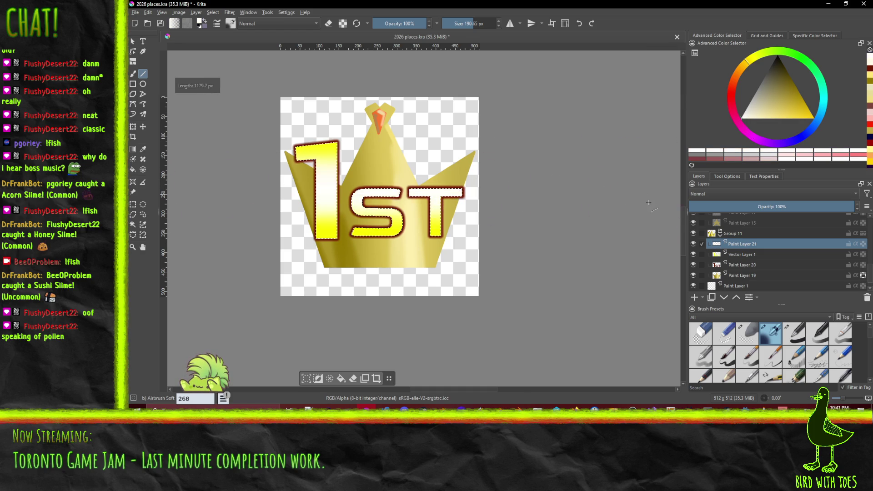
scroll(562, 213, "down", 4)
scroll(565, 195, "up", 2)
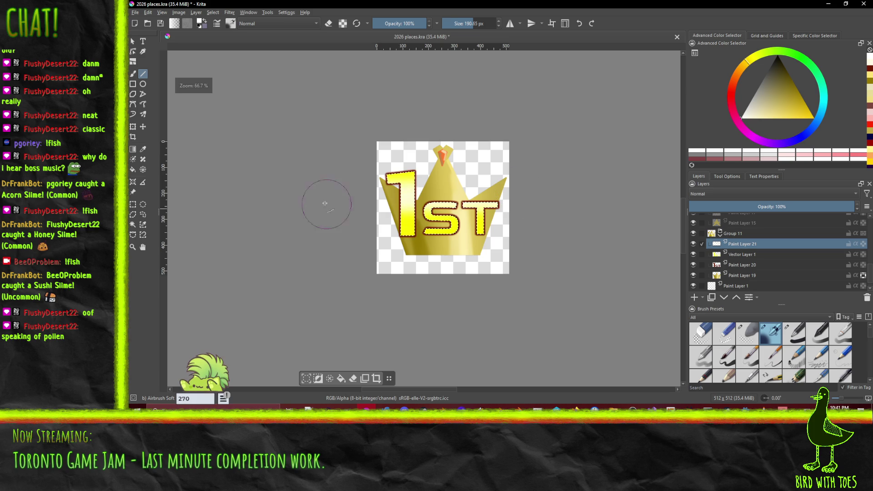
scroll(612, 207, "up", 3)
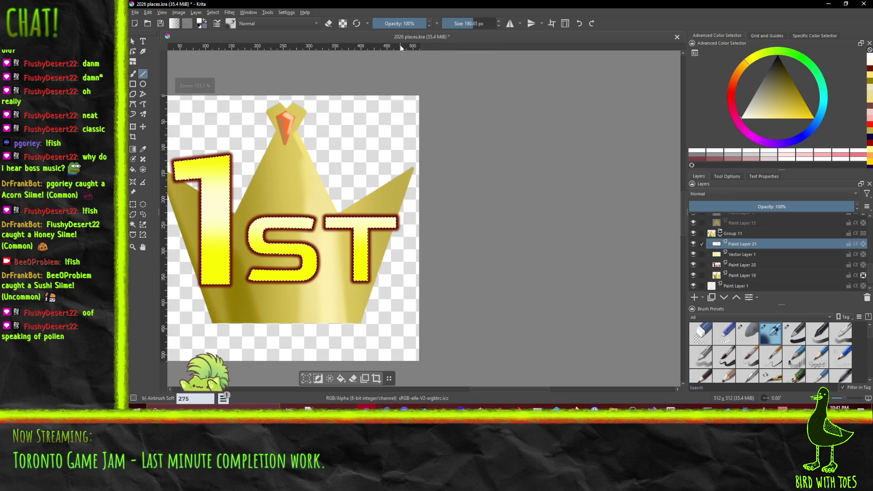
scroll(481, 150, "down", 2)
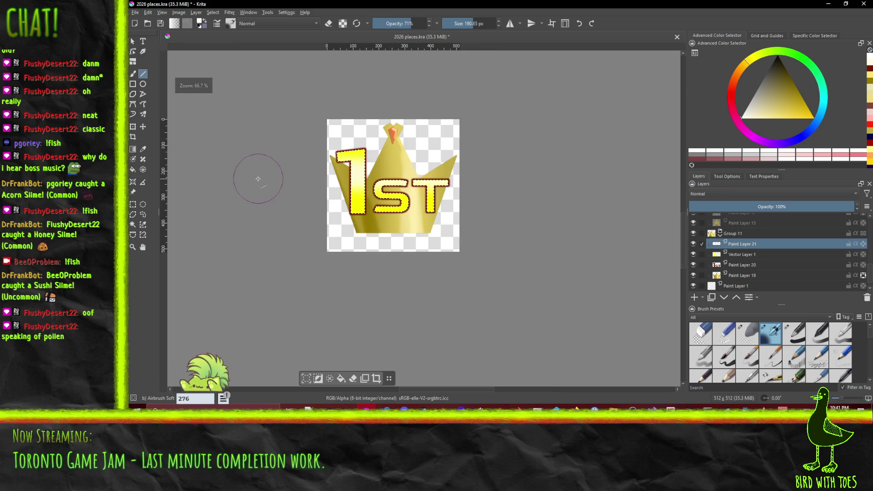
left_click_drag(229, 186, 355, 188)
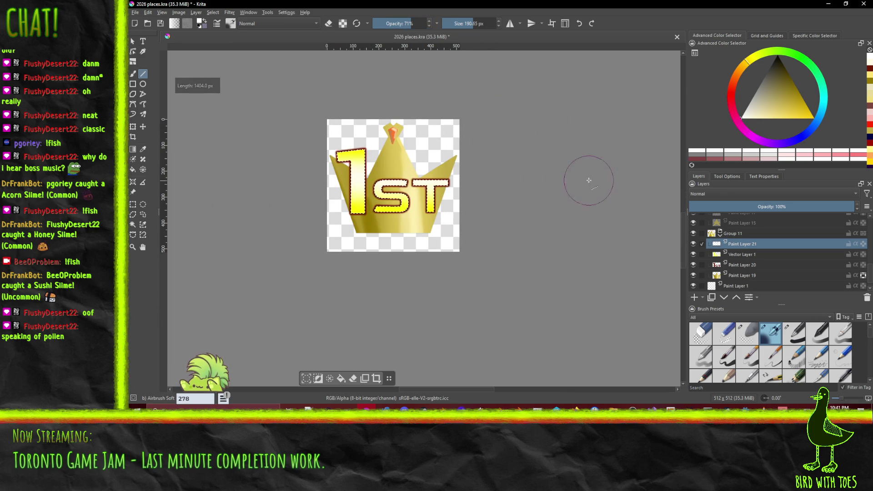
Zoom out and back in to inspect the whole crown badge
scroll(589, 181, "down", 2)
left_click_drag(586, 180, 551, 180)
scroll(350, 151, "up", 3)
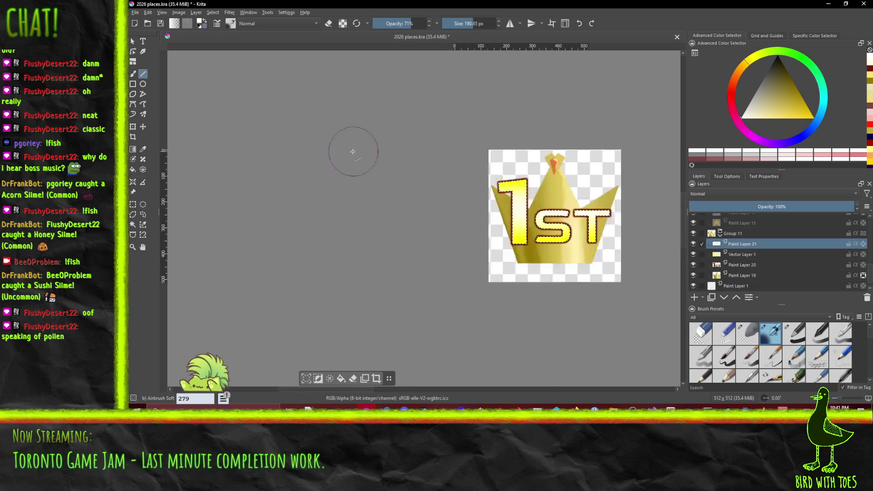
scroll(322, 374, "up", 1)
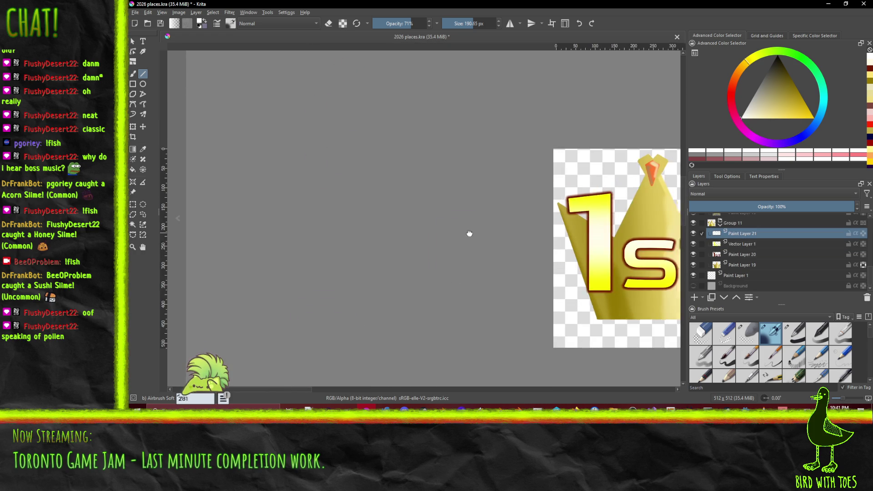
scroll(273, 234, "down", 3)
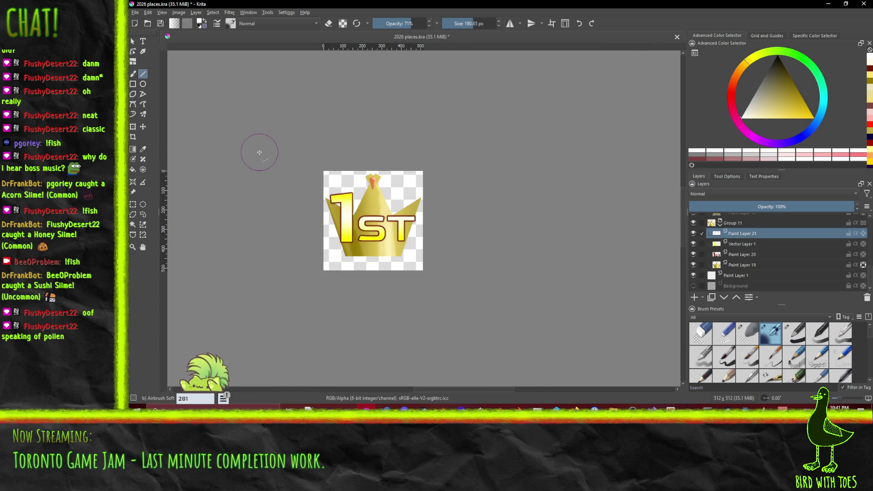
scroll(259, 152, "up", 1)
Export the badge over the existing 1st.png with default PNG settings, then minimize Krita
left_click(135, 12)
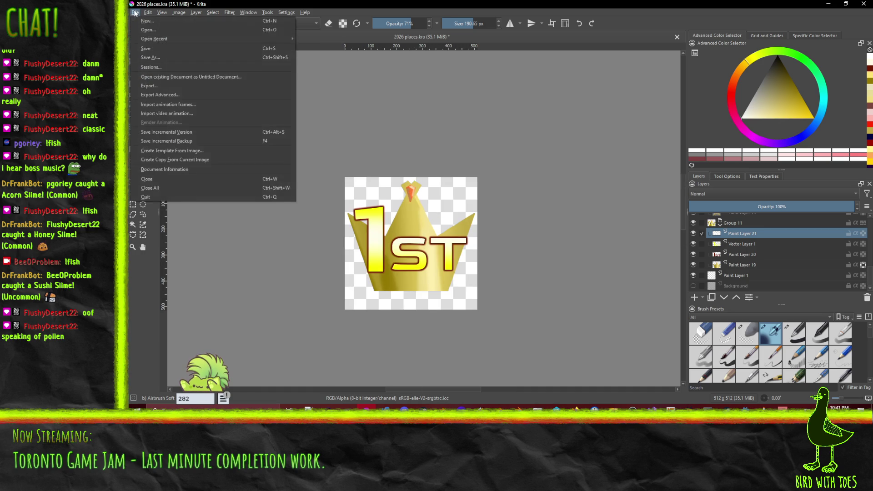
left_click(177, 86)
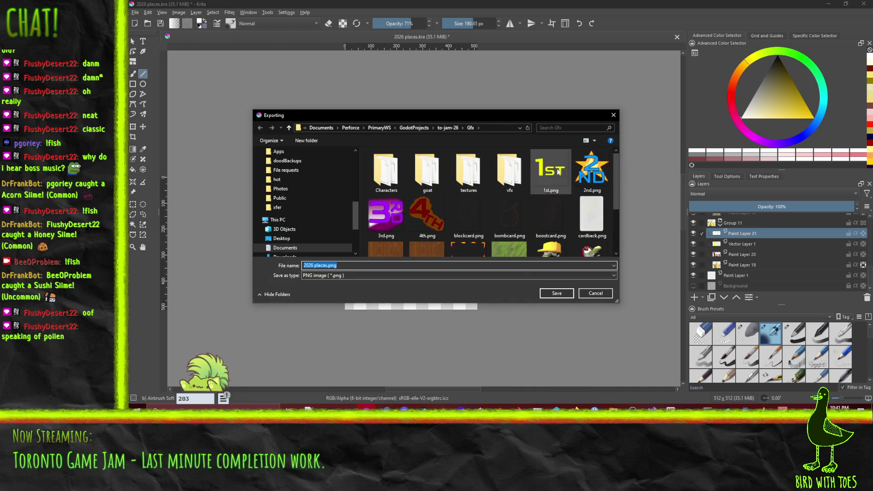
left_click(557, 171)
left_click(556, 293)
left_click(508, 206)
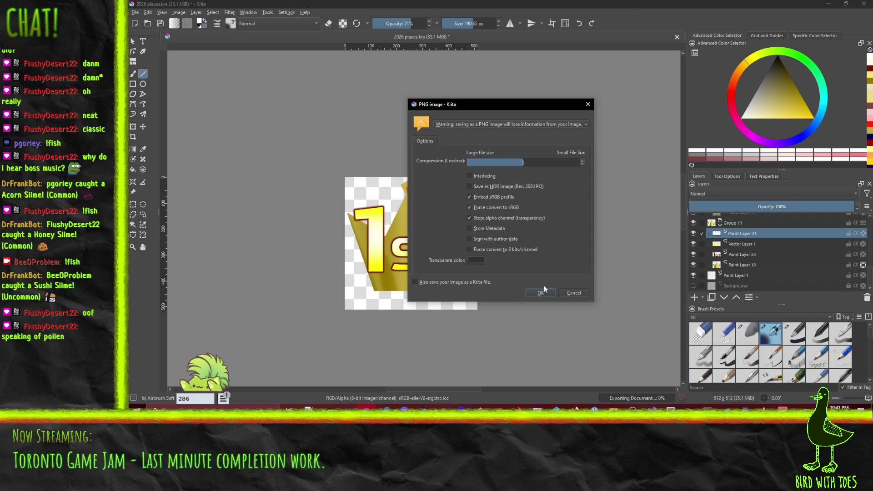
left_click(541, 293)
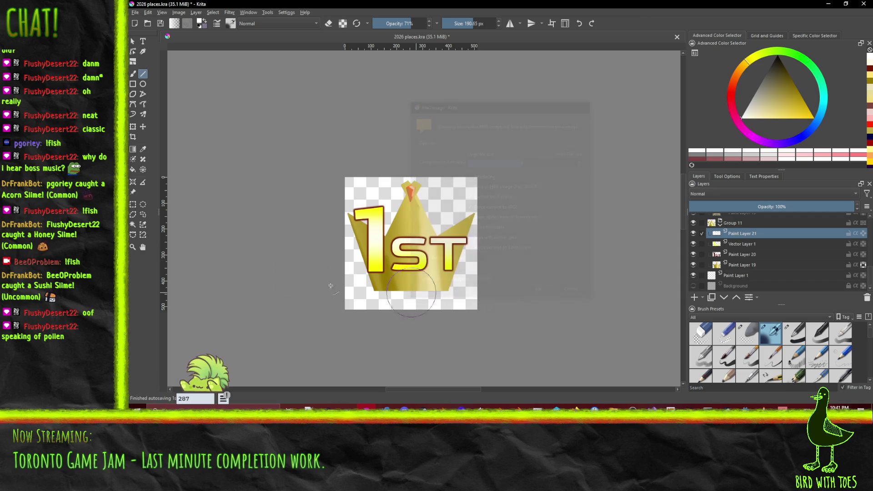
left_click(829, 4)
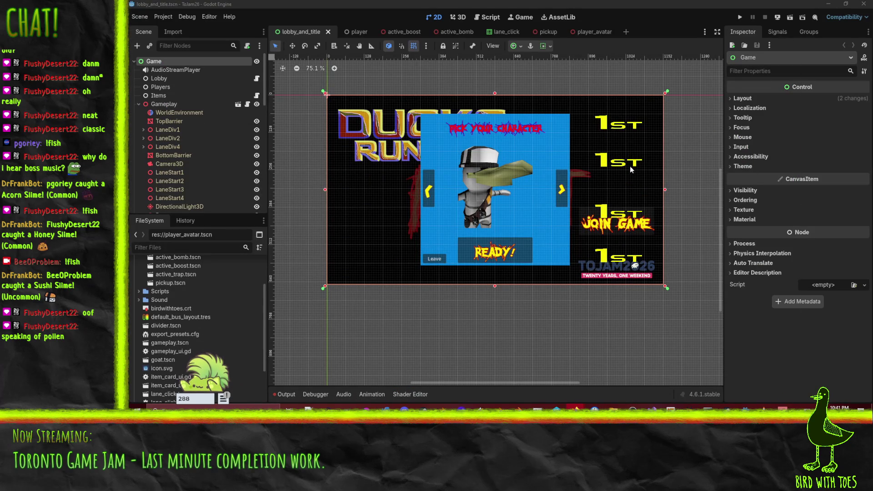
Hide and reshow the JoinUi overlay to inspect the new gold crown badges
left_click_drag(606, 163, 502, 182)
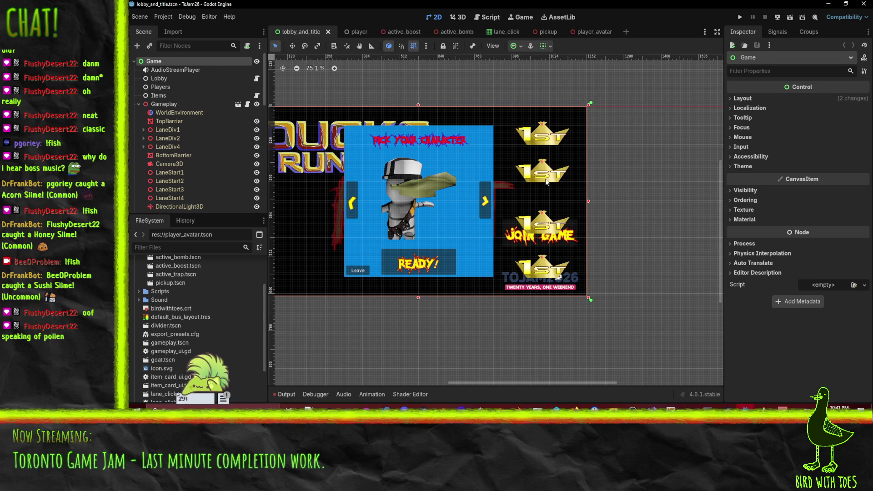
left_click(548, 195)
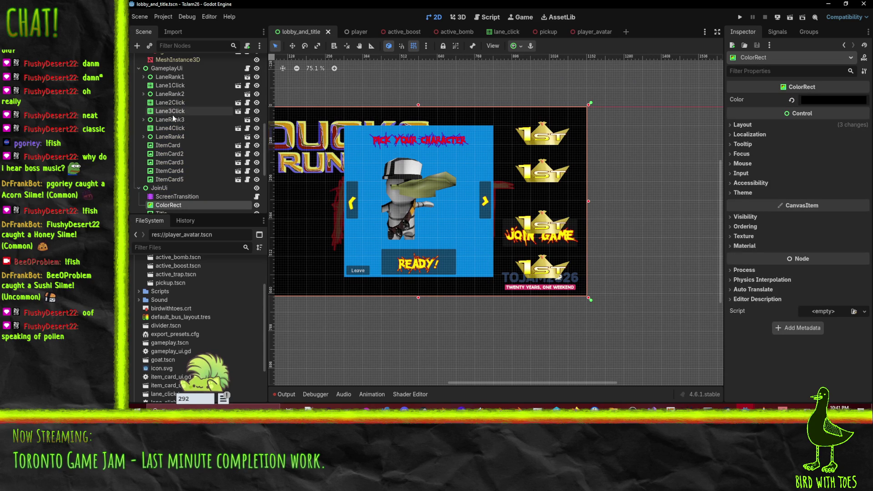
scroll(179, 107, "up", 8)
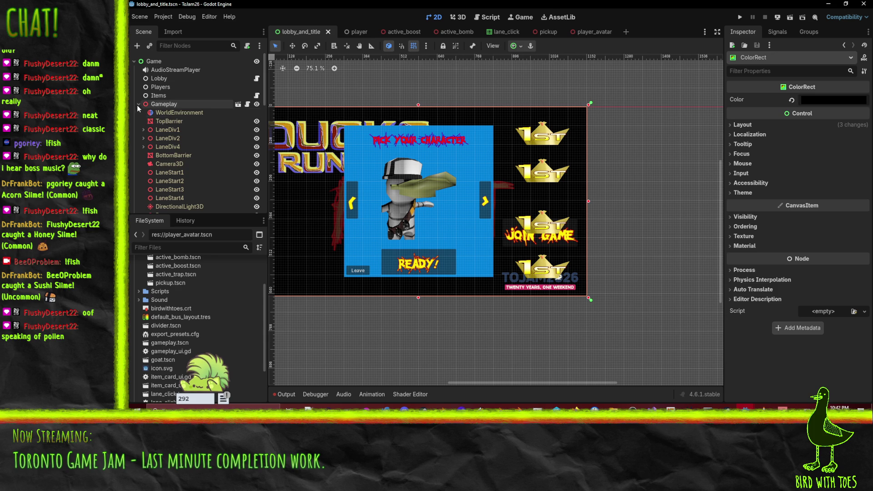
scroll(150, 127, "down", 5)
scroll(151, 128, "down", 5)
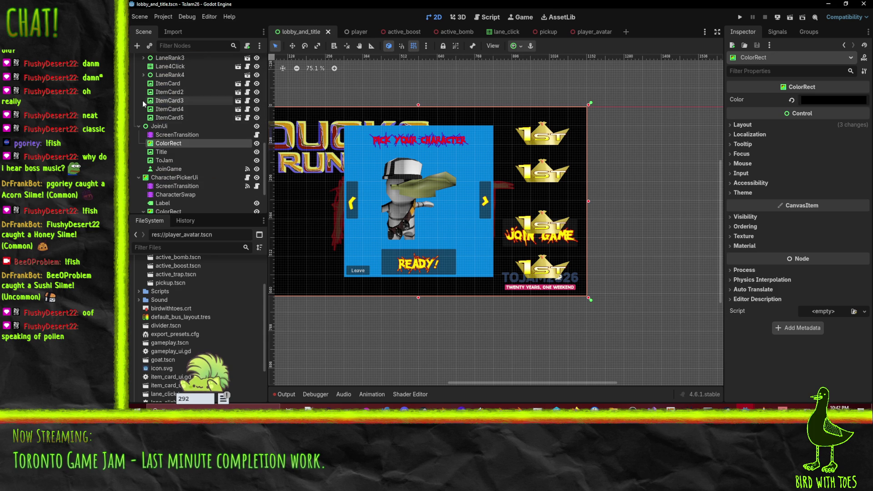
left_click(257, 126)
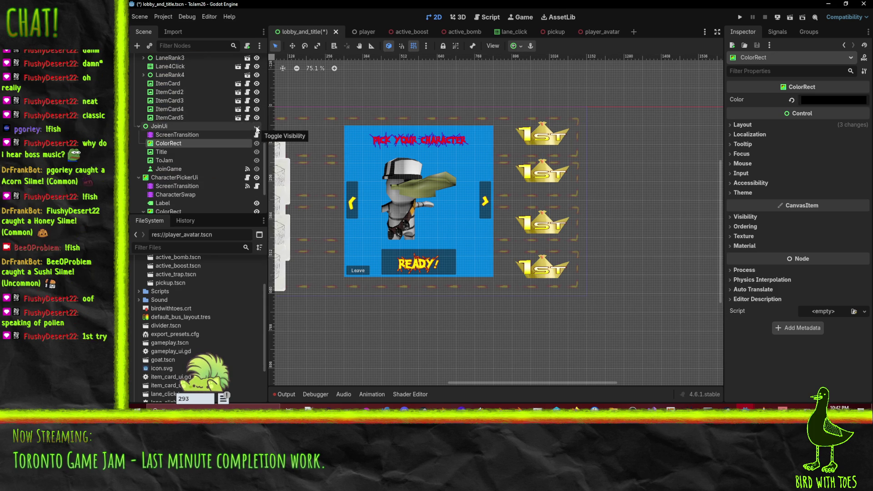
scroll(213, 142, "up", 8)
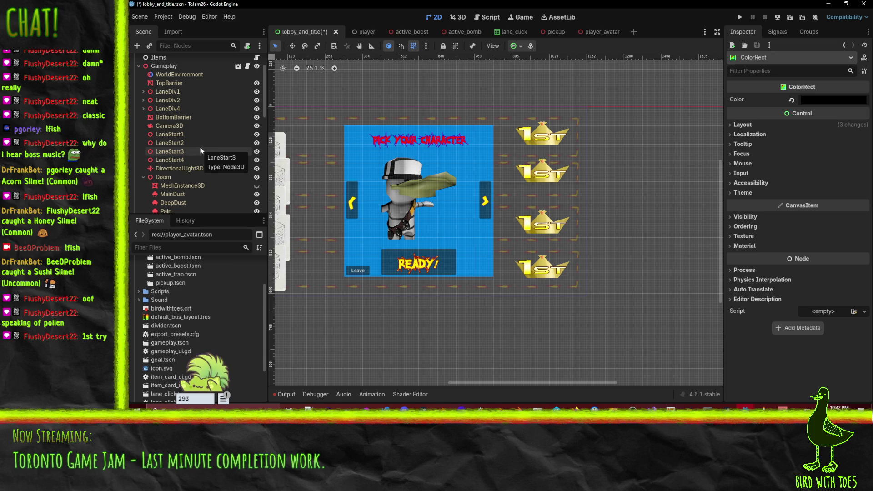
scroll(198, 148, "down", 3)
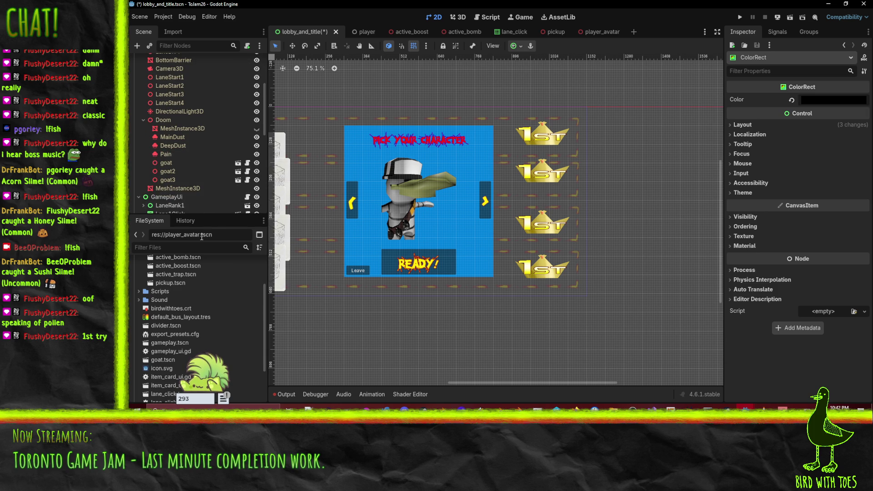
scroll(224, 205, "down", 3)
scroll(233, 167, "down", 5)
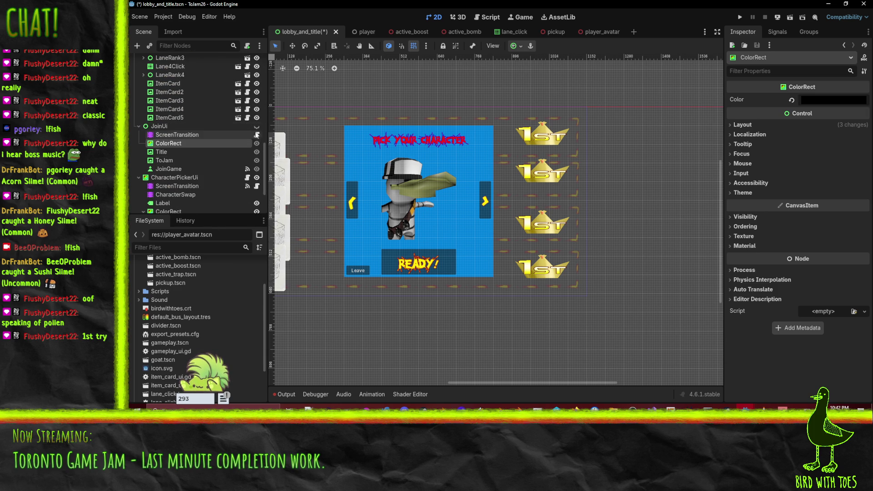
left_click(257, 126)
Centre the lobby layout in the 2D view and switch to the Game workspace
left_click_drag(428, 255, 524, 291)
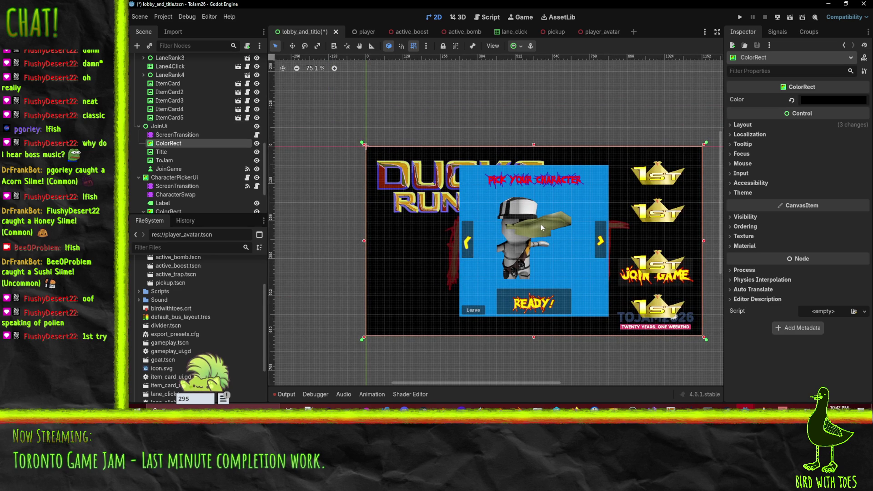
left_click(745, 409)
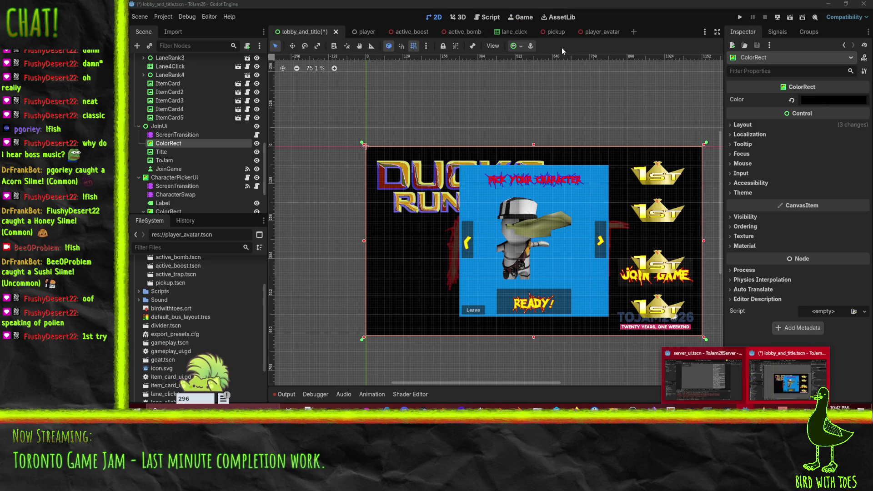
left_click(518, 18)
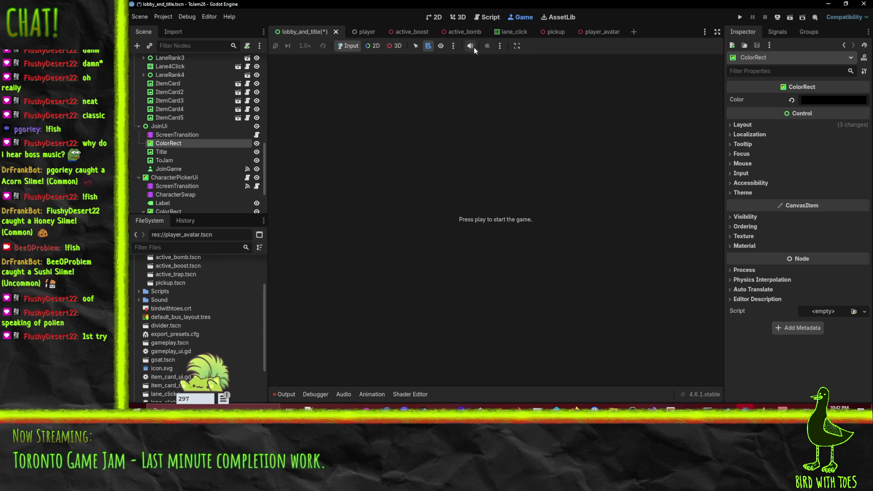
Run the game in the embedded game view
left_click(517, 45)
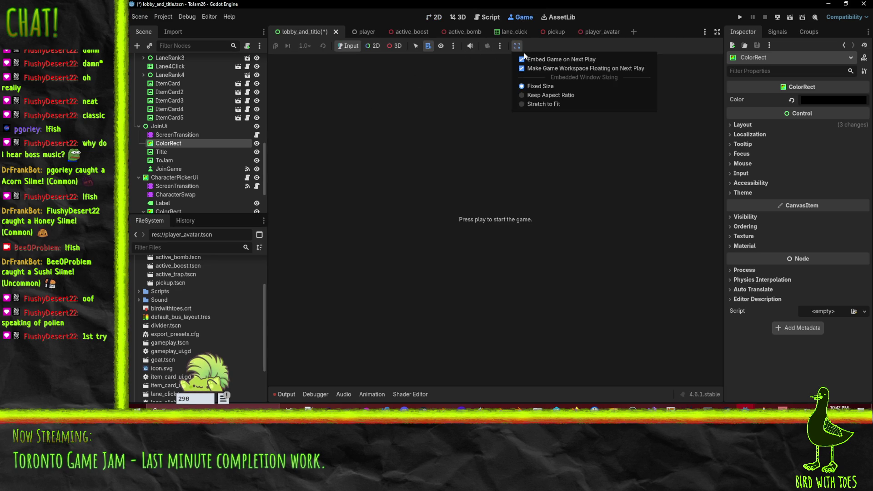
left_click(538, 67)
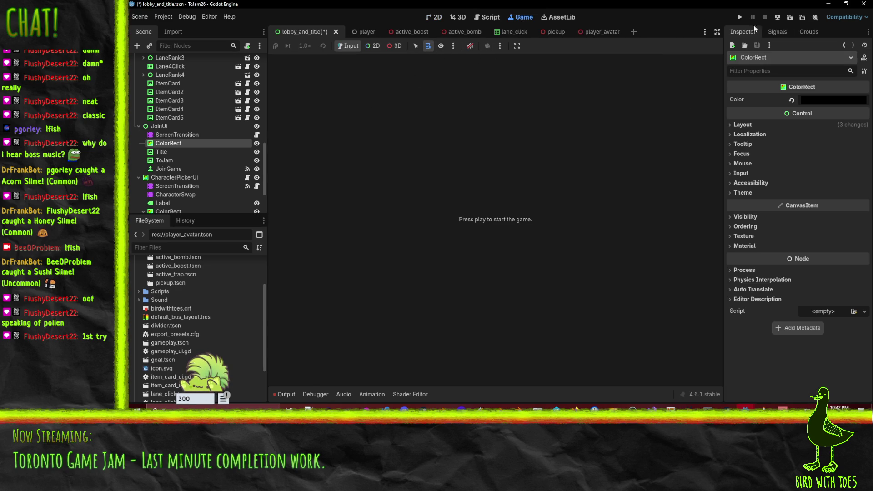
left_click(740, 16)
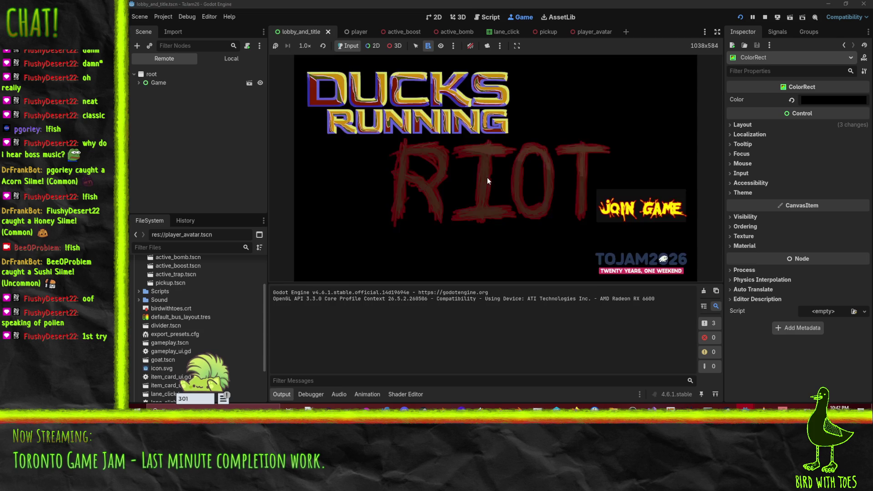
Join the lobby, switch to the yellow-cap duck, ready up, and drop an item into lane 3
left_click(661, 209)
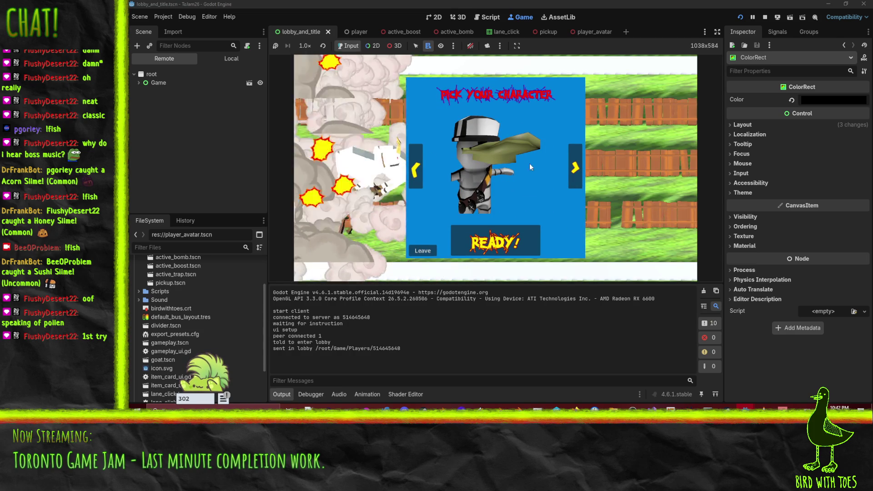
left_click(574, 167)
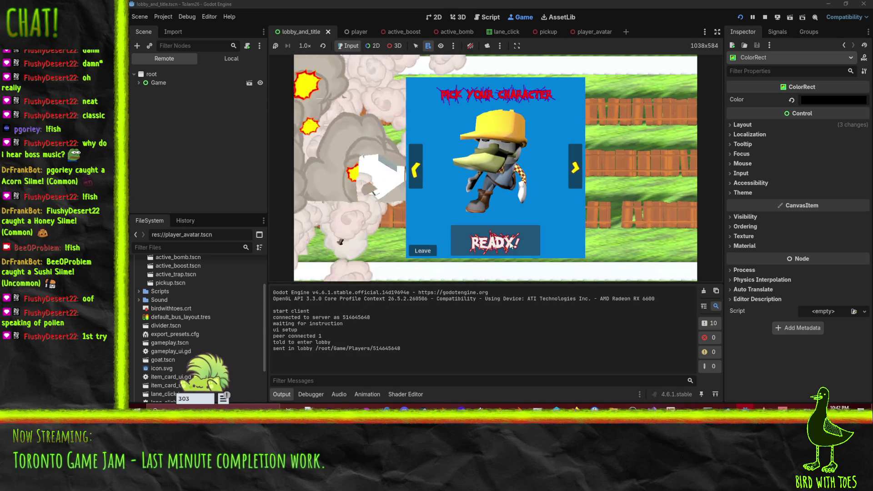
left_click(496, 241)
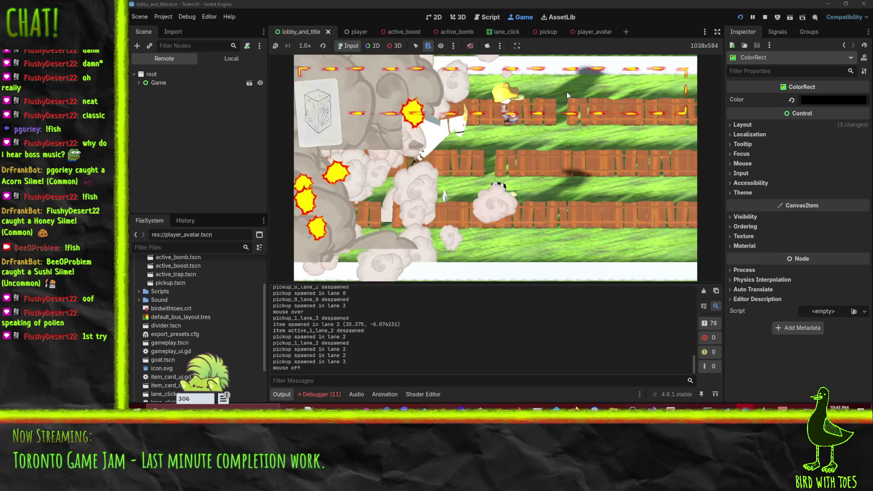
left_click(545, 97)
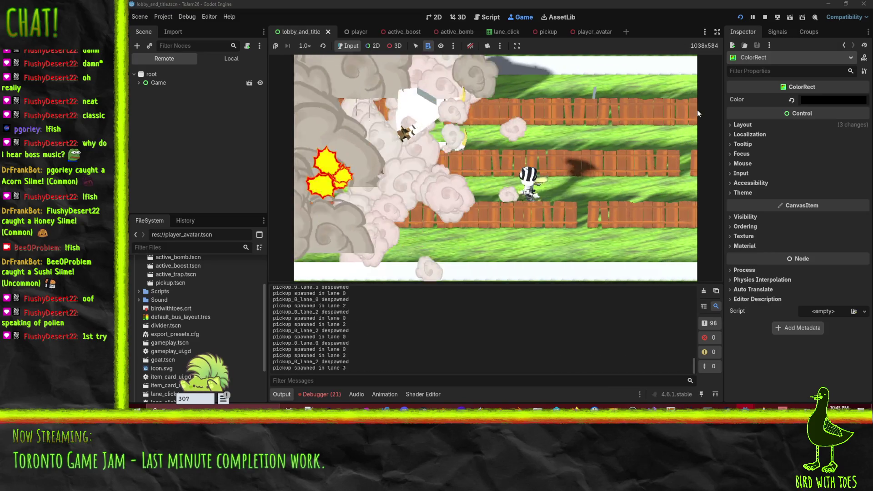
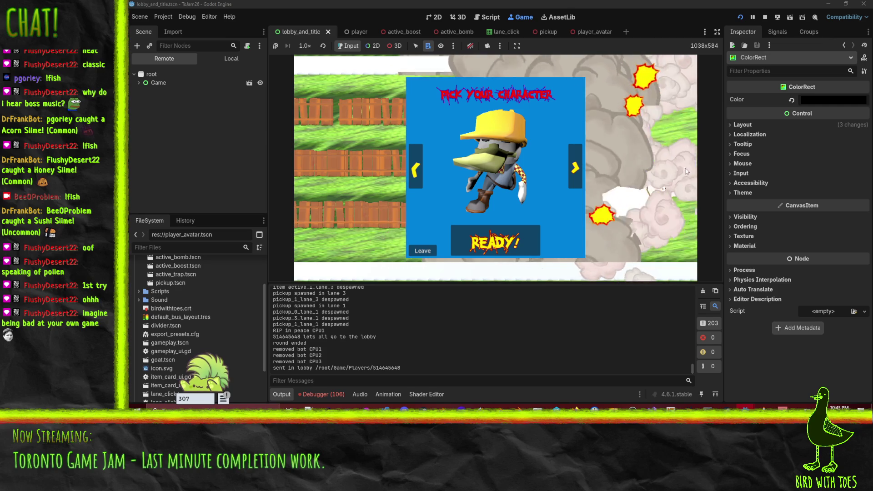
Stop the running game and select the LaneRank1 node in the Scene tree
left_click(766, 17)
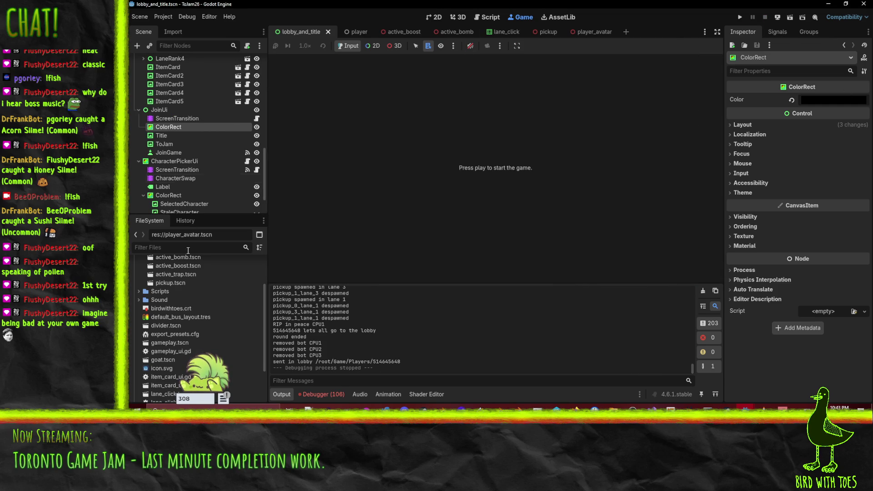
scroll(197, 190, "down", 3)
scroll(203, 188, "up", 5)
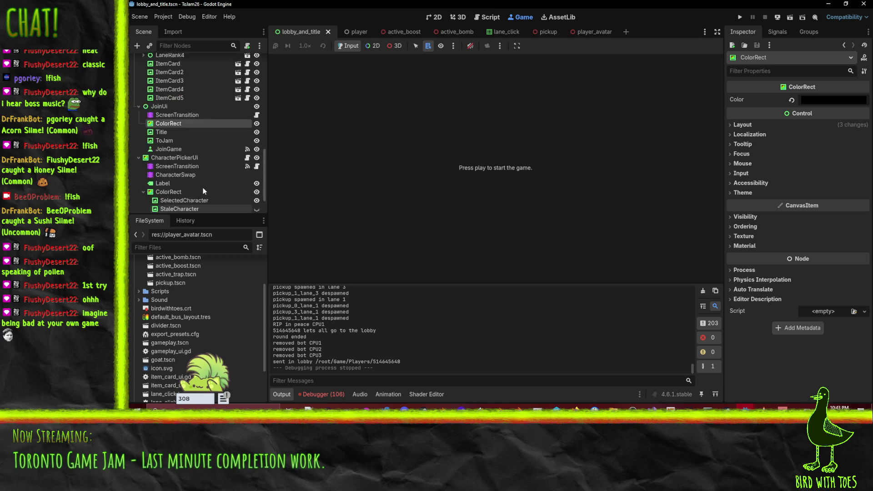
scroll(147, 110, "up", 3)
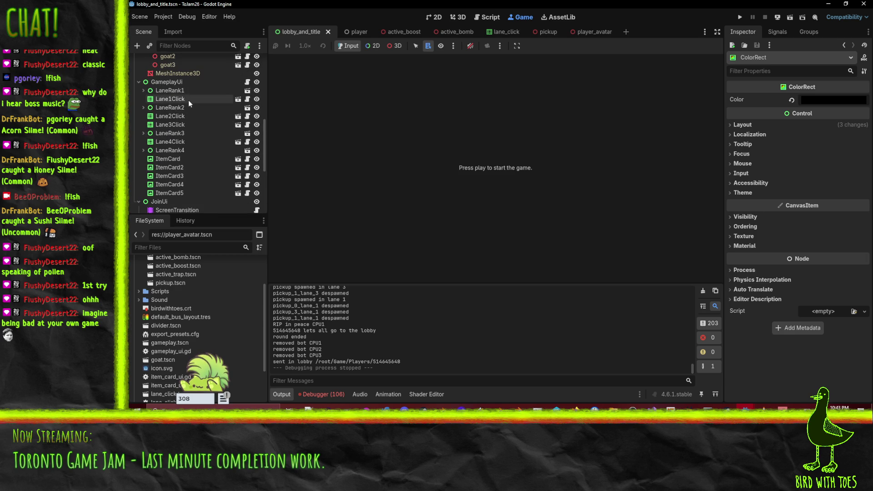
left_click(197, 90)
Open lane_rank.tscn in the 2D view and select the crown TextureRect
left_click(247, 90)
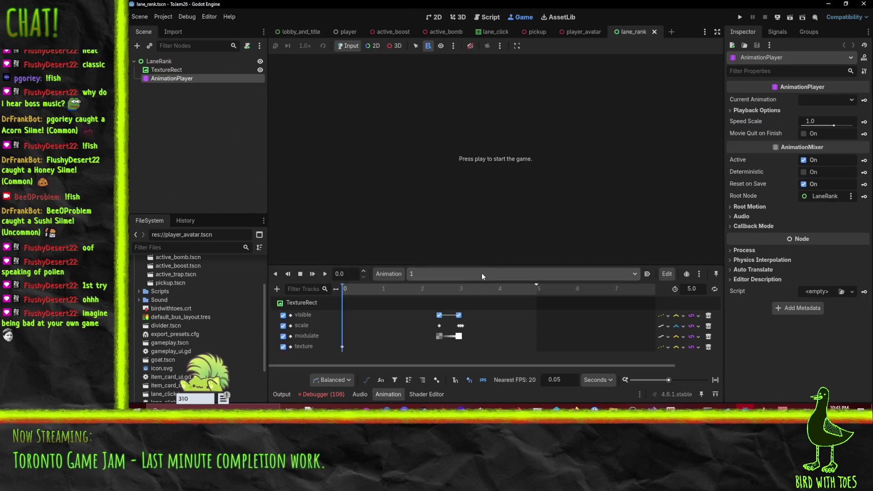
left_click(435, 17)
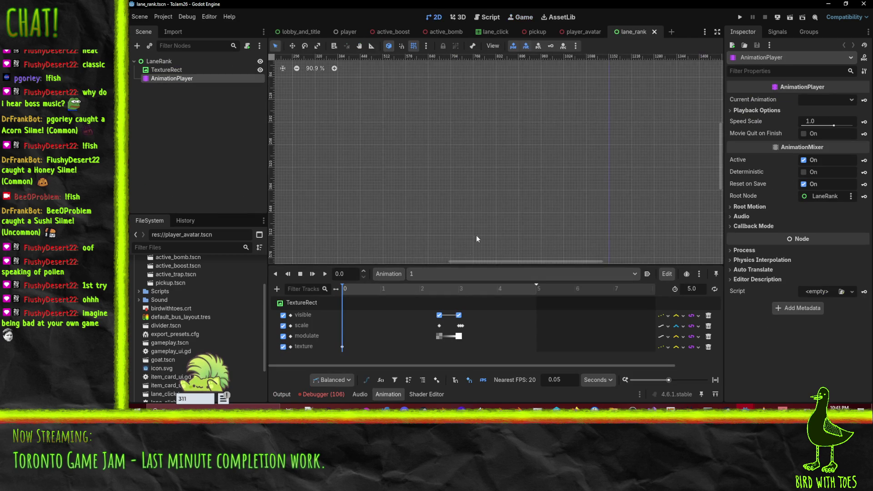
scroll(495, 99, "down", 13)
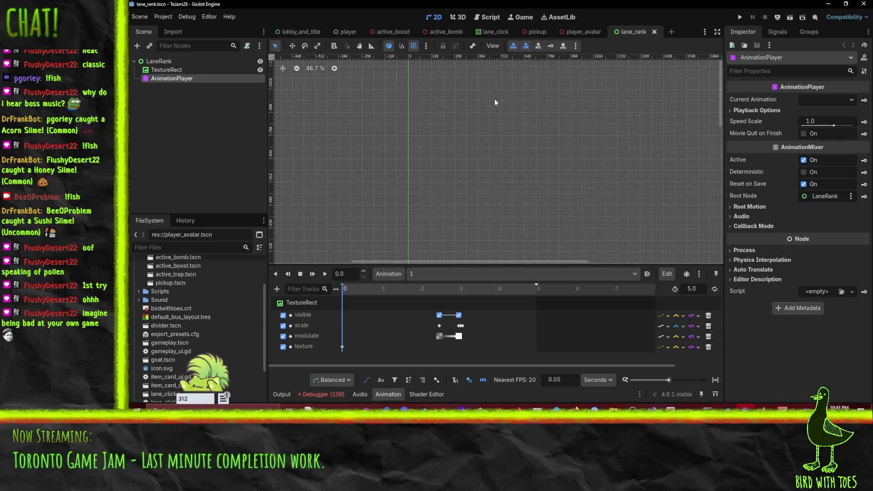
left_click(166, 70)
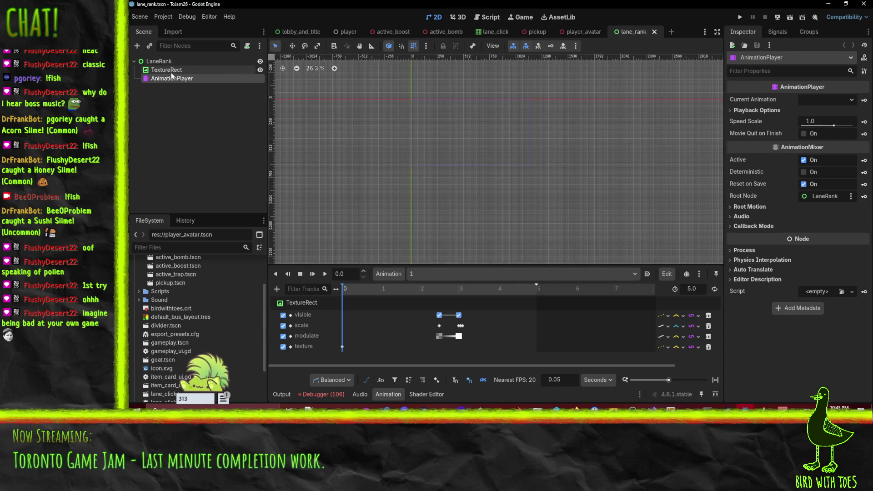
scroll(536, 146, "up", 4)
left_click_drag(536, 146, 500, 225)
Size the crown TextureRect to 176 × 112 at position 16, −16, and save
scroll(494, 206, "up", 5)
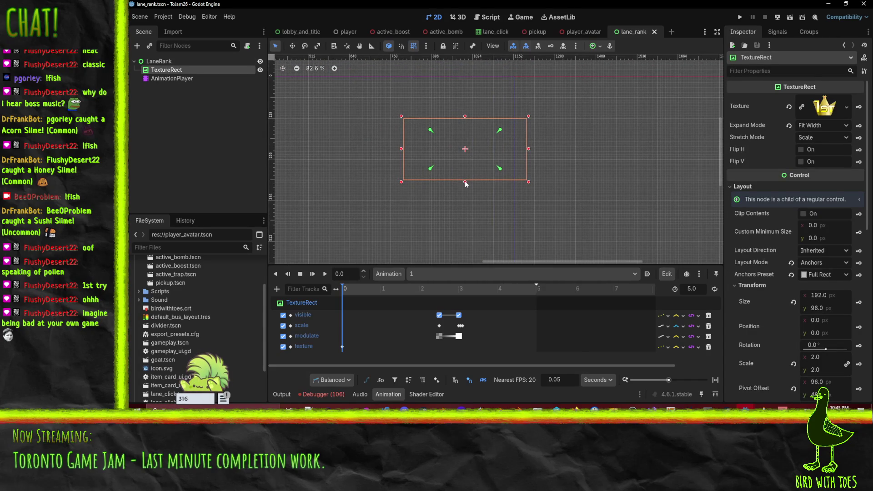
left_click(159, 61)
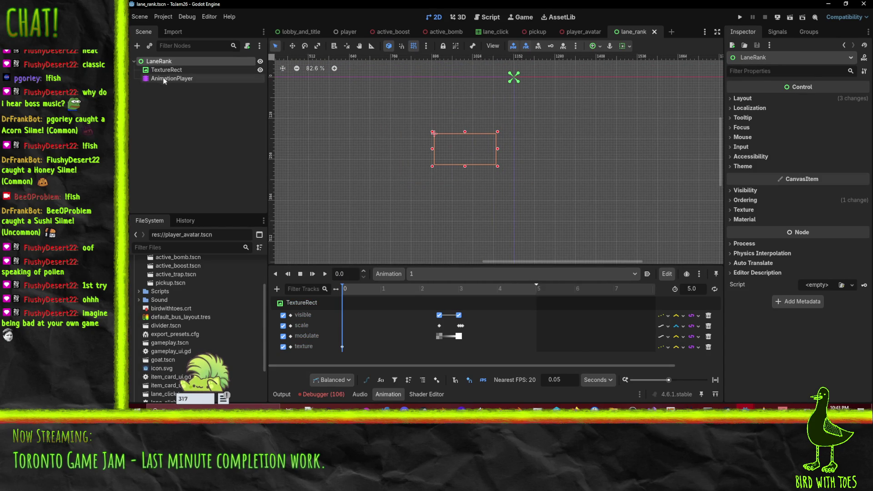
left_click(167, 70)
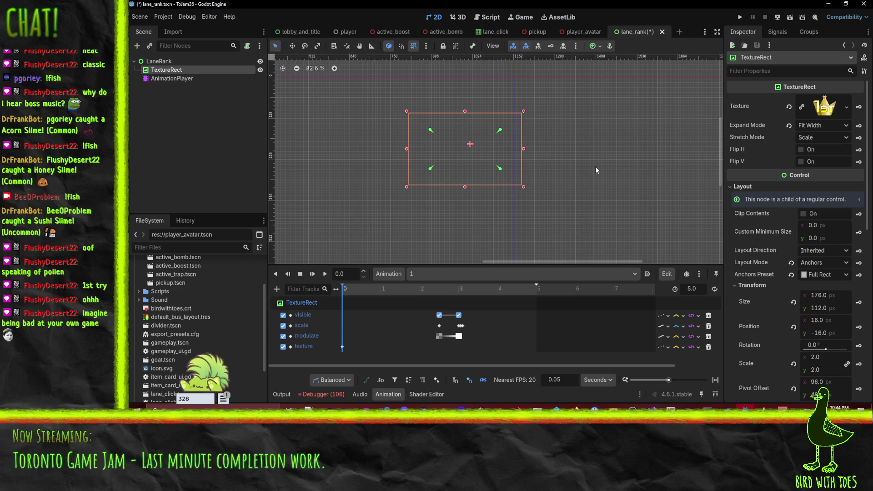
key("ctrl+s")
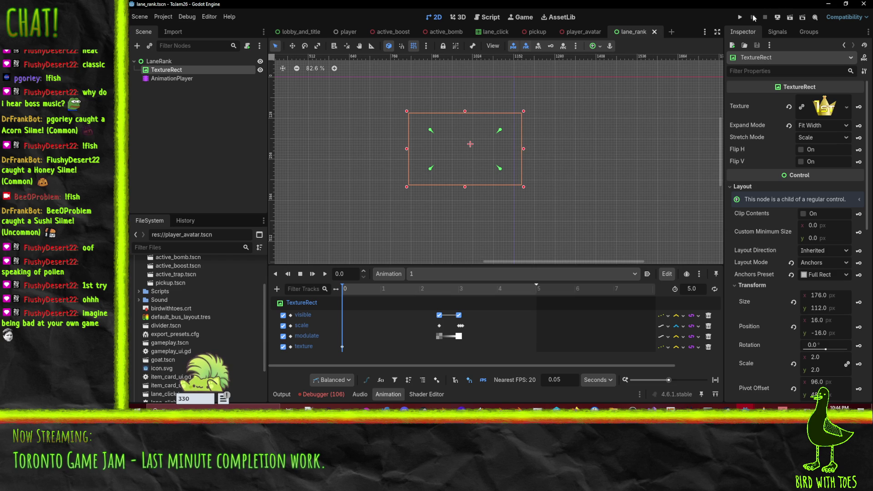
Launch the game, join as the yellow-cap duck, and mark ready
left_click(740, 17)
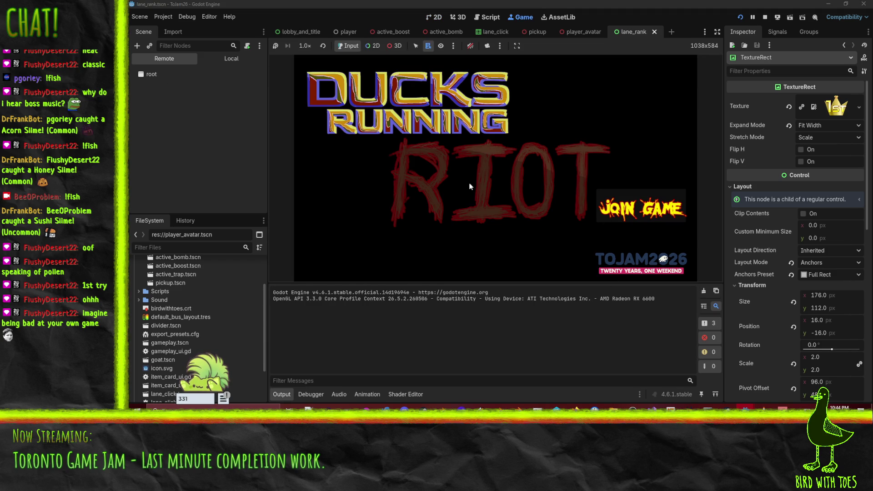
left_click(643, 207)
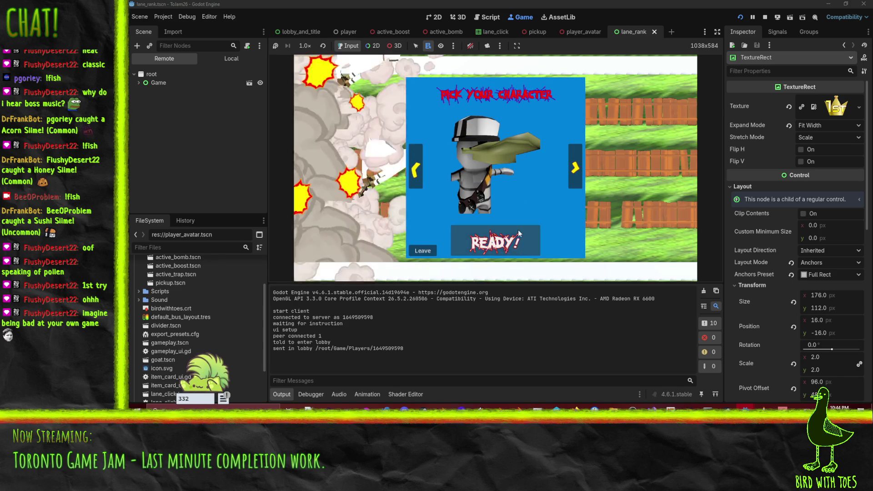
left_click(575, 167)
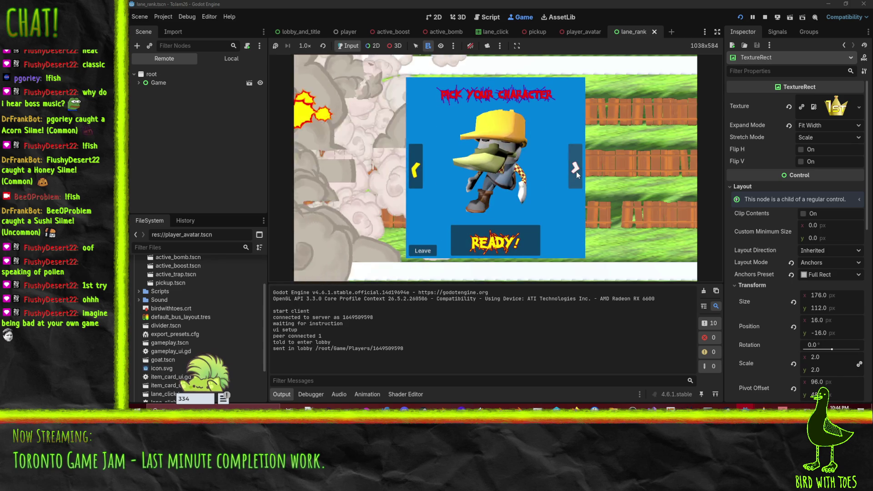
left_click(486, 254)
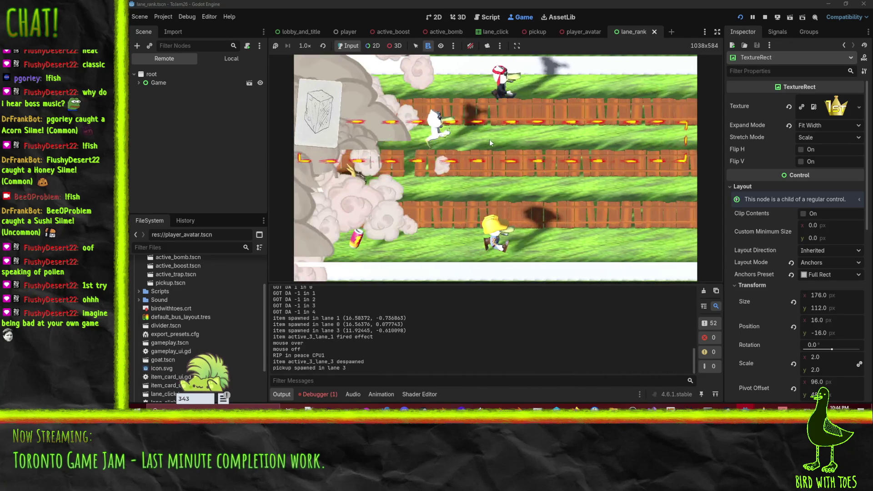
Play items into the lanes, including a rock in the top lane
left_click(477, 130)
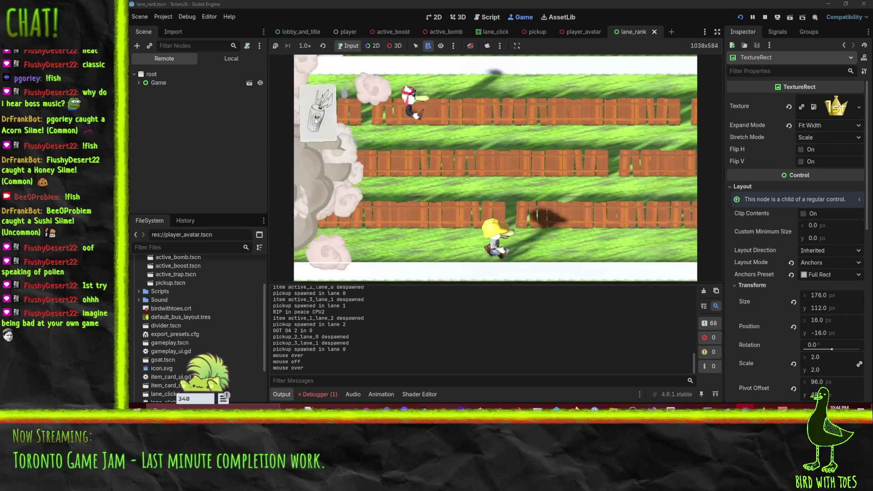
left_click(468, 81)
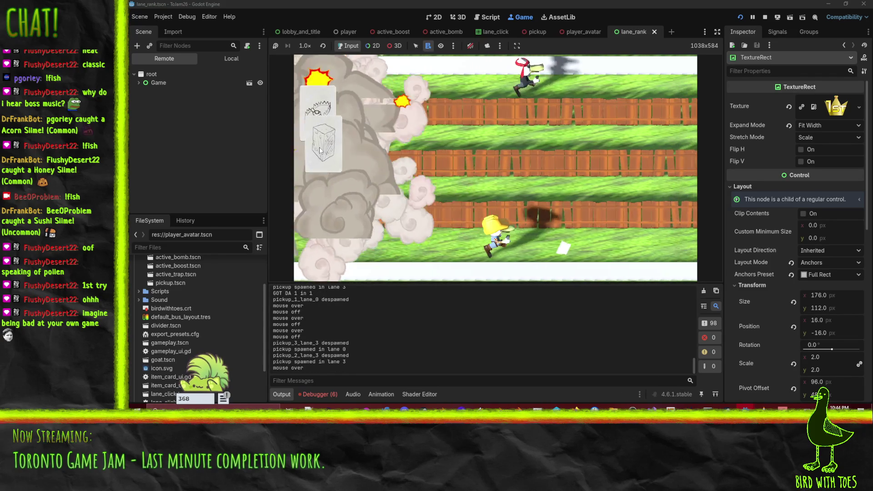
left_click(574, 87)
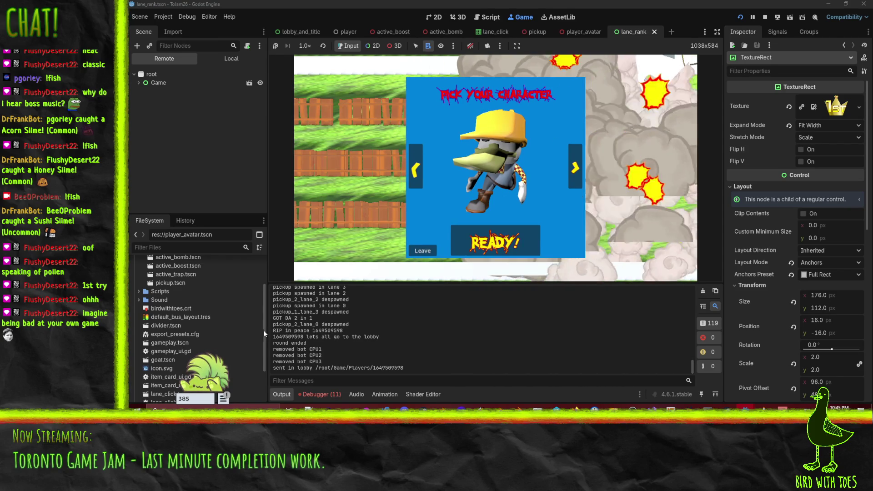
Review the Debugger's Errors list, ready up again, then stop the game with F8
left_click(321, 393)
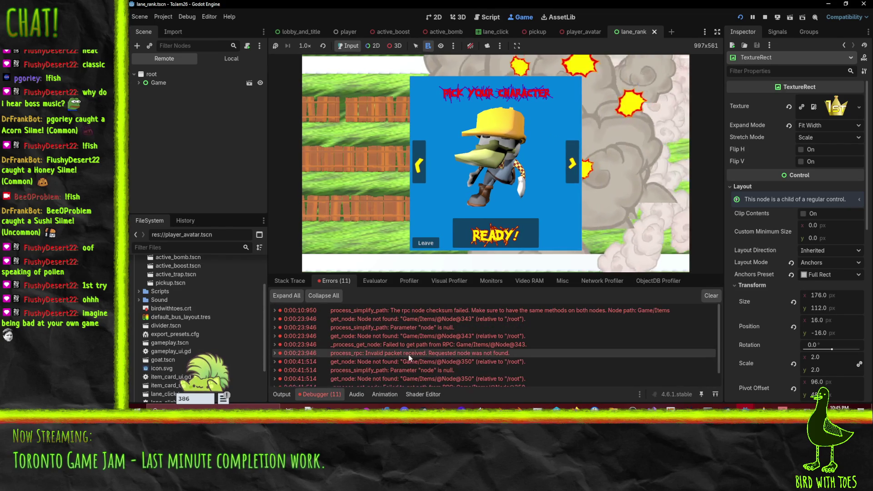
left_click(281, 395)
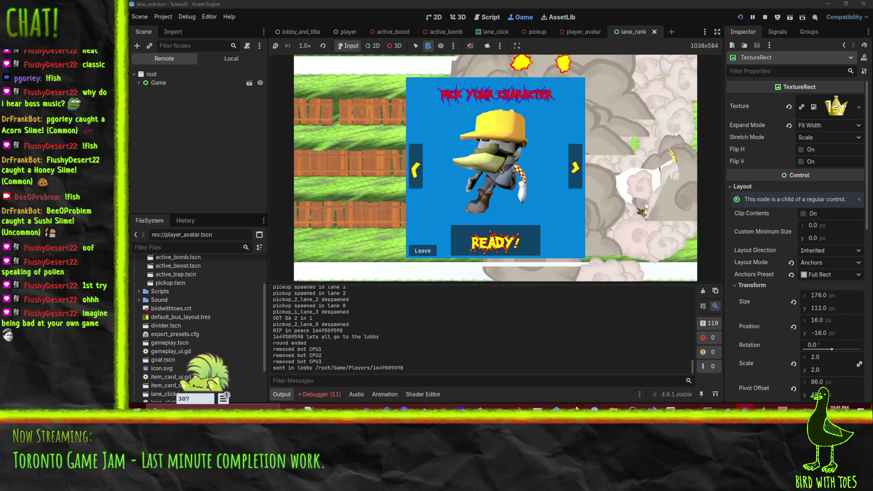
left_click(511, 232)
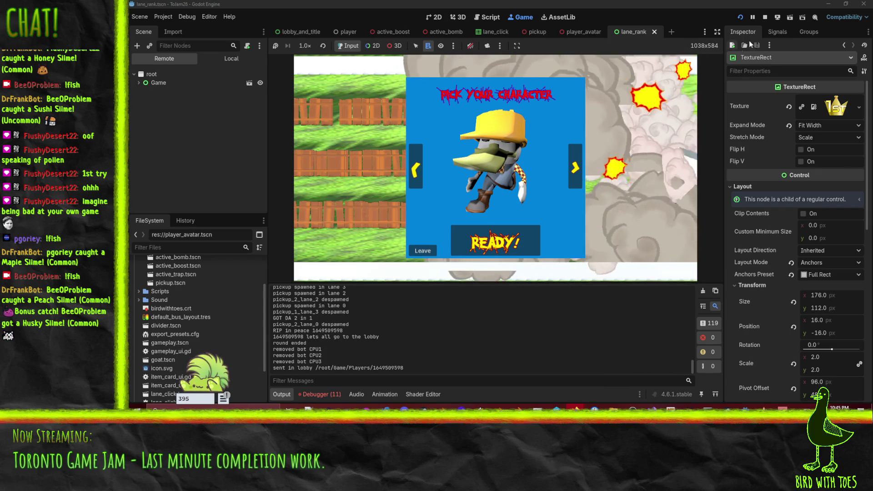
key("F8")
left_click_drag(546, 196, 508, 229)
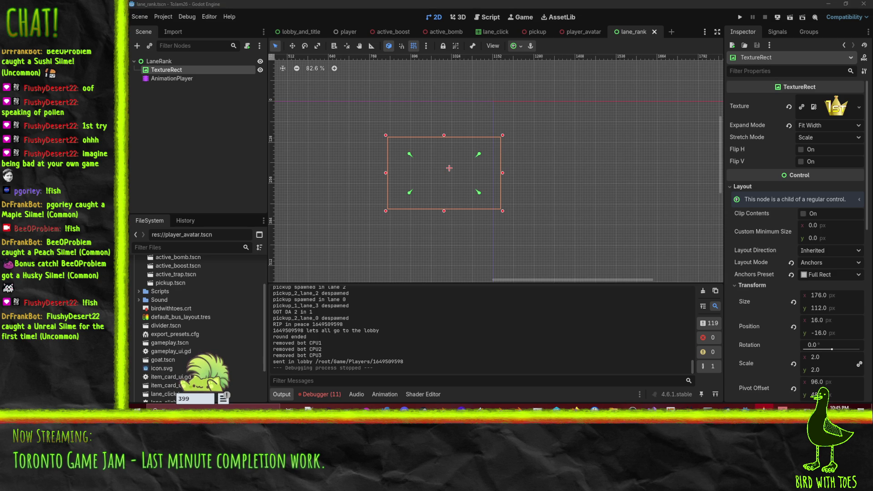
Refocus Godot, zoom out the 2D canvas, and bring P4V forward from the taskbar
left_click(238, 3)
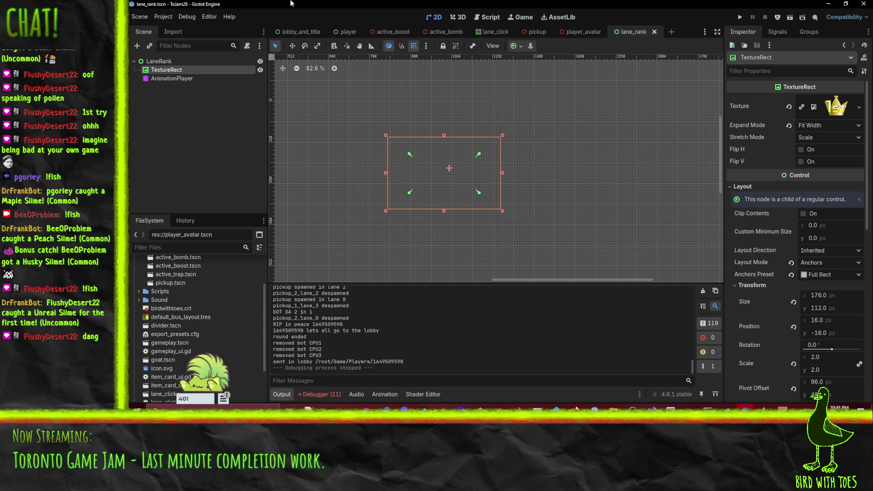
scroll(505, 155, "down", 3)
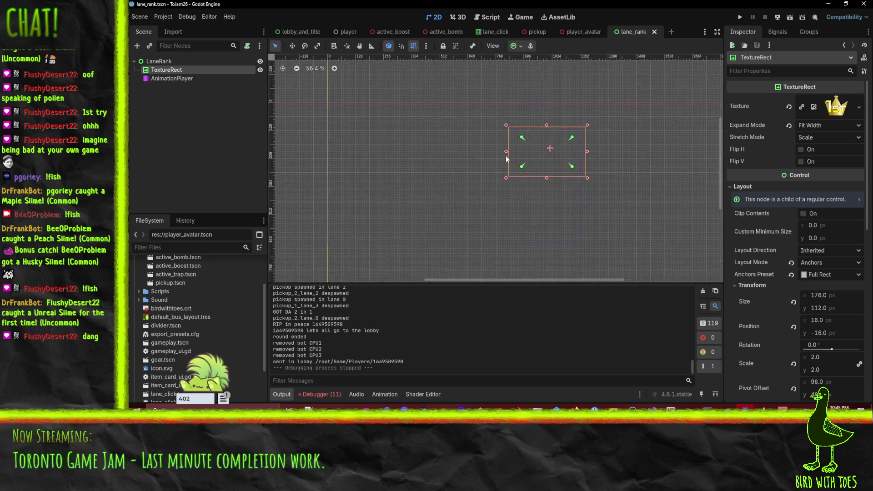
left_click(566, 407)
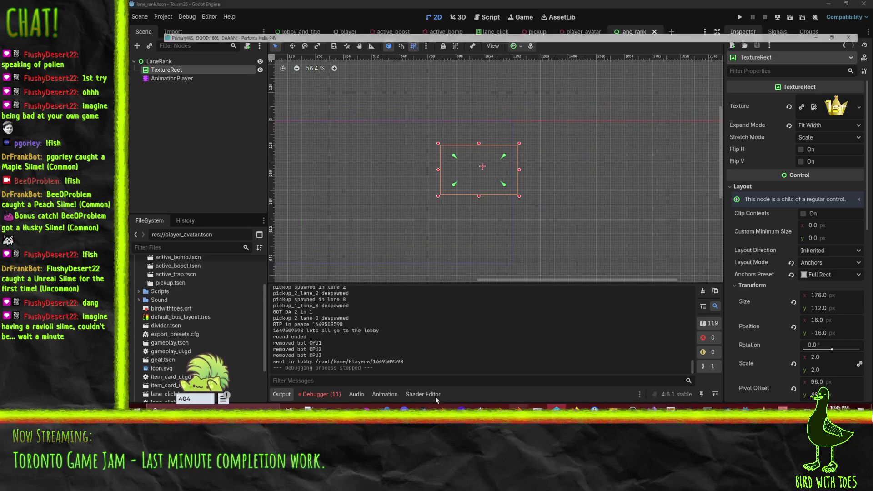
Revert unchanged files in the default changelist and select all remaining files
right_click(375, 142)
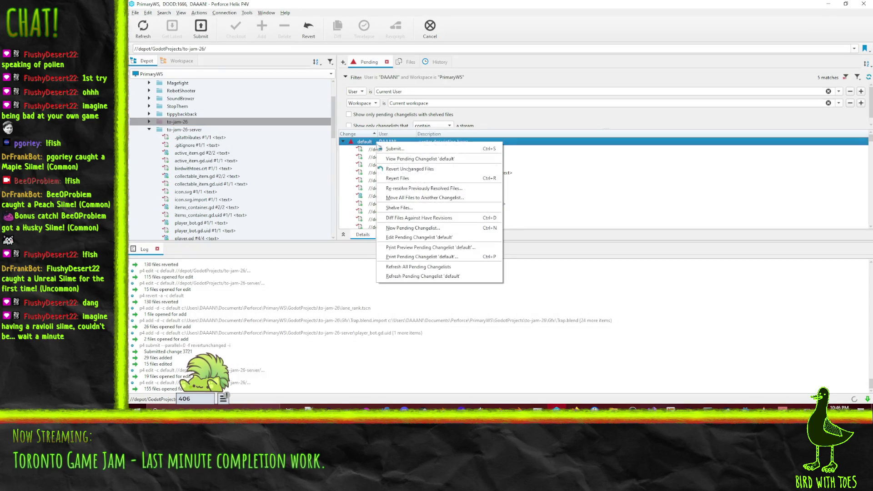
left_click(437, 169)
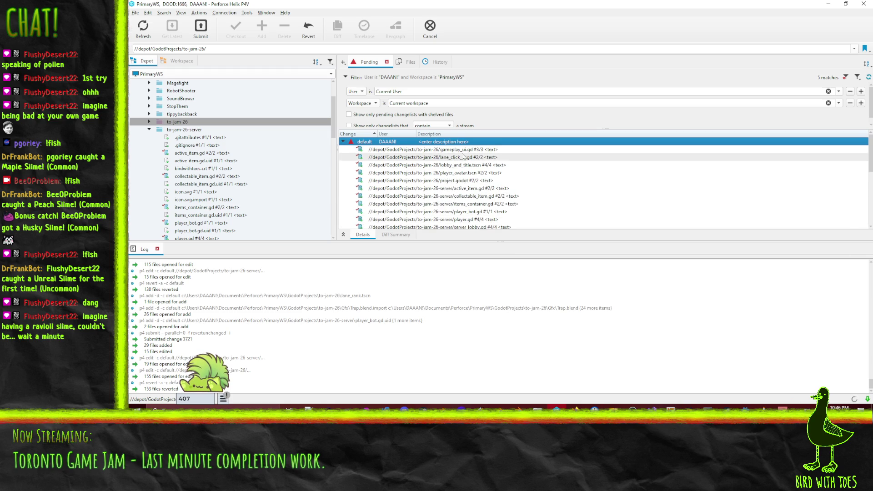
left_click(463, 156)
scroll(500, 198, "down", 5)
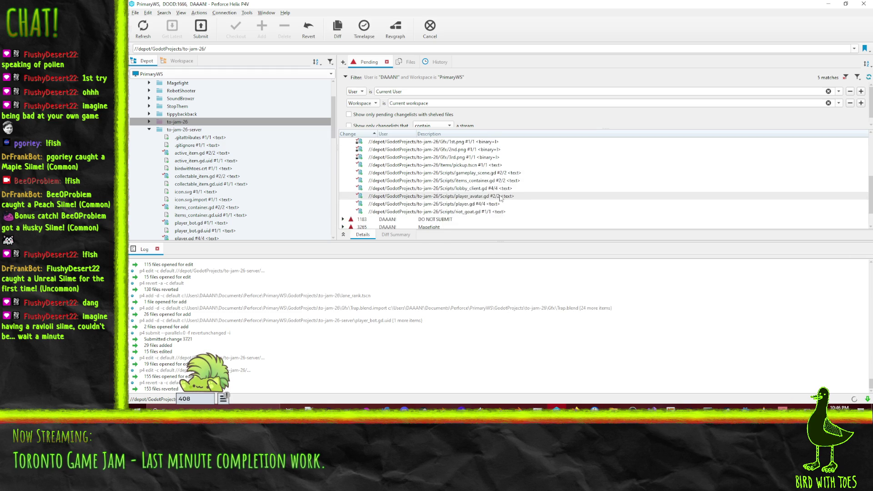
left_click(498, 212, "shift")
scroll(496, 212, "up", 5)
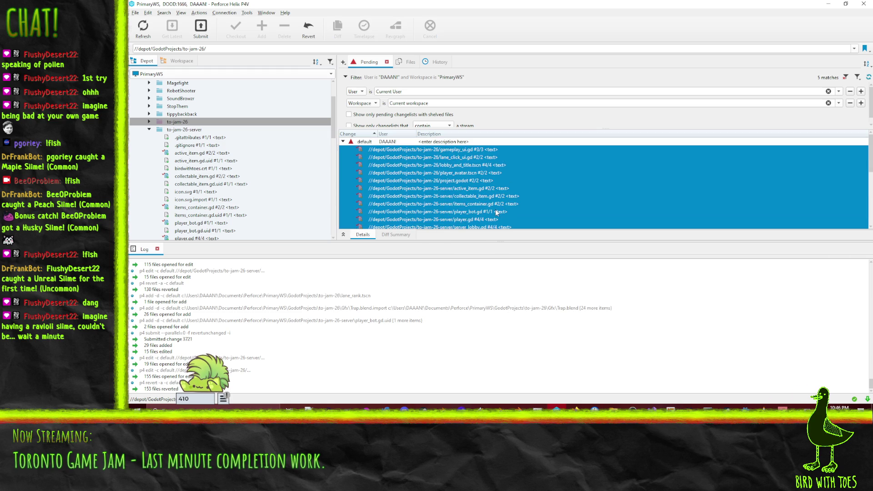
Submit the 21 files as 'ToJam2026 - Game submission', then minimize P4V
right_click(405, 167)
left_click(455, 201)
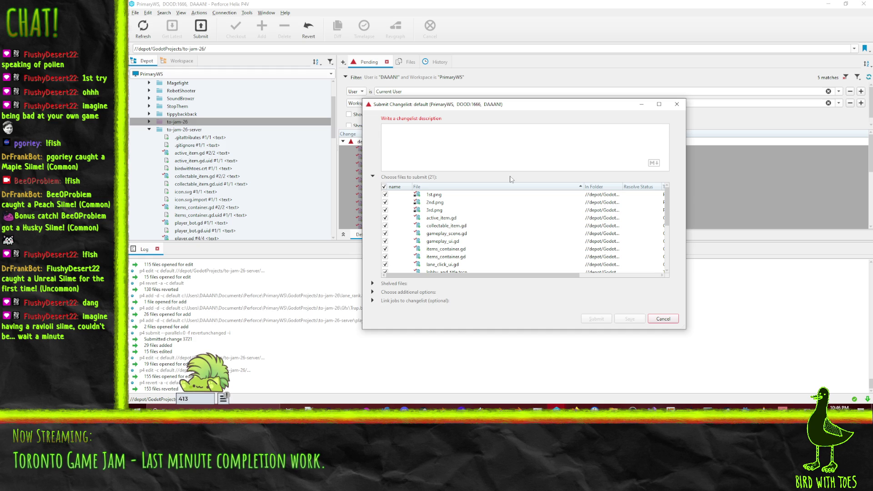
type("ToJam2026 - Game submission")
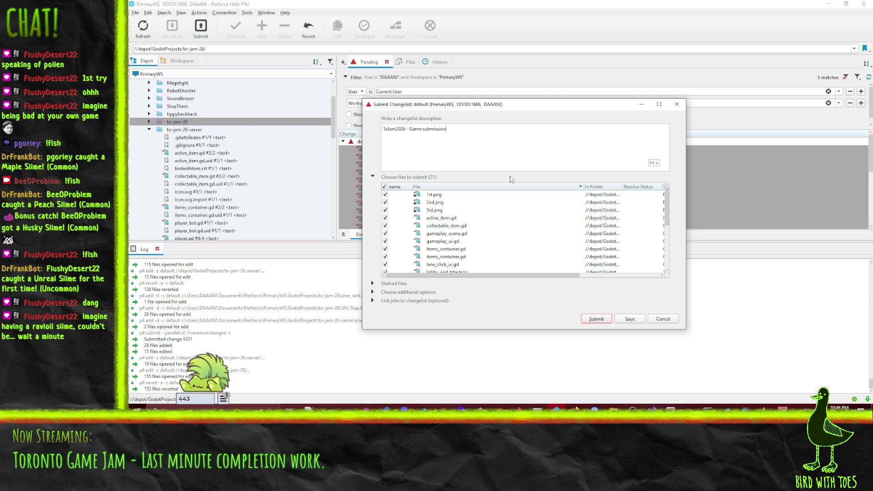
left_click(603, 321)
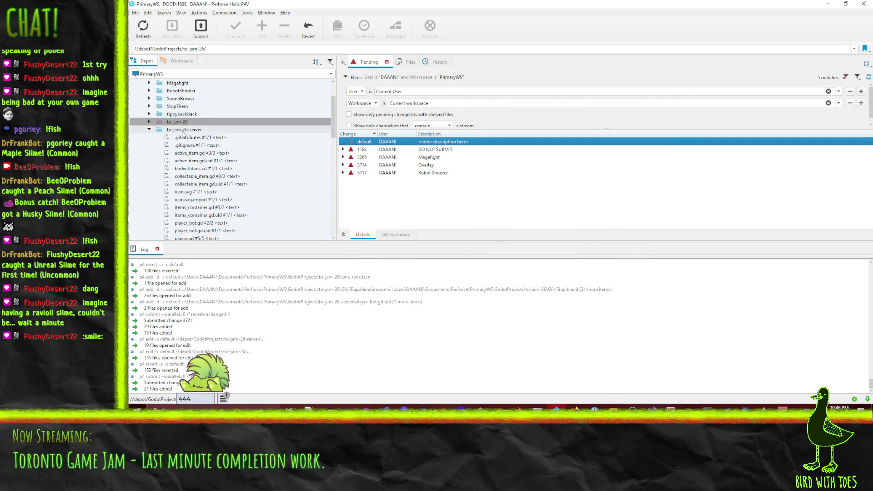
left_click_drag(183, 131, 402, 142)
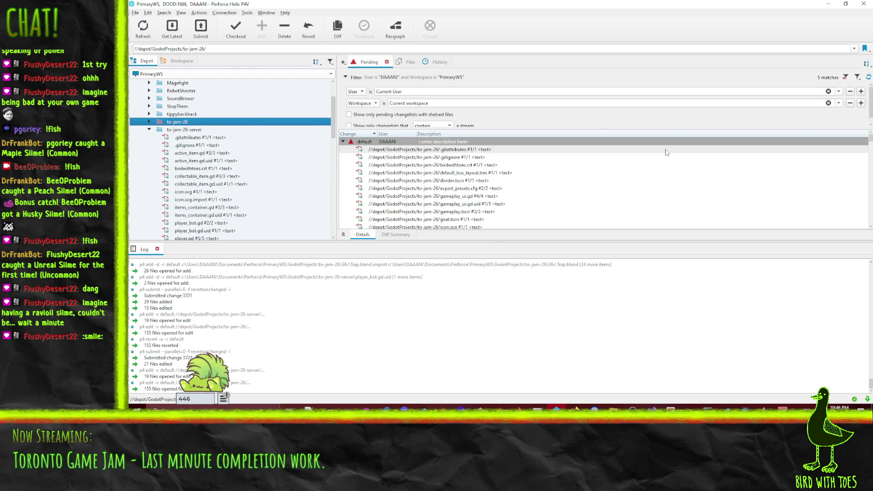
left_click(828, 3)
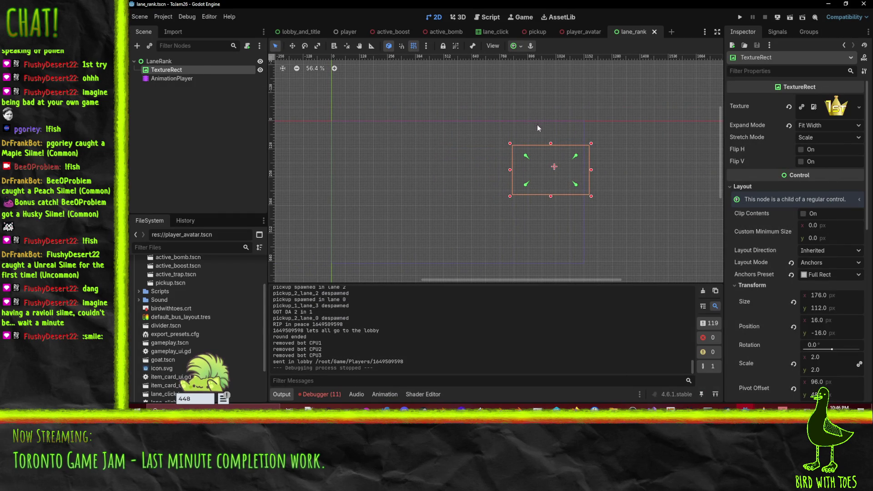
Close the lane_rank and lane_click tabs and orbit the 3D view to face the bomb
left_click(653, 32)
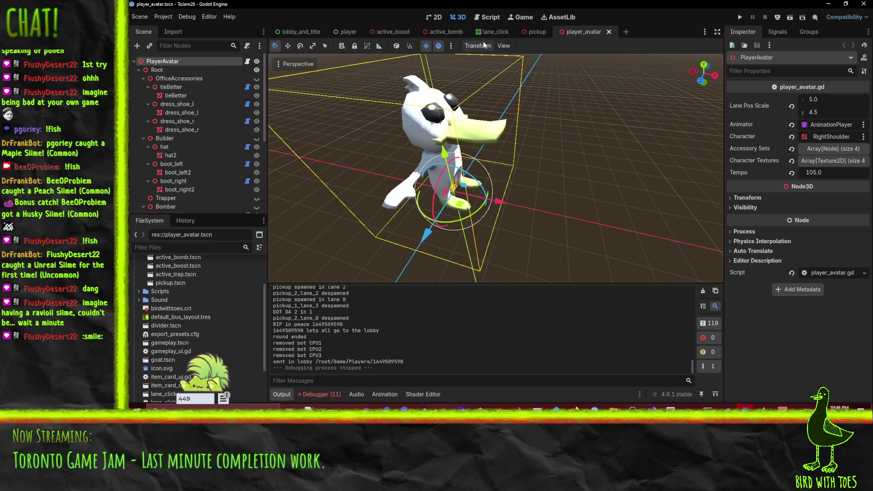
left_click(502, 34)
left_click(516, 32)
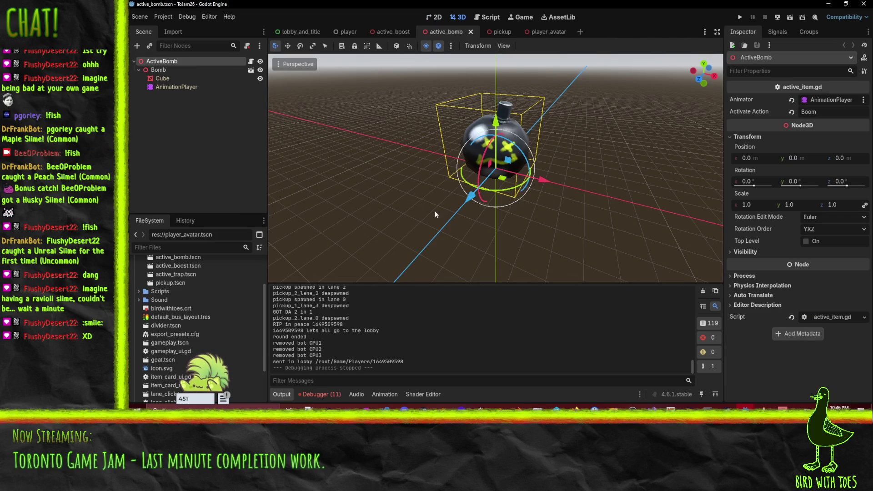
mouse_move(607, 199)
left_mouse_down()
mouse_move(547, 225)
mouse_move(626, 189)
mouse_move(546, 316)
left_mouse_up()
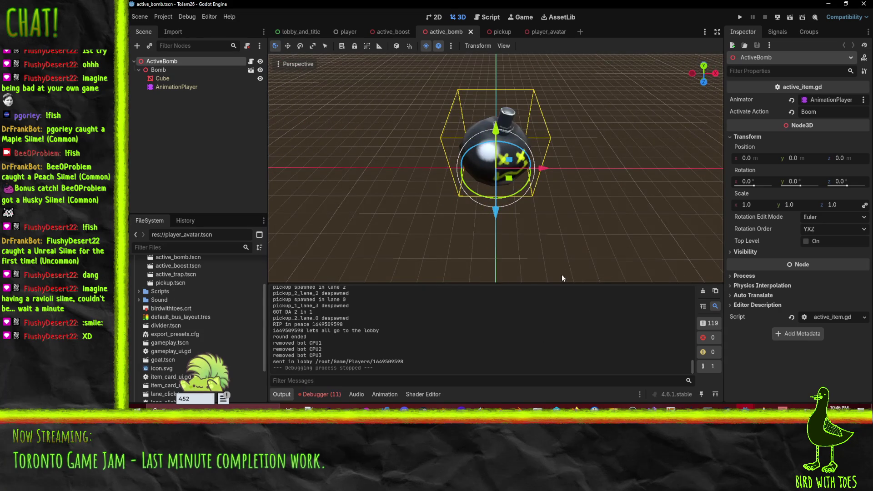
left_click(764, 406)
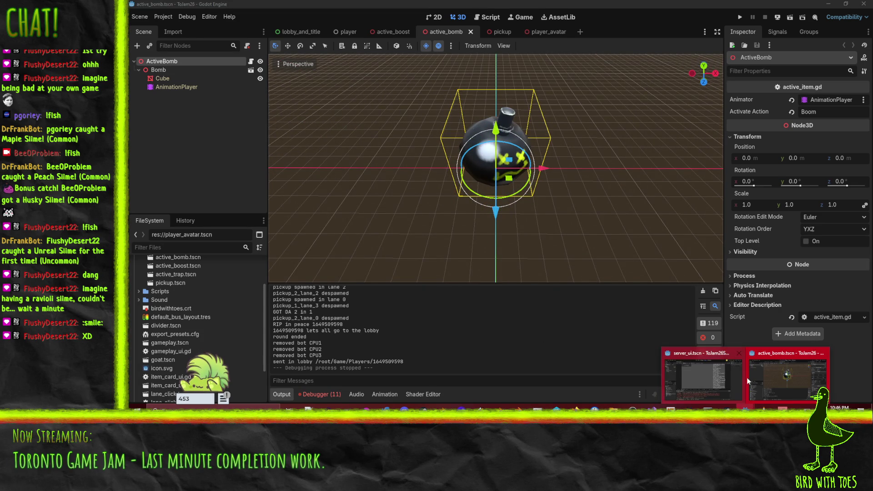
Switch to the server_ui Godot window and stop the running server project
left_click(714, 375)
scroll(677, 274, "down", 5)
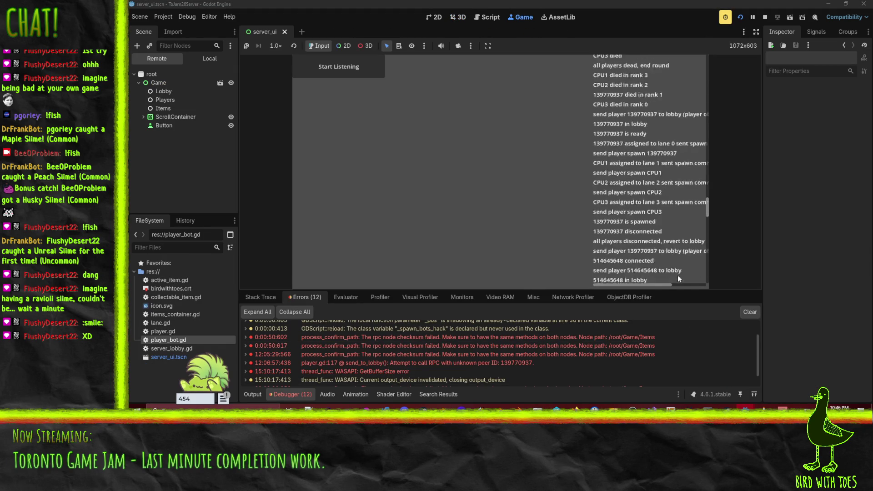
scroll(684, 255, "down", 5)
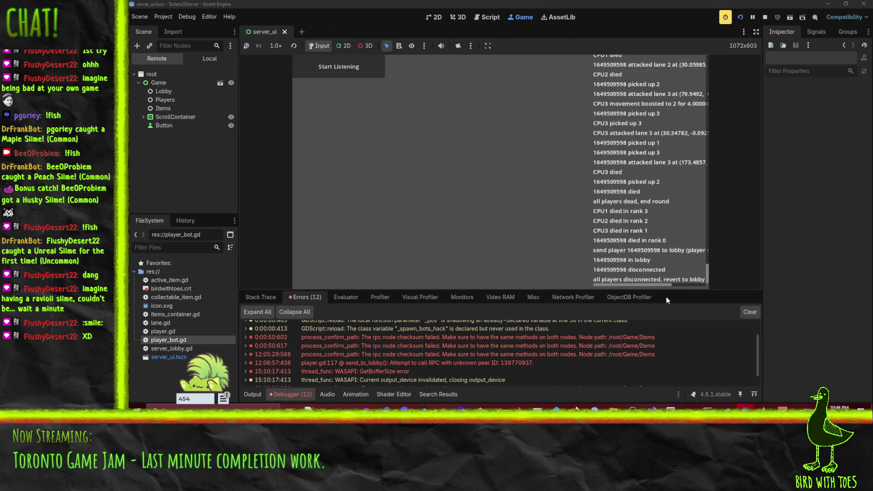
left_click(764, 17)
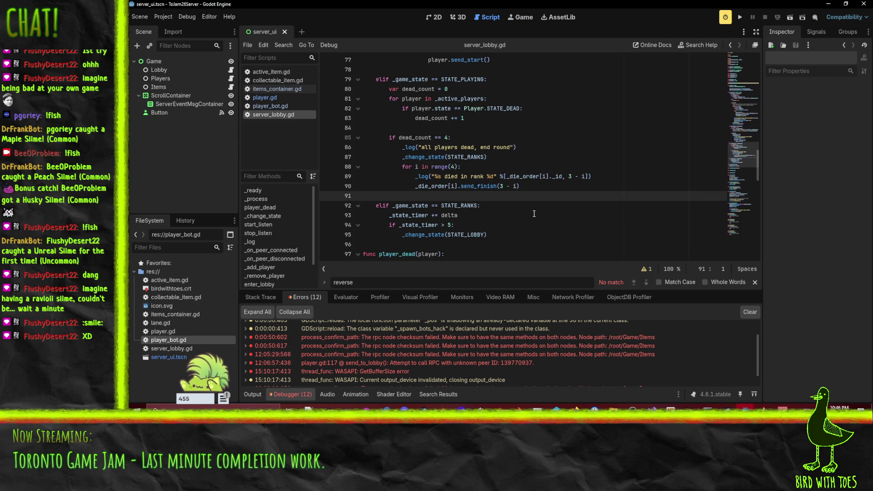
scroll(534, 214, "up", 2)
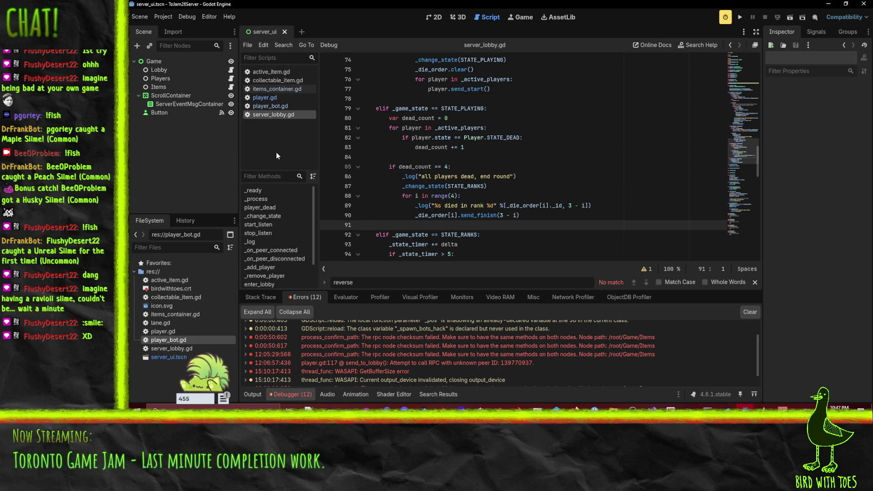
left_click(163, 16)
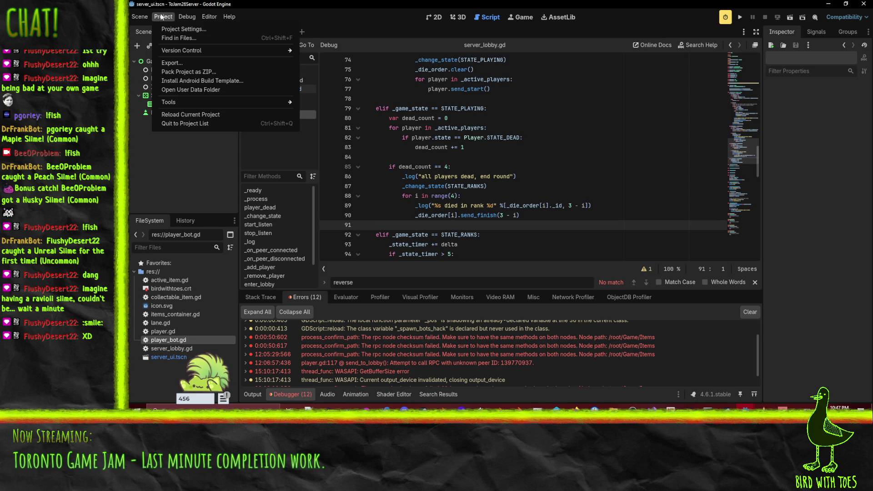
left_click(163, 17)
scroll(461, 154, "up", 1)
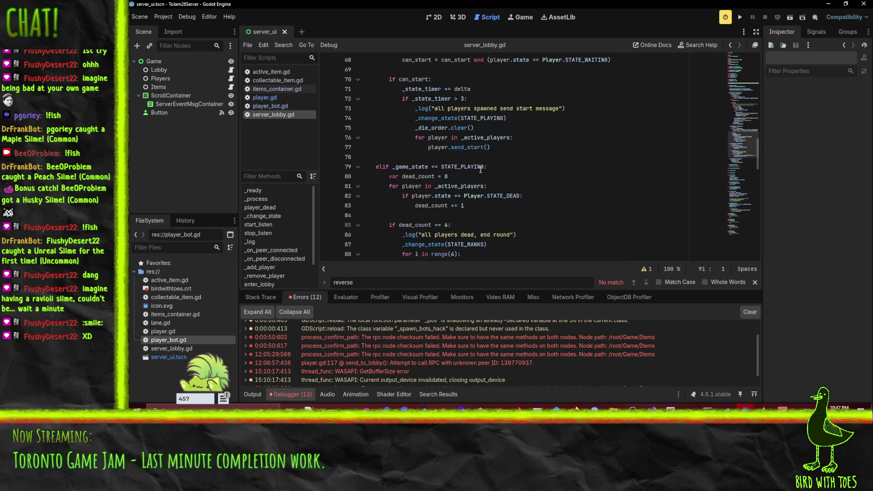
Open active_item.gd and inspect the bomb's 1.5-second timer and fire_effect code
left_click(275, 78)
left_click(287, 72)
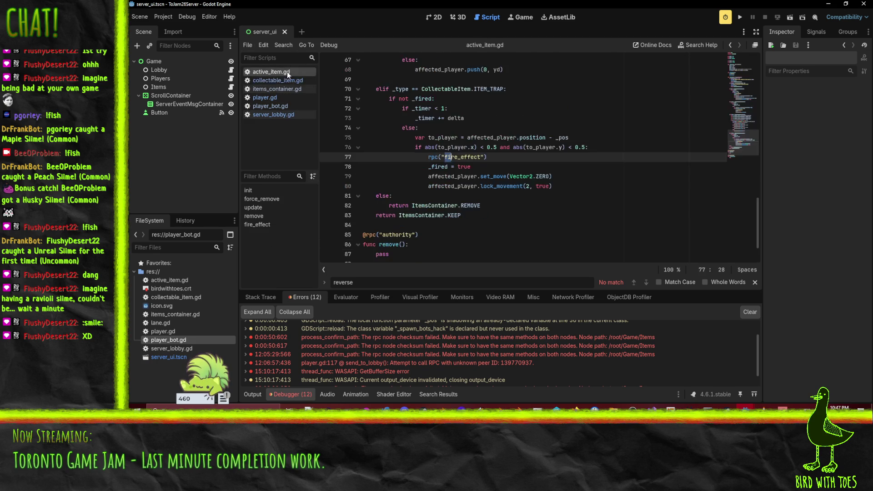
key("Up")
key("Up")
key("Up")
scroll(545, 163, "up", 15)
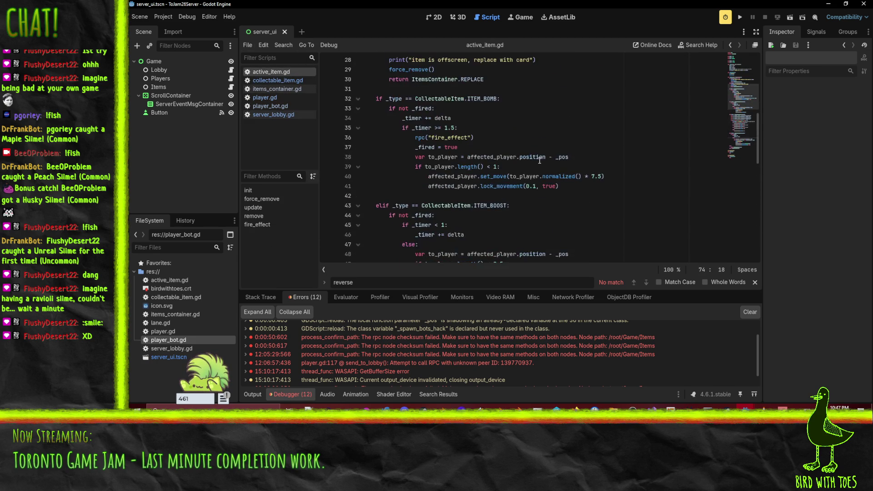
scroll(552, 151, "up", 2)
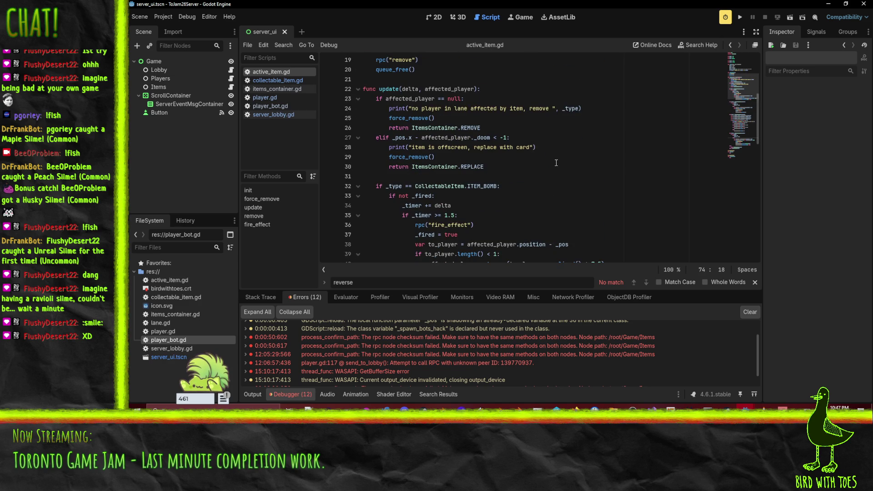
scroll(552, 161, "down", 5)
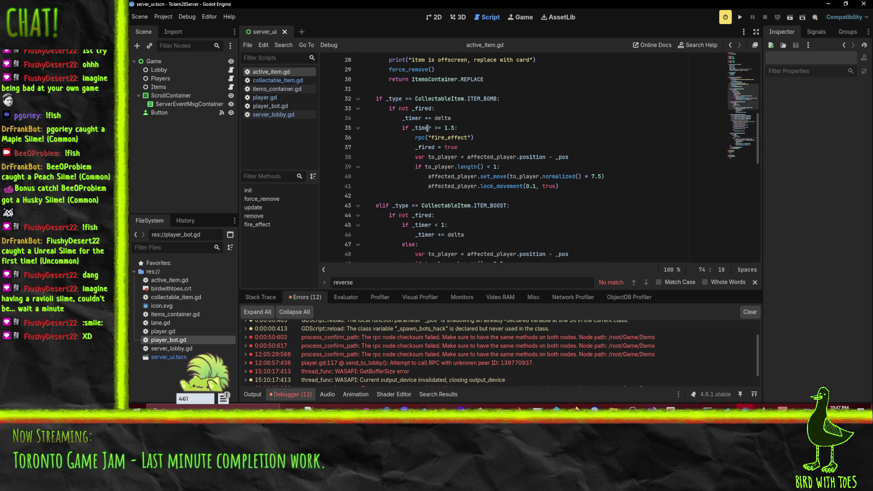
left_click(447, 128)
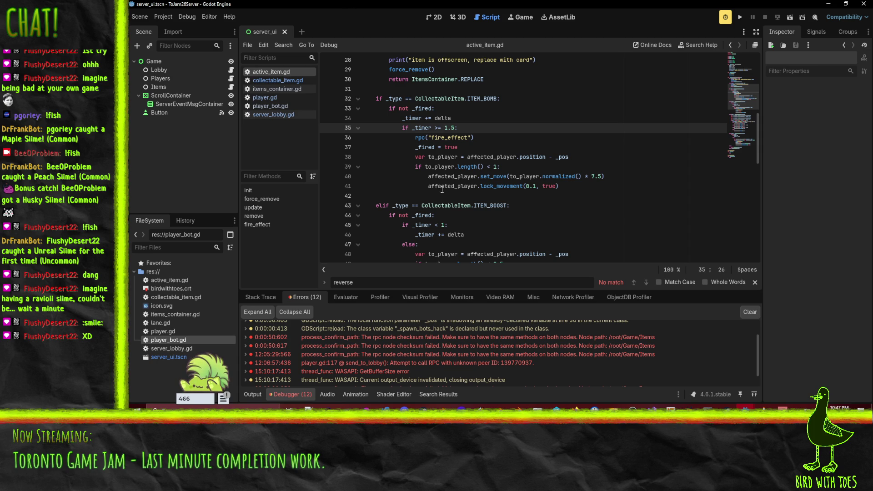
left_click(464, 157)
left_click(530, 137)
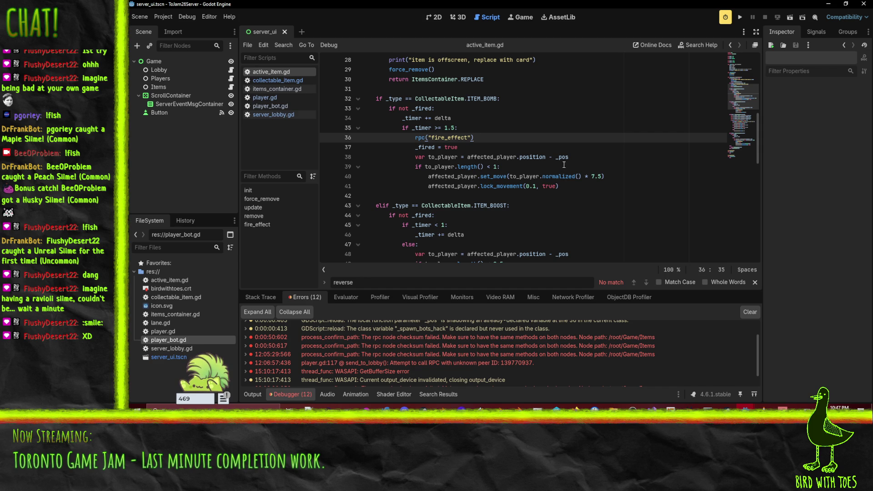
Raise the bomb's to_player hit distance on line 39 from 1 to 1.25
left_click(563, 164)
left_click(573, 158)
left_click(495, 166)
type(".25")
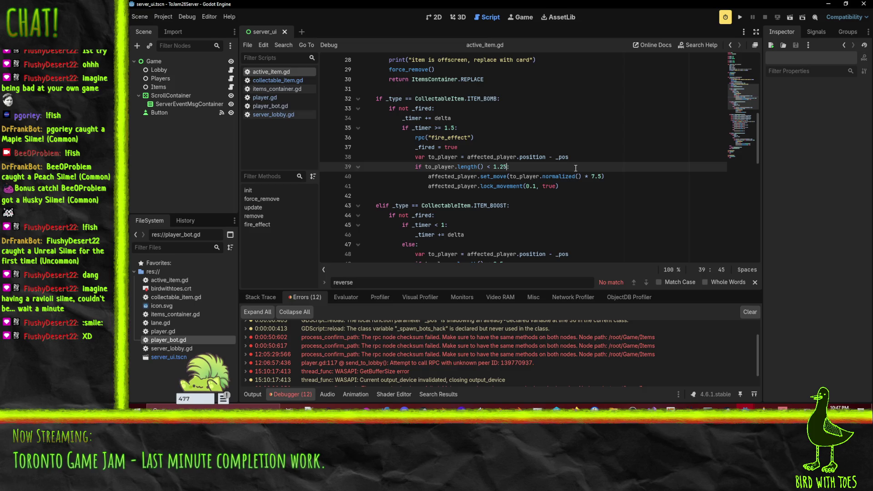
key("Home")
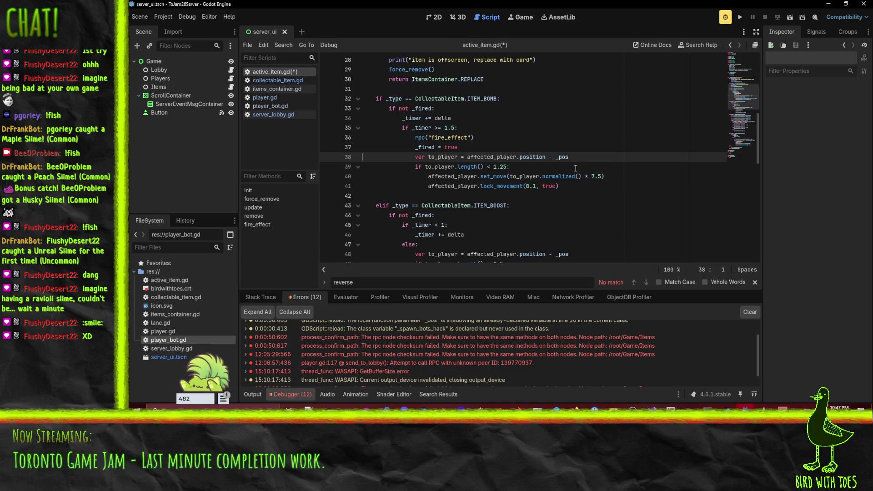
key("Down")
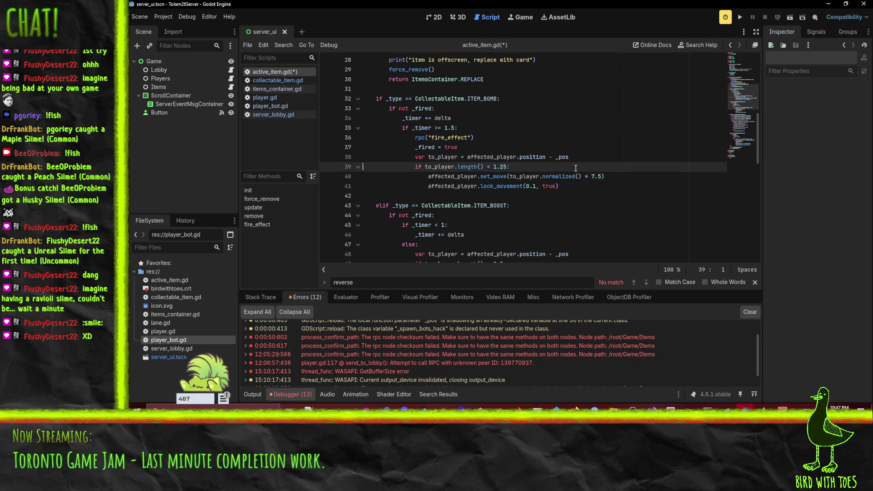
key("Up")
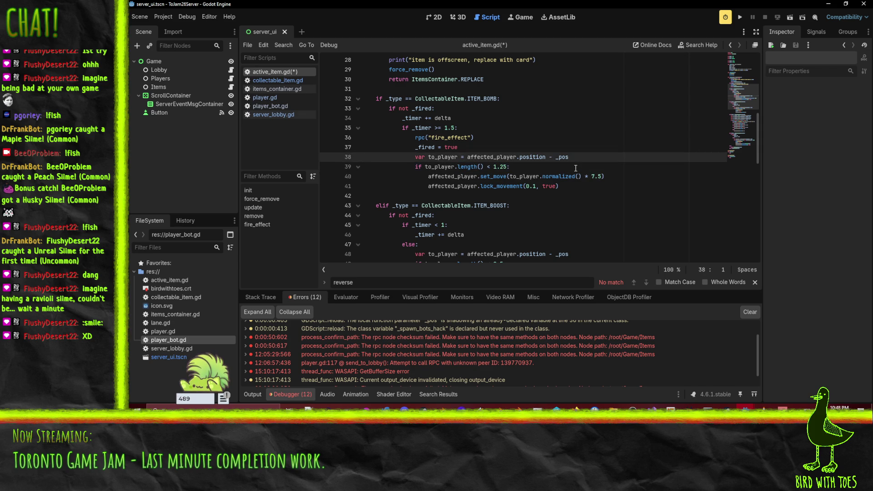
Move the to_player line above the timer check and duplicate the 1.25 distance check there
key("shift+Down")
key("alt+Up")
key("alt+Up")
key("alt+Up")
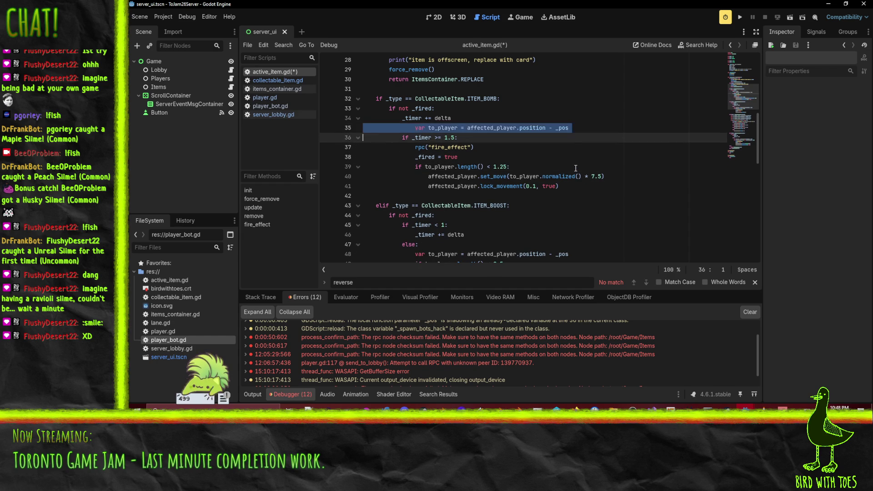
key("shift+Tab")
key("Down")
key("Down")
key("Down")
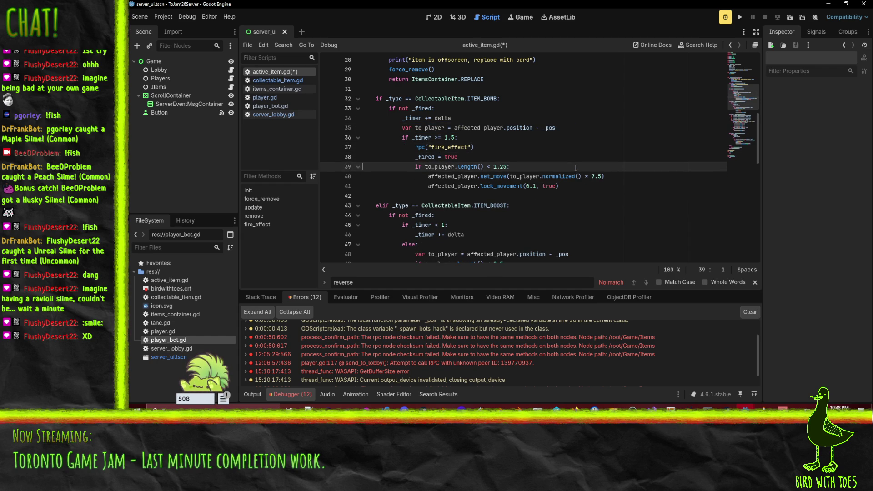
key("ctrl+shift+d")
key("alt+Up")
key("alt+Up")
key("alt+Up")
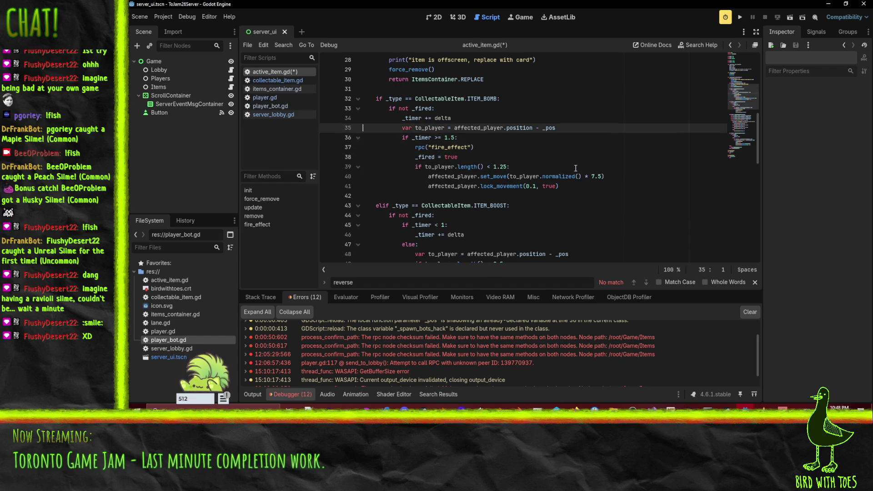
key("shift+Tab")
key("End")
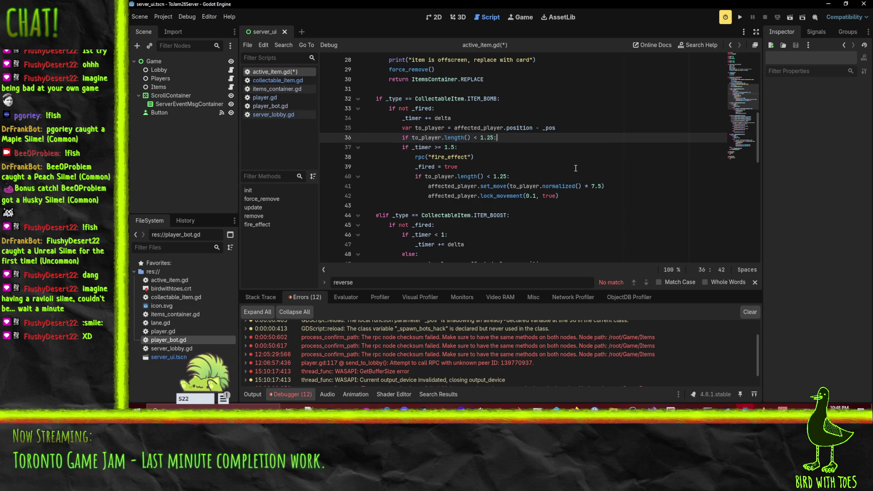
key("Right")
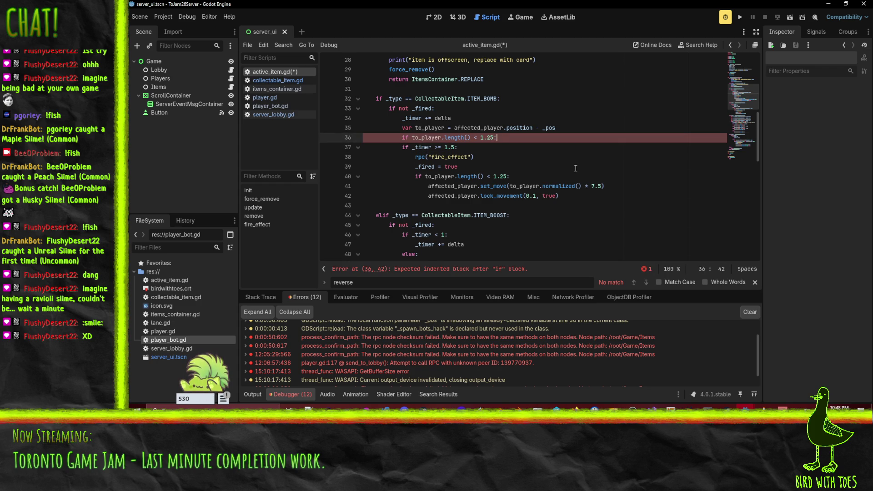
Add '_timer += delta' under the 'to_player.length() < 1.25' check
key("Return")
type("_timer ")
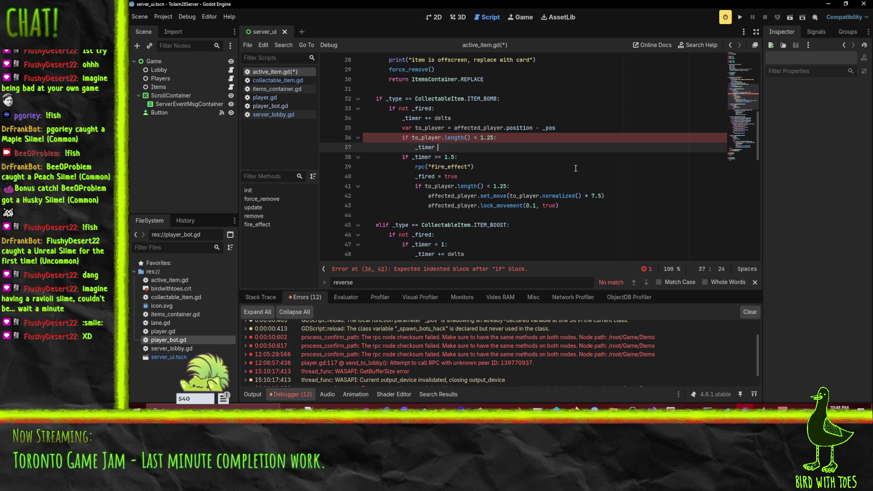
type("+= de")
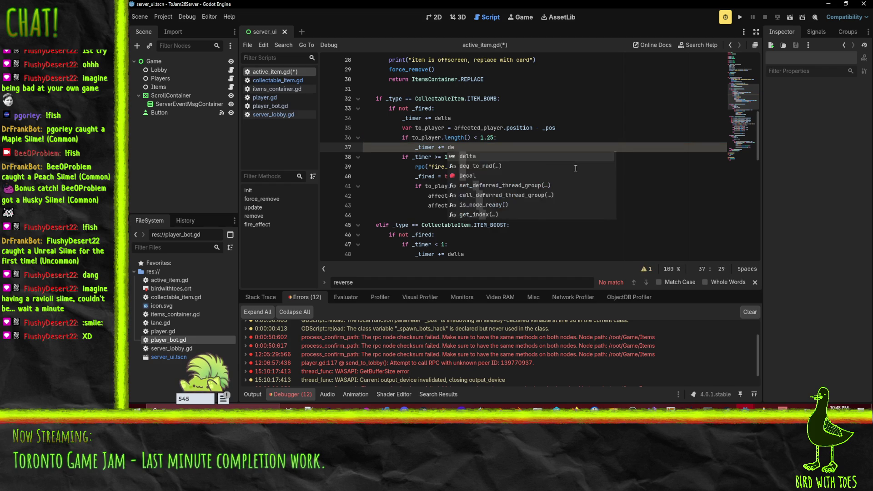
type("lta")
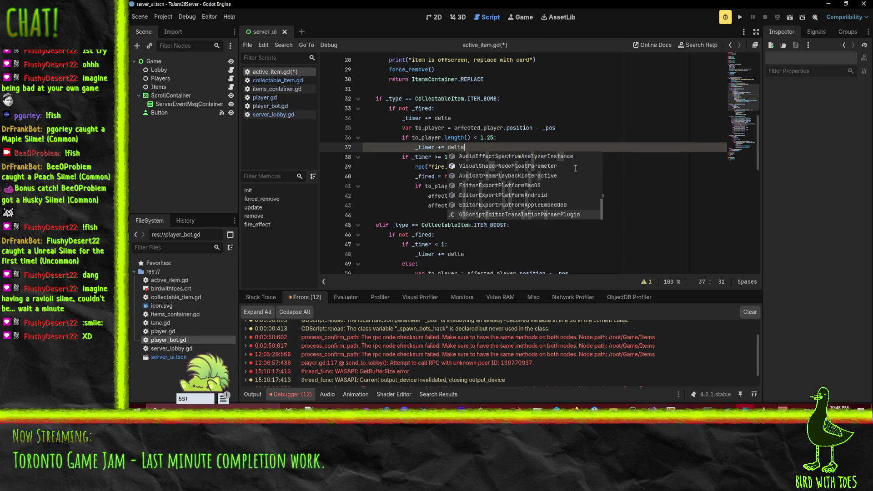
key("Escape")
left_click(531, 146)
key("Return")
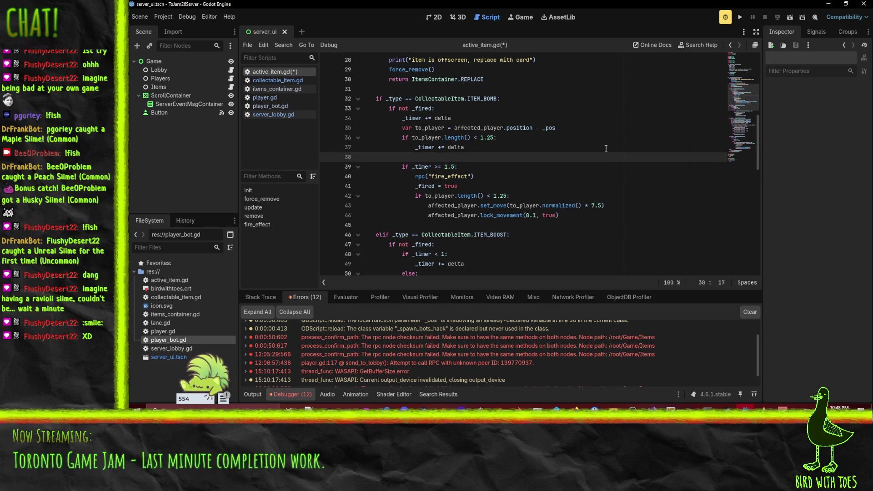
key("Home")
key("Up")
key("Up")
key("Up")
key("Down")
key("Down")
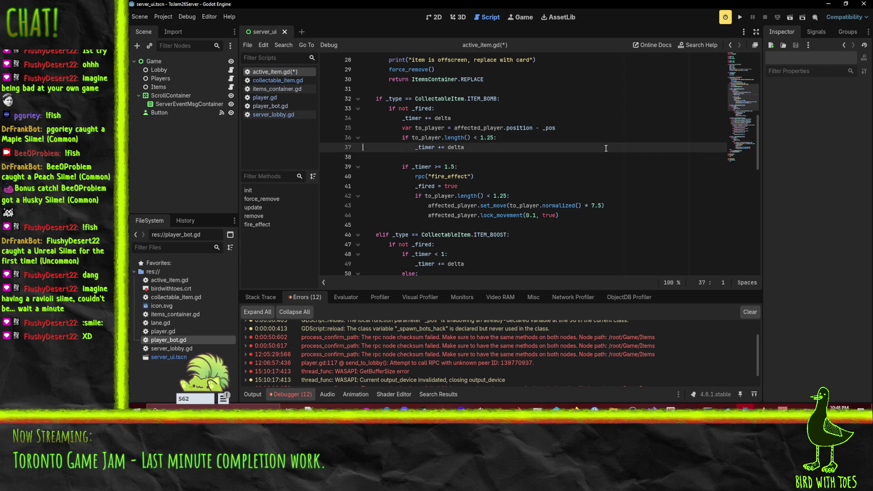
key("Up")
key("ctrl+Right")
key("ctrl+Right")
key("ctrl+Right")
Add the comment '# splode faster if player is close' above the distance check, with a blank line
key("Up")
key("End")
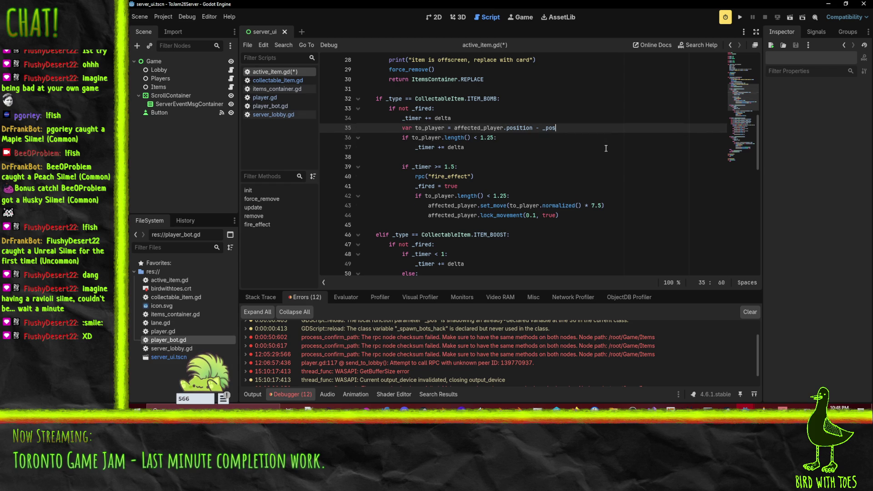
key("Return")
type("@splode")
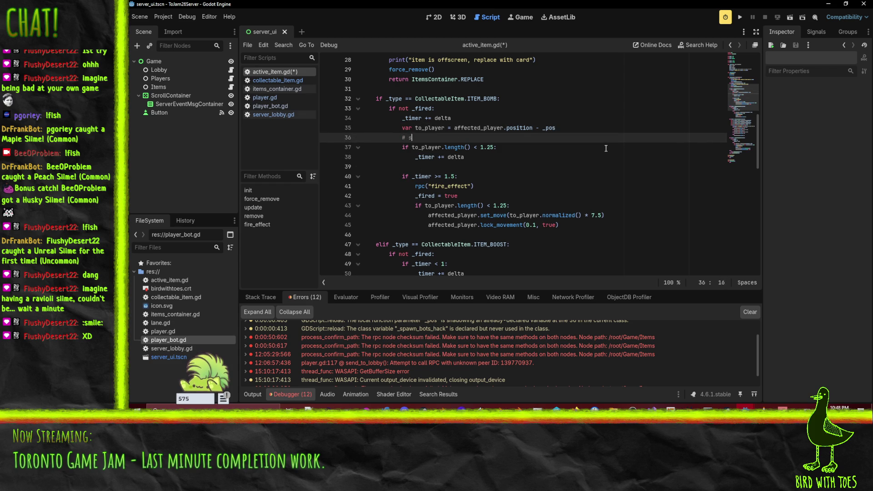
type("faster if player is c")
type("lose")
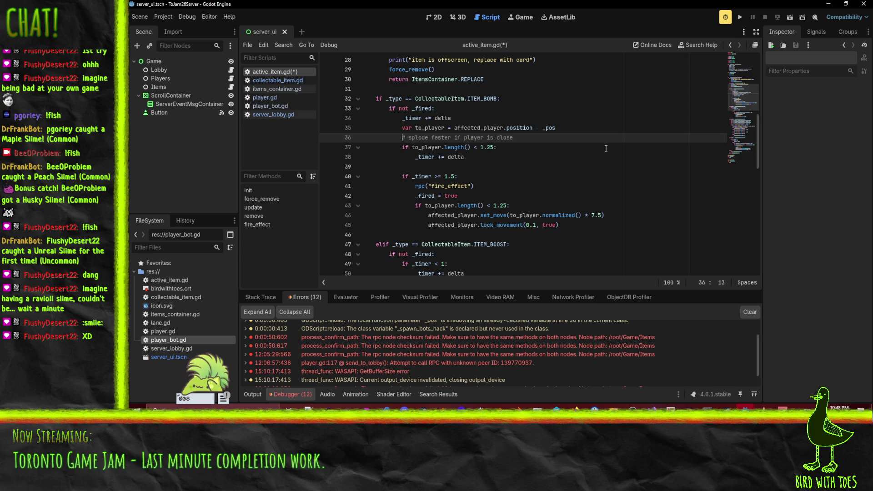
key("Home")
key("Home")
key("Return")
key("Down")
key("Down")
key("Down")
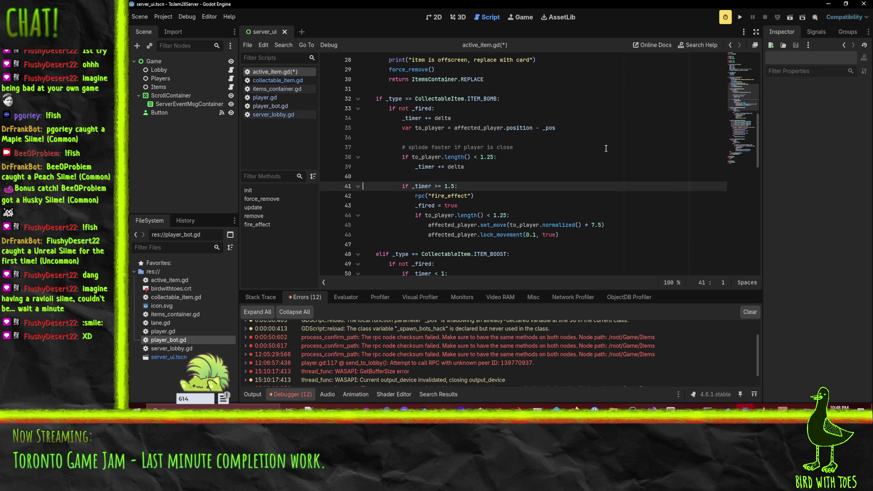
scroll(605, 148, "down", 3)
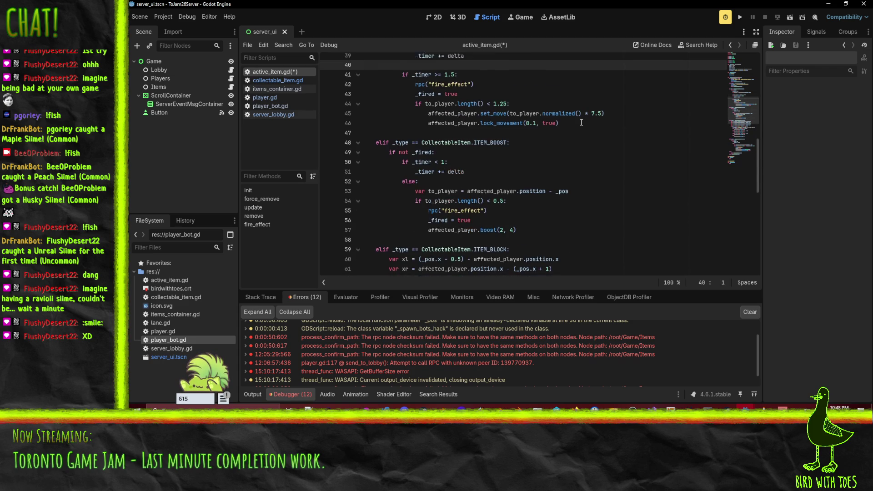
Widen the boost item's pickup distance check to < 0.75
left_click(531, 184)
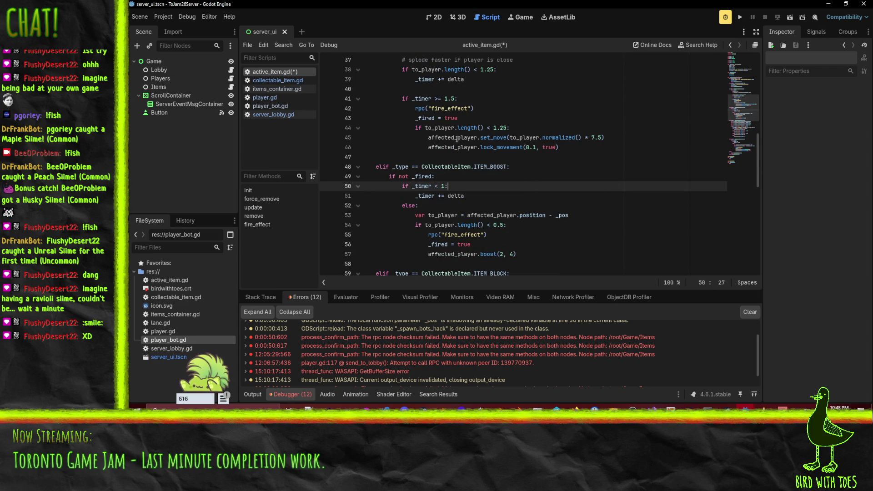
scroll(509, 189, "down", 2)
left_click(508, 167)
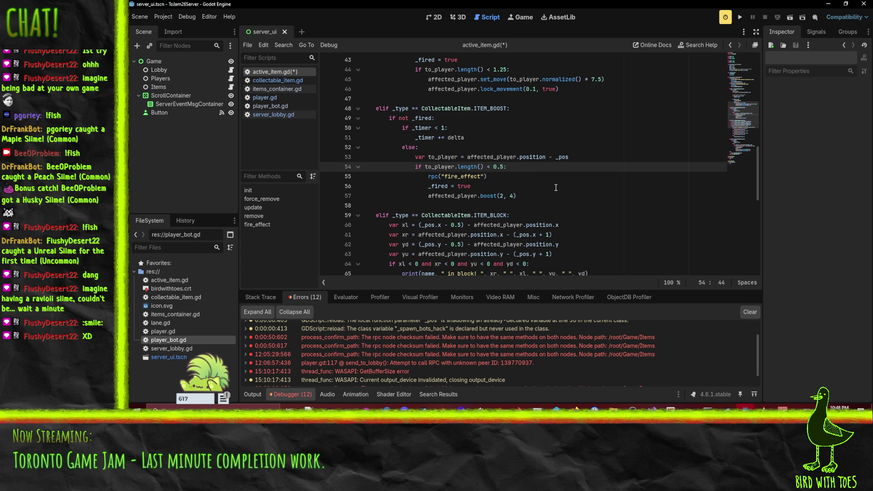
type("7")
scroll(531, 176, "down", 1)
left_click(541, 169)
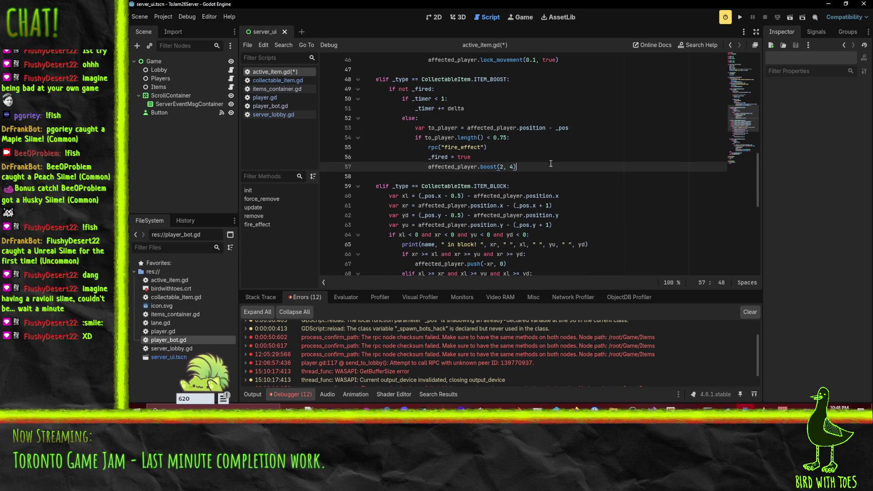
Delete the debug print line from the ITEM_BLOCK branch
scroll(551, 163, "down", 1)
scroll(562, 158, "down", 2)
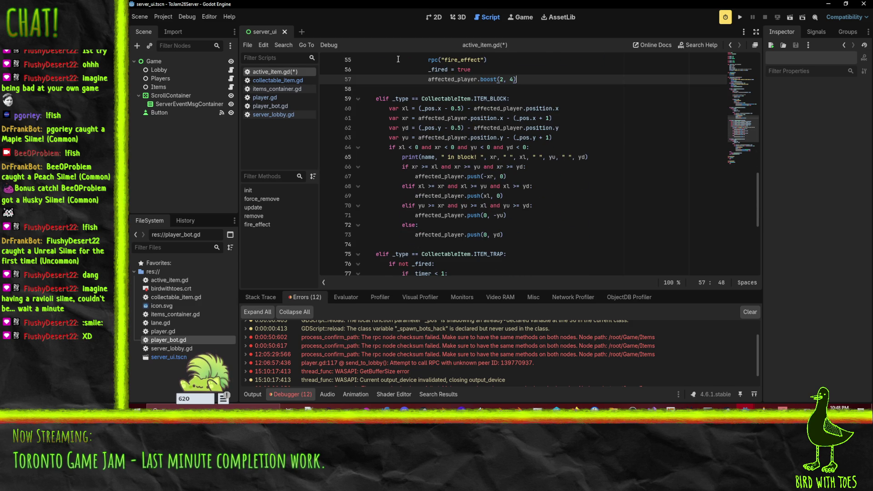
left_click(475, 157)
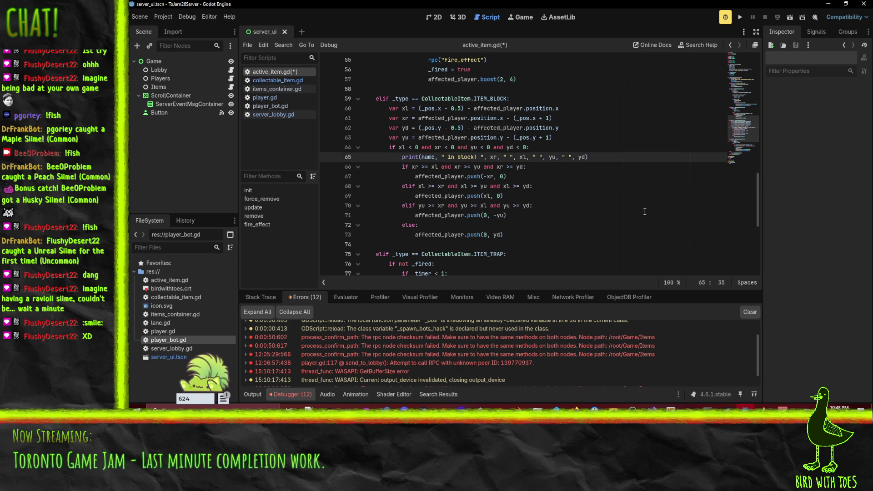
key("ctrl+shift+k")
scroll(510, 201, "down", 1)
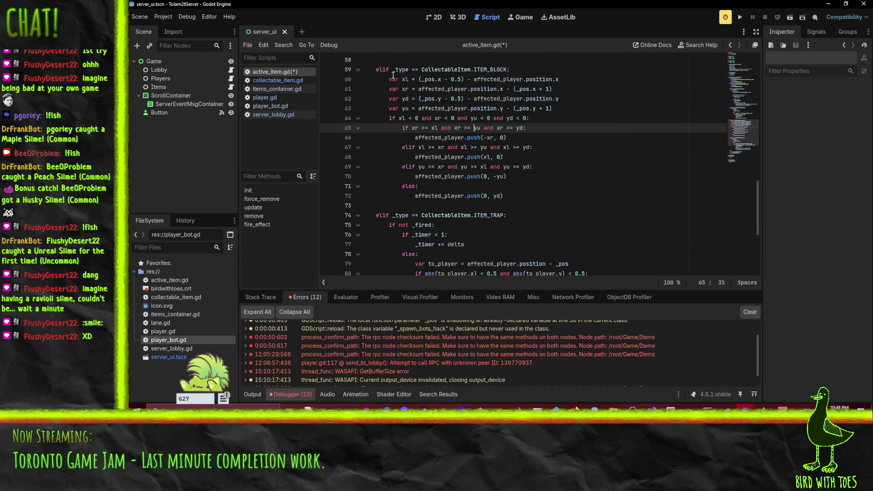
scroll(508, 135, "up", 1)
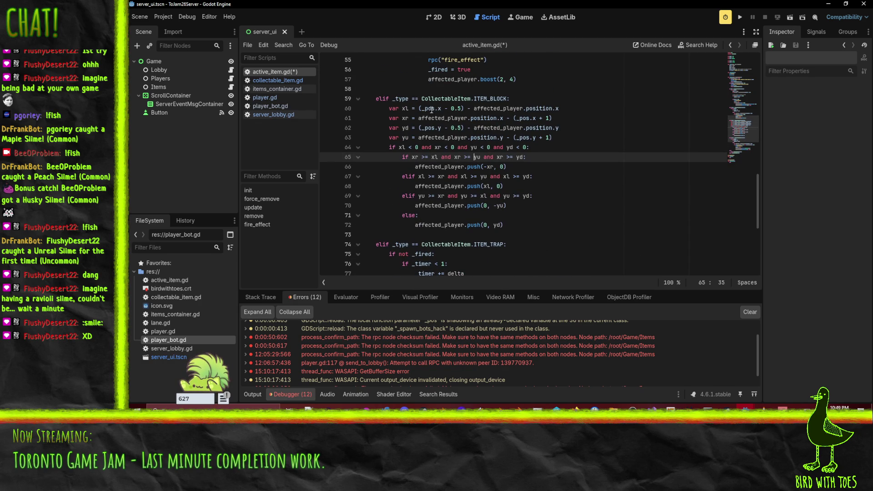
Change both block 0.5 edge offsets to 0.45
left_click(456, 110)
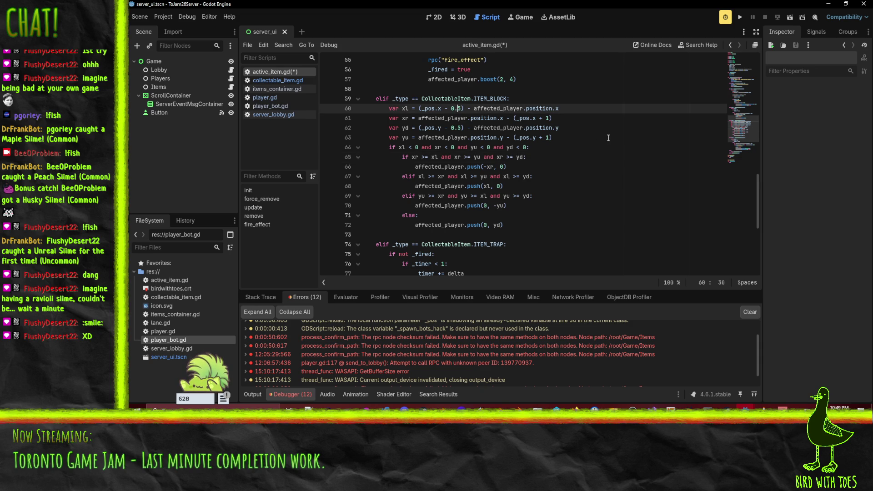
type("4")
key("Down")
key("Down")
key("Left")
type("4")
key("Down")
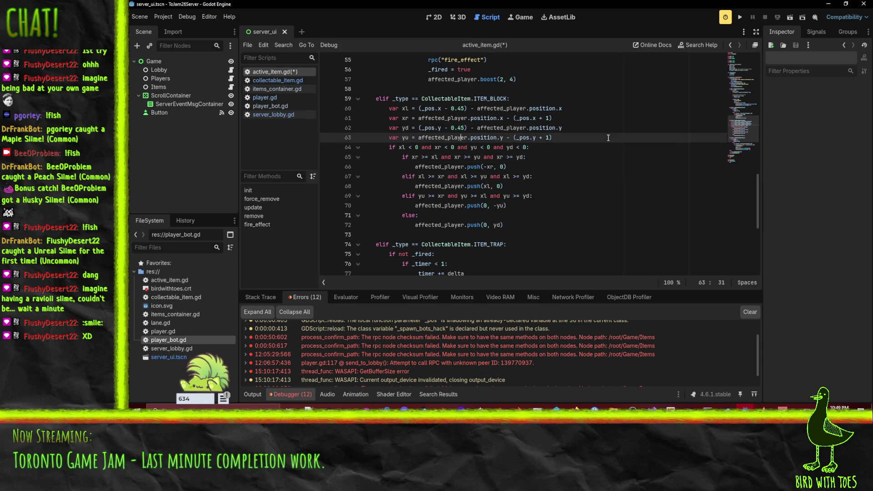
Replace the block's right and bottom 1 offsets with 0.8
key("Up")
key("Up")
key("End")
key("Left")
key("Left")
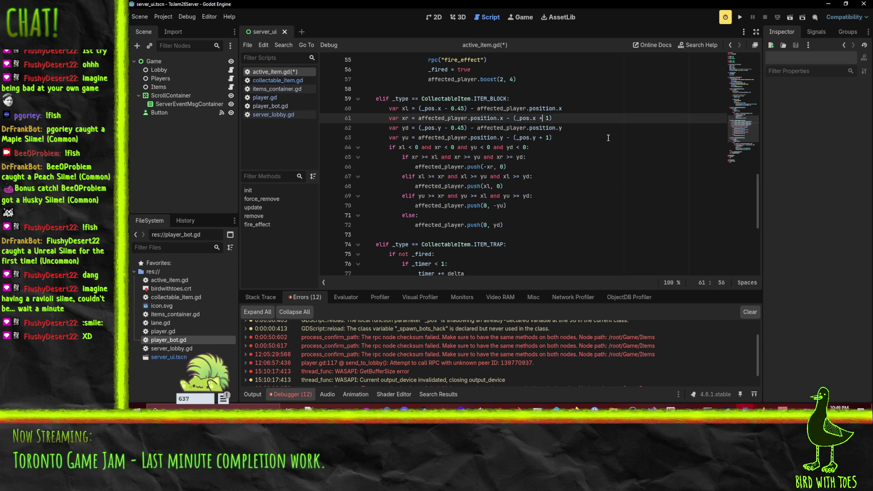
key("Delete")
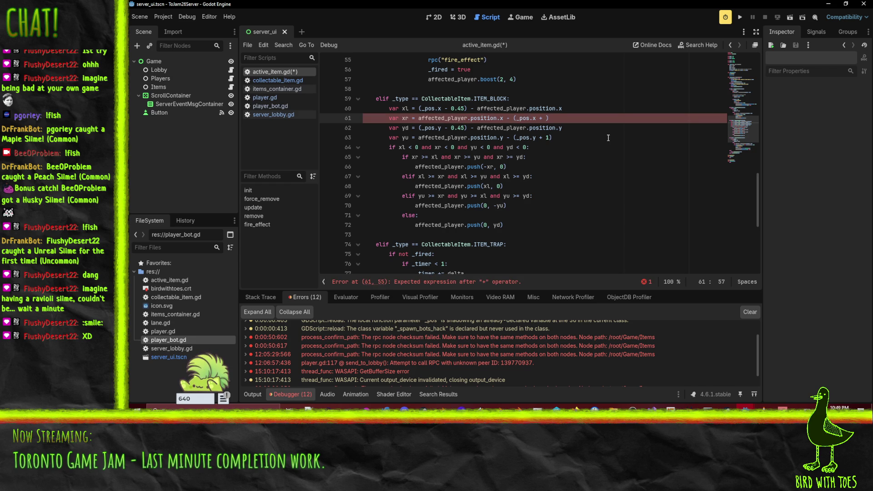
type("0.")
type("8")
key("Down")
key("Down")
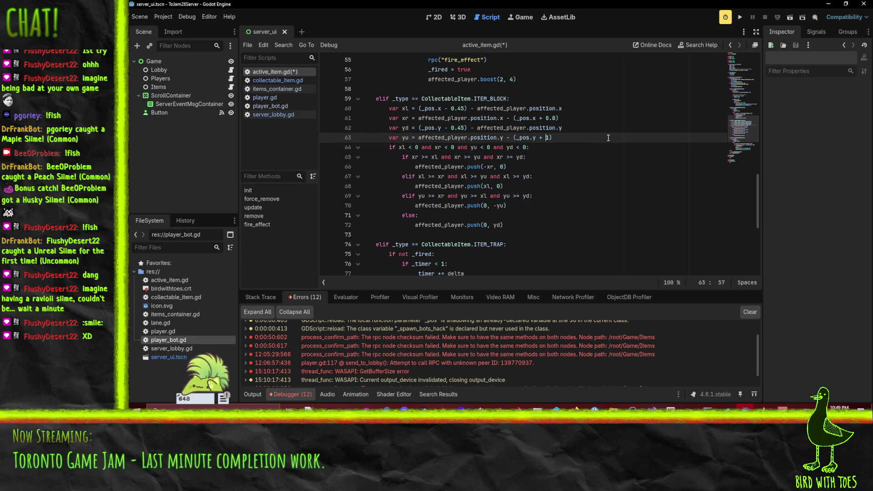
key("Left")
key("BackSpace")
type("0-")
type(".8")
left_click(542, 158)
key("ctrl+s")
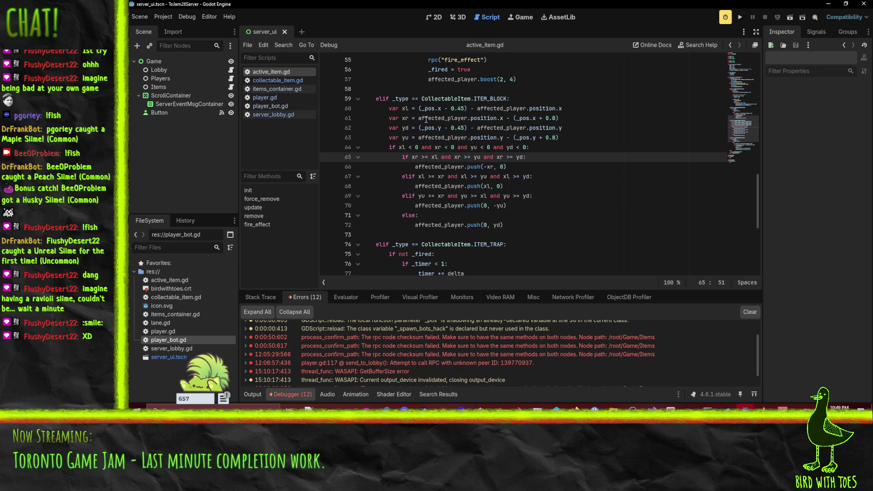
left_click(581, 169)
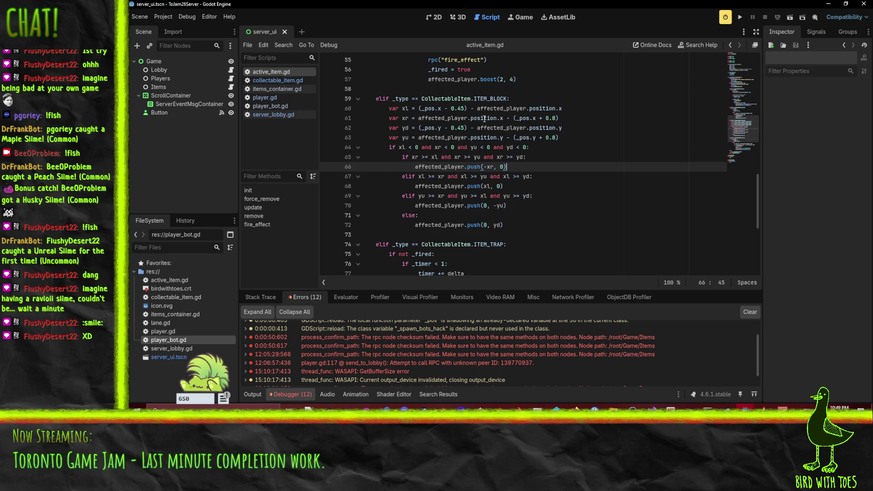
scroll(484, 120, "down", 3)
scroll(483, 123, "up", 3)
scroll(583, 195, "down", 3)
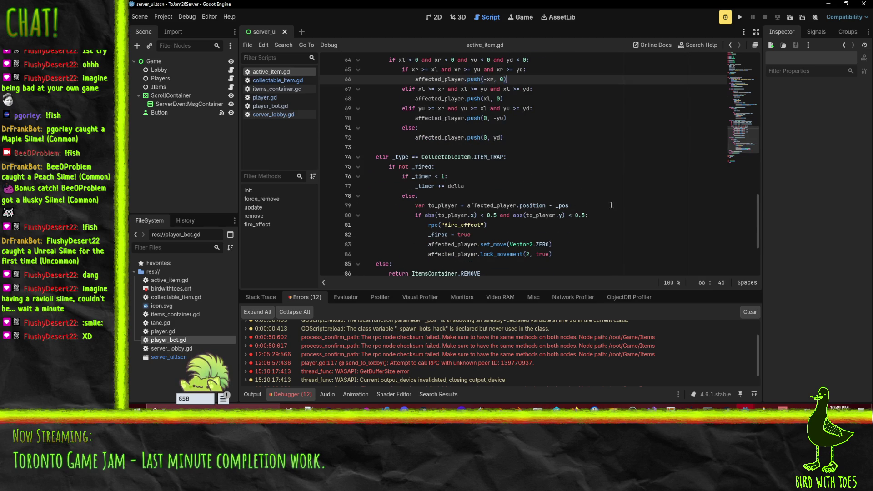
left_click(532, 224)
scroll(547, 207, "down", 2)
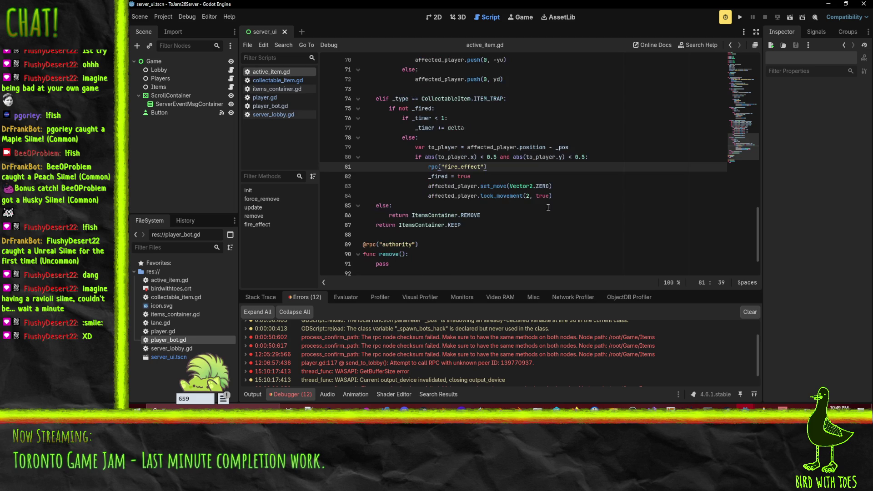
left_click(530, 195)
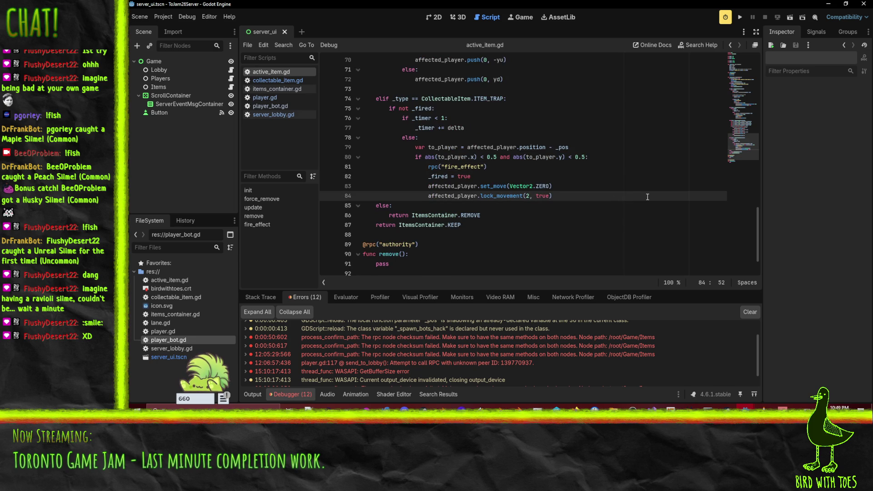
key("BackSpace")
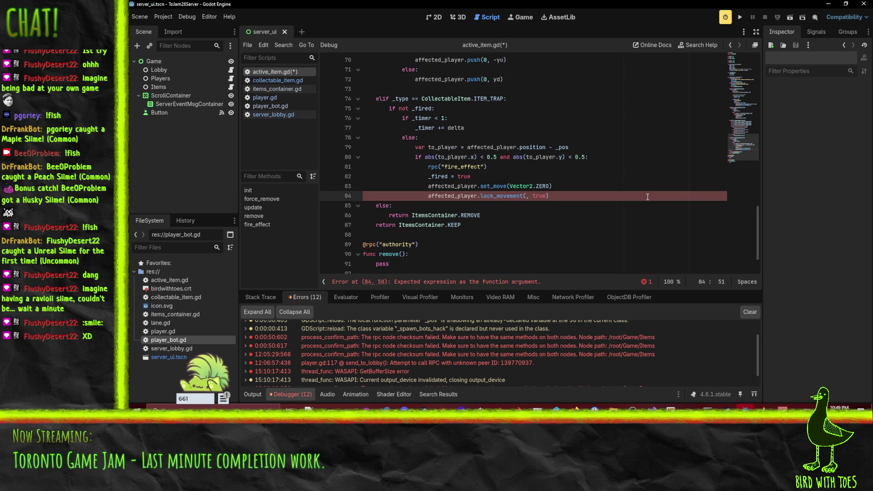
type("1")
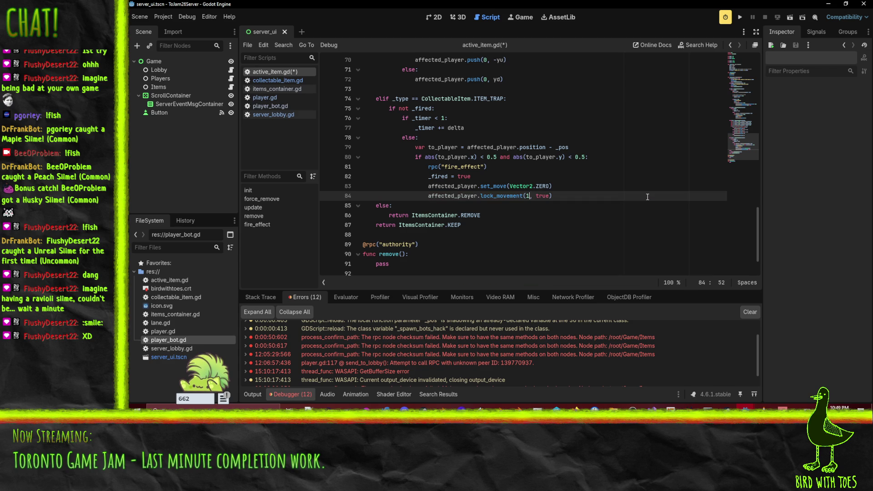
type(".5")
key("ctrl+s")
scroll(611, 180, "down", 1)
scroll(610, 184, "up", 2)
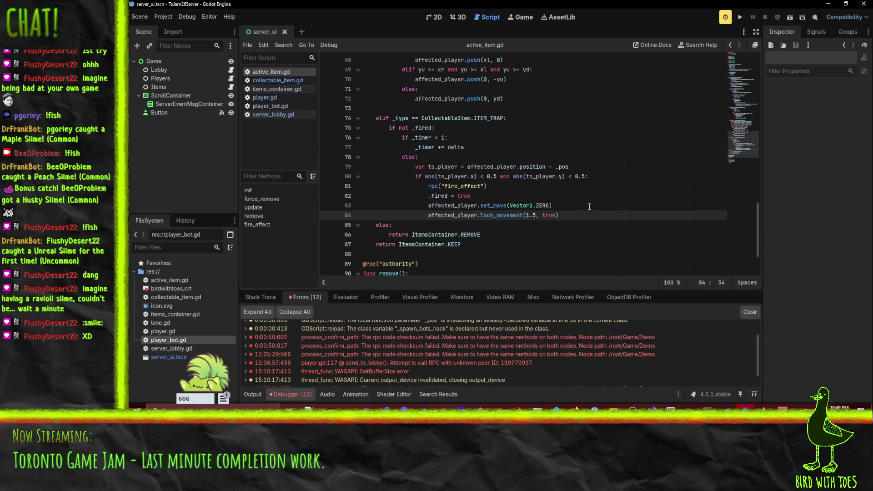
left_click(589, 218)
scroll(607, 213, "up", 3)
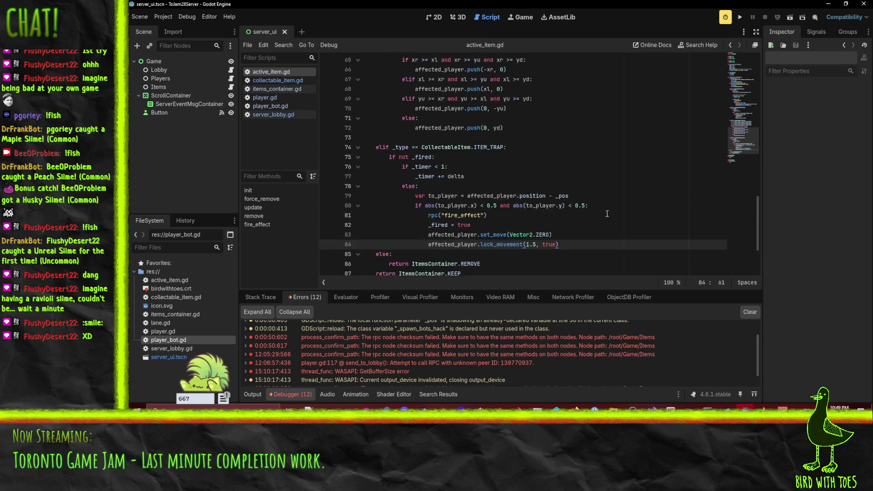
scroll(607, 214, "down", 3)
scroll(592, 207, "down", 1)
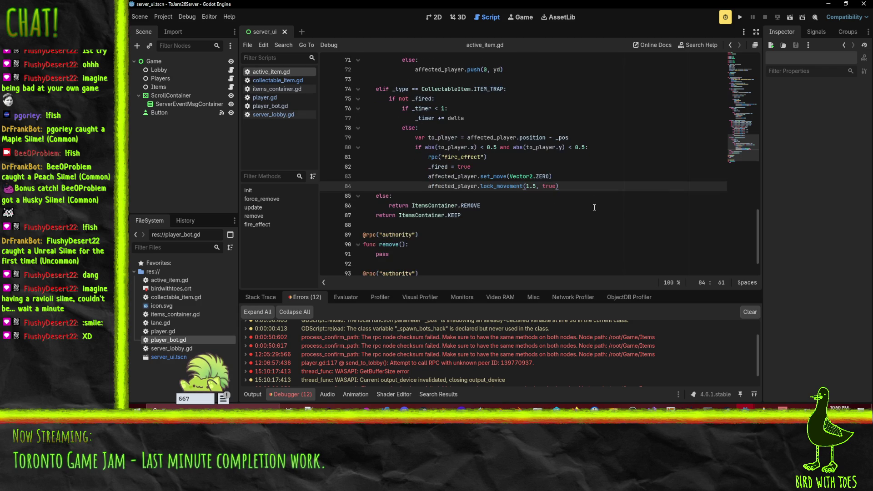
scroll(366, 158, "up", 5)
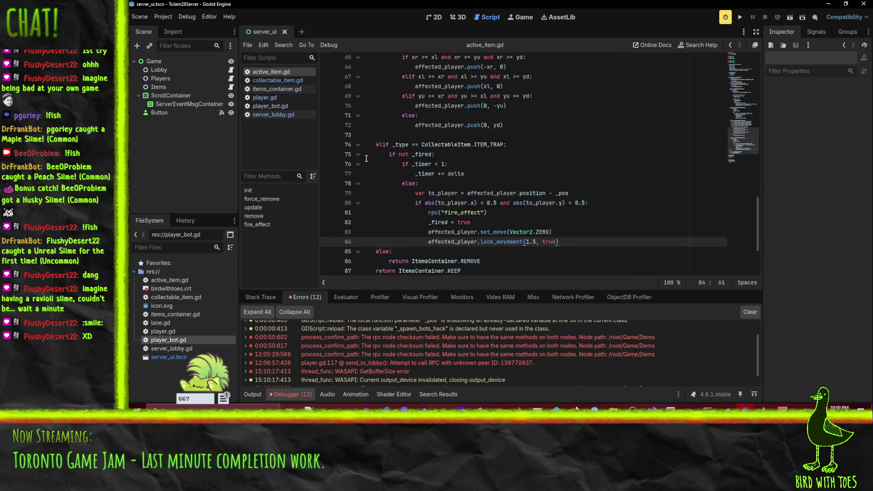
scroll(368, 158, "up", 1)
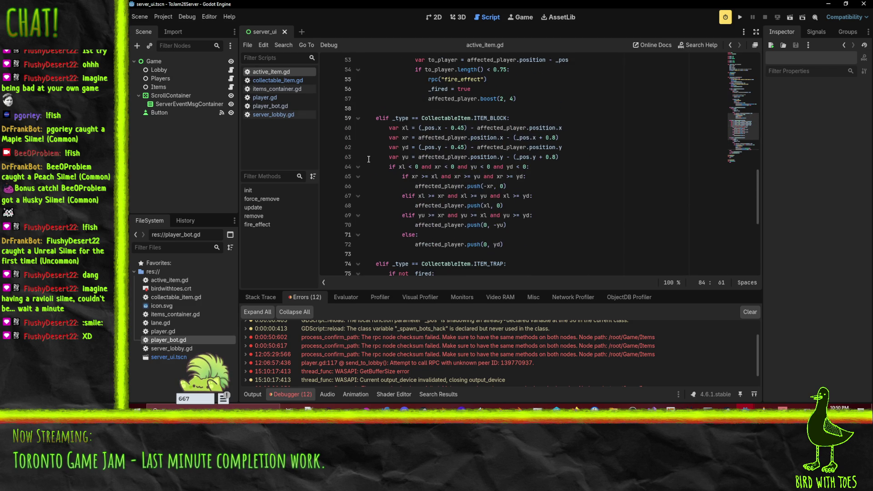
scroll(368, 159, "up", 9)
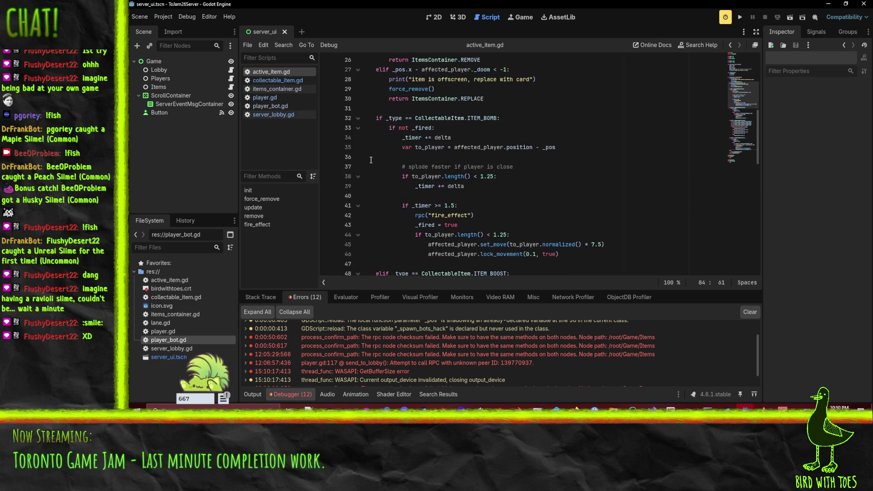
scroll(371, 160, "up", 3)
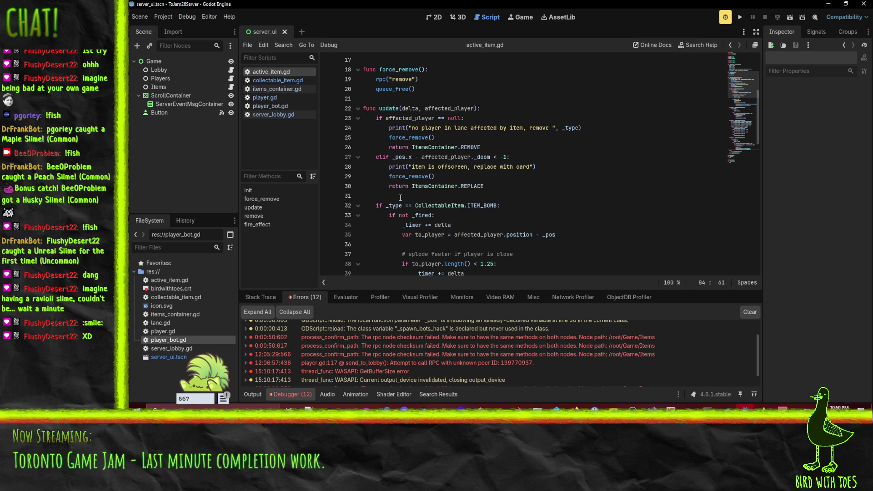
left_click(393, 215)
key("Home")
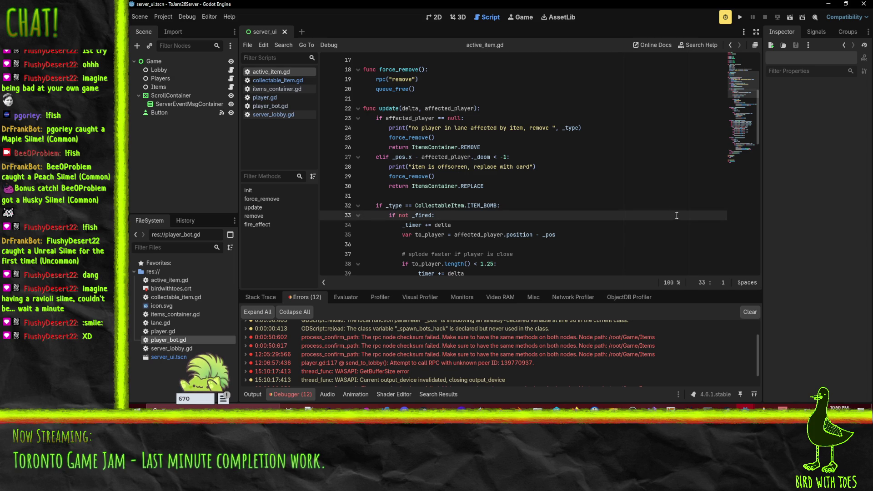
Move the not-fired check above the type checks as 'if _fired: return ItemsContainer.KEEP'
scroll(605, 200, "down", 16)
scroll(605, 200, "down", 2)
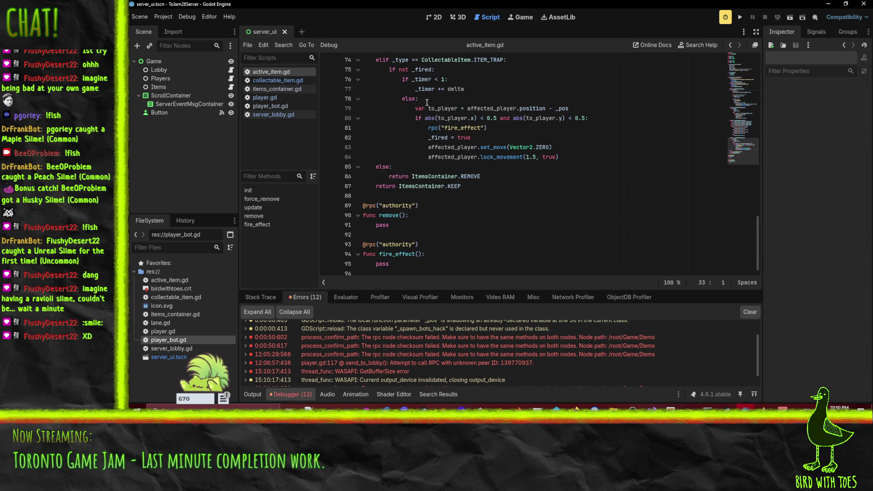
scroll(503, 209, "up", 1)
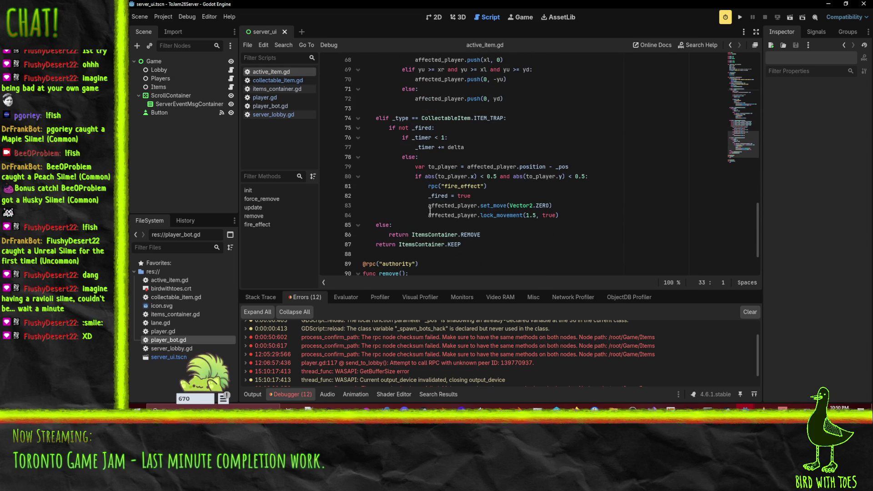
scroll(677, 248, "up", 8)
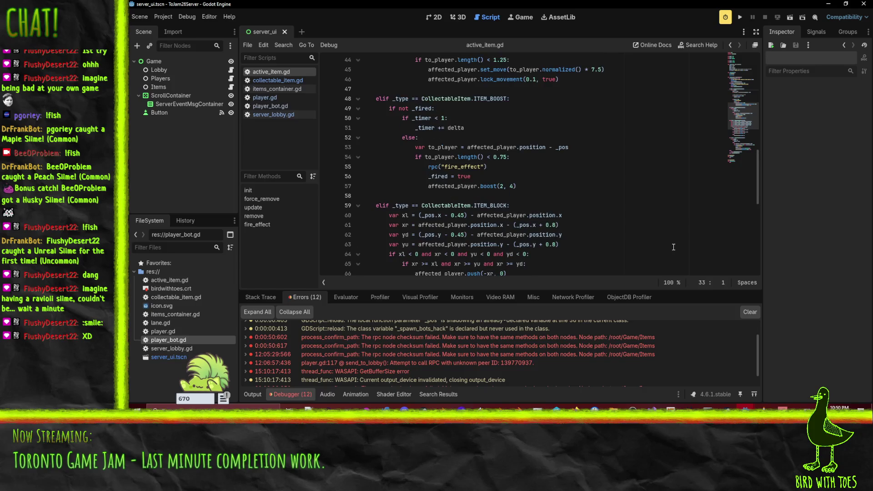
scroll(674, 247, "up", 8)
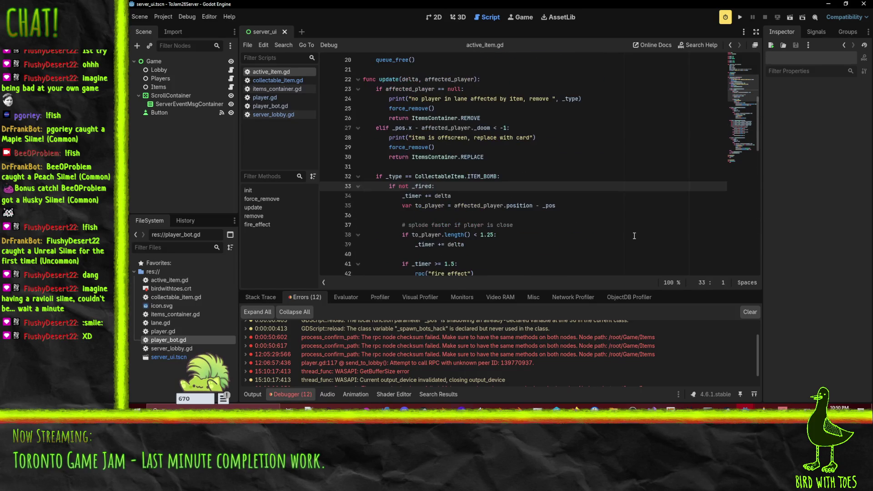
key("shift+Tab")
key("shift+Down")
key("alt+Up")
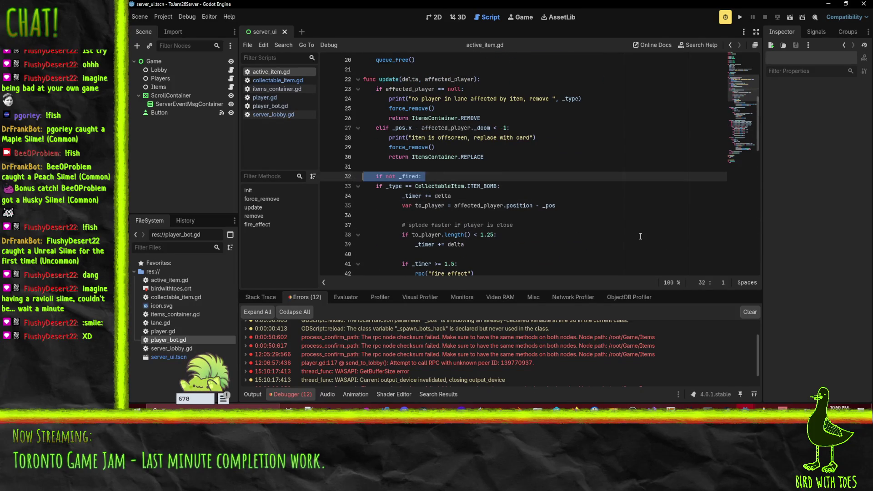
key("End")
key("Left")
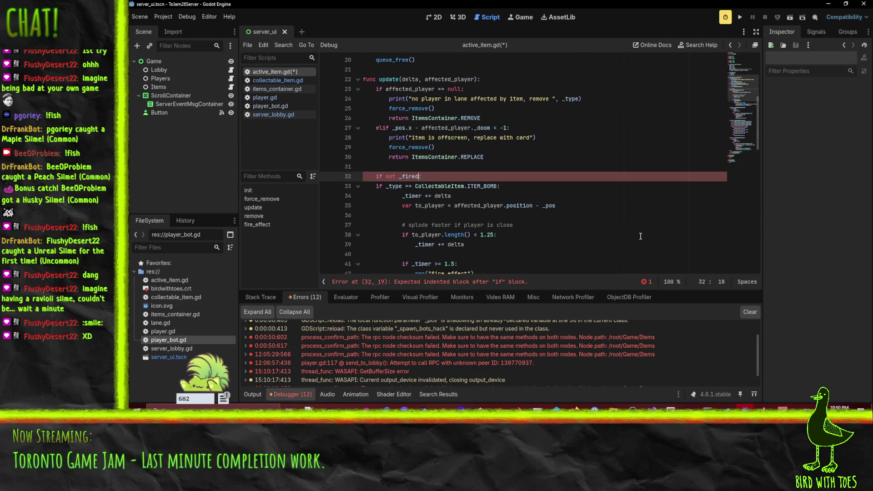
key("BackSpace")
key("BackSpace")
key("BackSpace")
key("End")
key("Return")
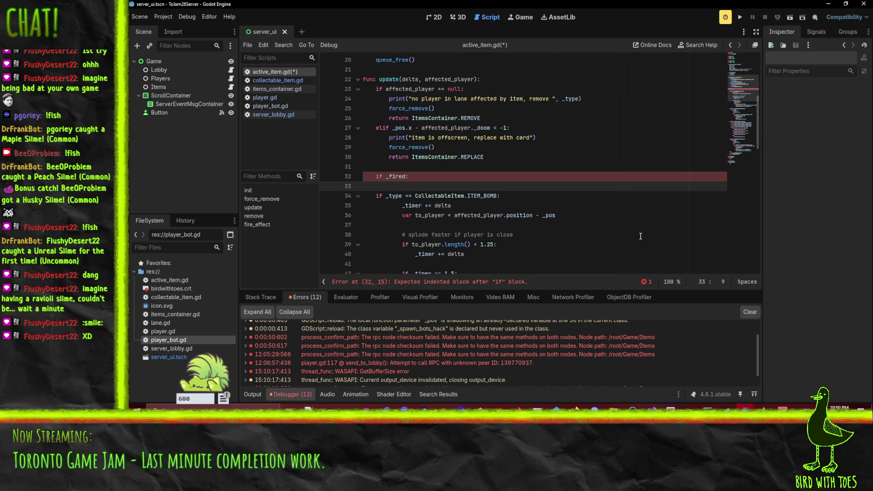
type("return ItemsContainer")
type(".KEEP")
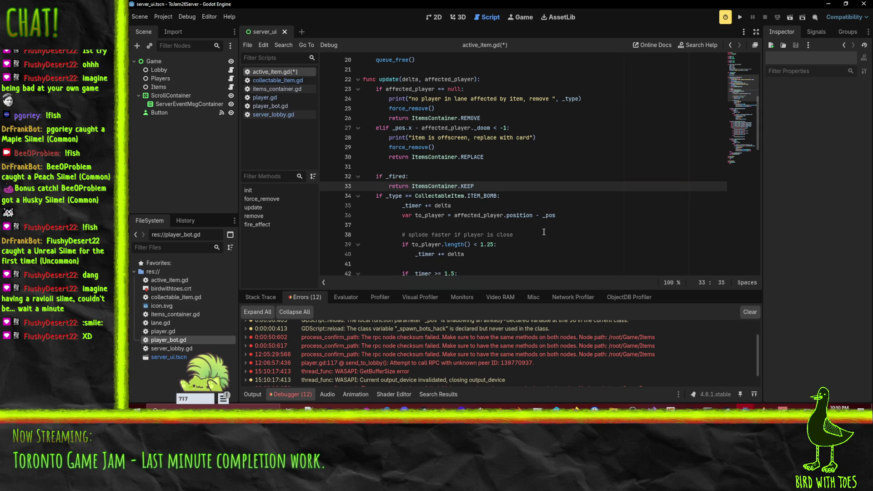
key("Return")
Select the ITEM_TRAP branch body so it can be dedented without its own not-fired check
scroll(430, 202, "down", 6)
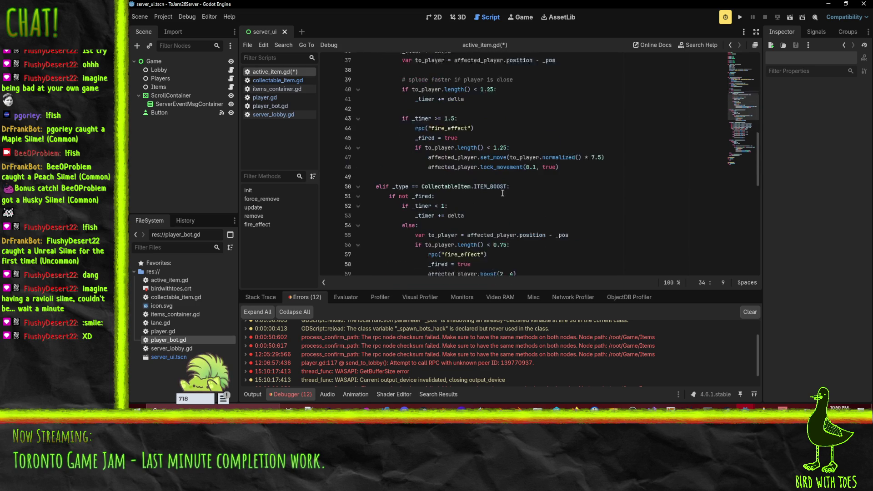
left_click(415, 186)
scroll(452, 186, "down", 5)
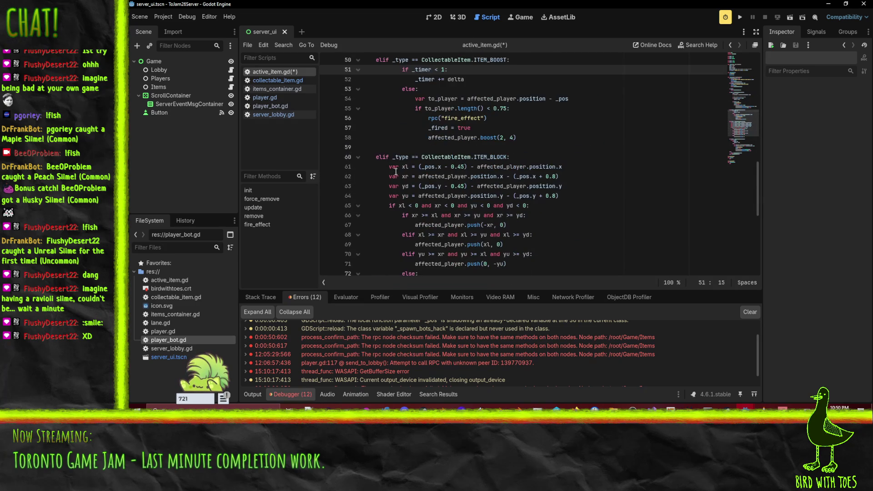
scroll(452, 186, "down", 3)
left_click(364, 196)
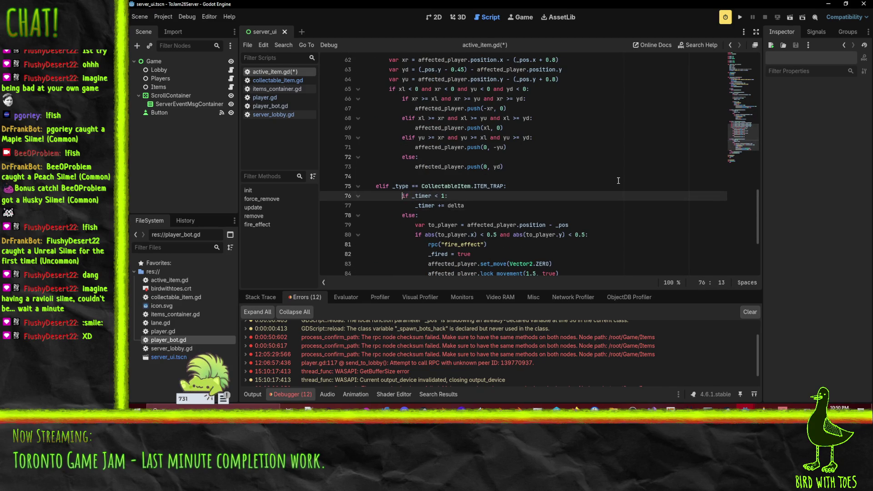
key("shift+Down")
key("shift+Down")
key("shift+Down")
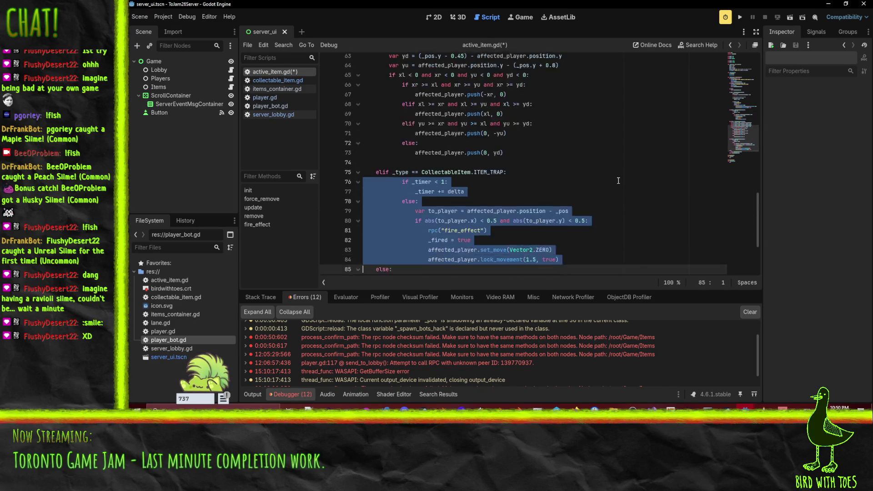
key("shift+Up")
key("shift+Up")
key("shift+Up")
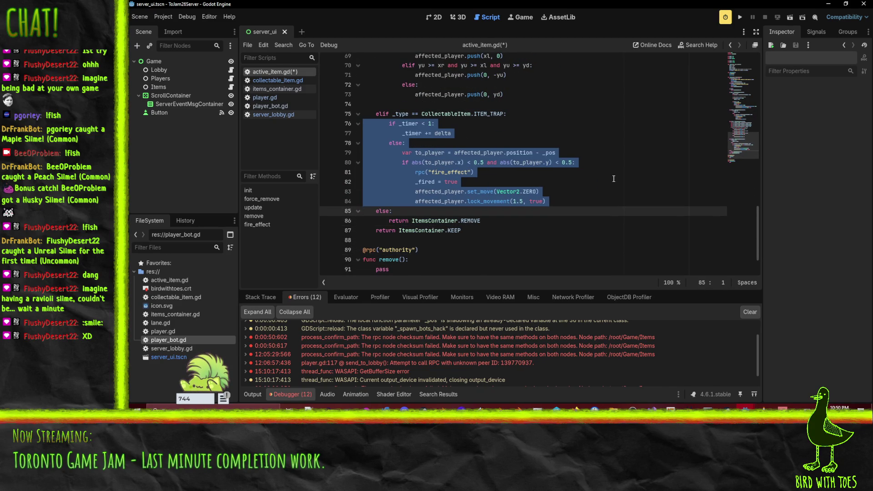
scroll(605, 180, "up", 7)
left_click(550, 174)
Add a '# separating axis theorem FTW' comment under the ITEM_BLOCK branch header
key("Return")
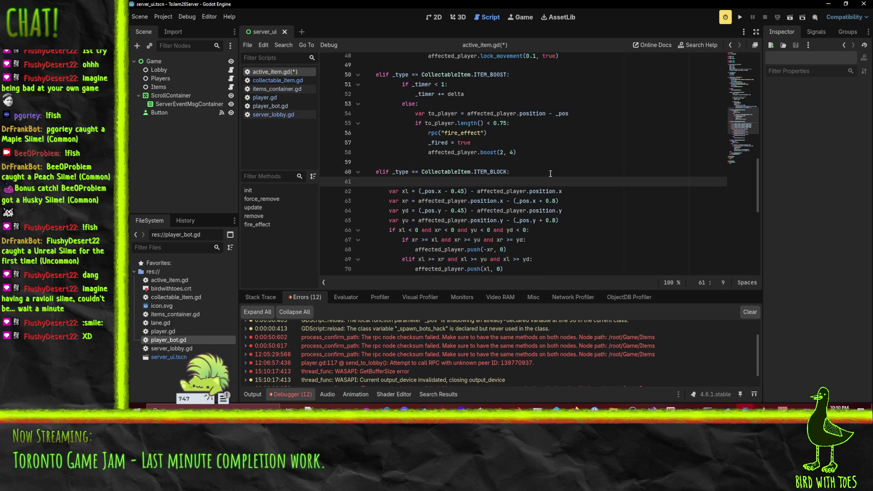
type("# separating axis t")
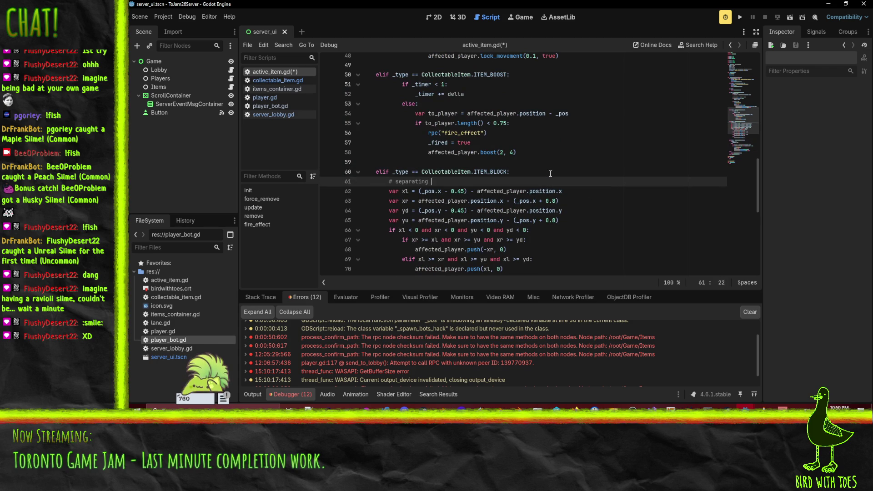
type("heo")
type("rem ")
type("FTW")
scroll(534, 169, "up", 2)
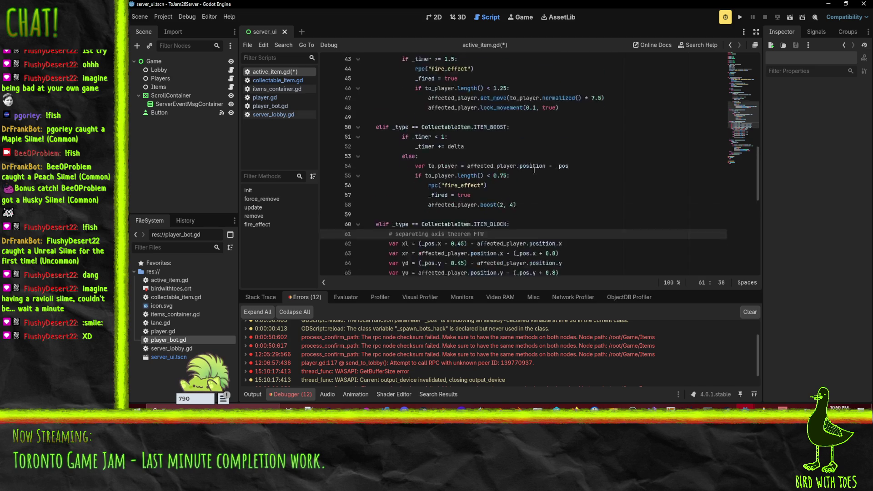
scroll(534, 170, "up", 2)
Dedent the bomb branch body lines 36–48 and save active_item.gd
left_click_drag(516, 245, 313, 176)
scroll(564, 216, "up", 3)
mouse_move(564, 202)
left_mouse_down()
mouse_move(366, 114)
mouse_move(366, 84)
left_mouse_up()
left_click(583, 141)
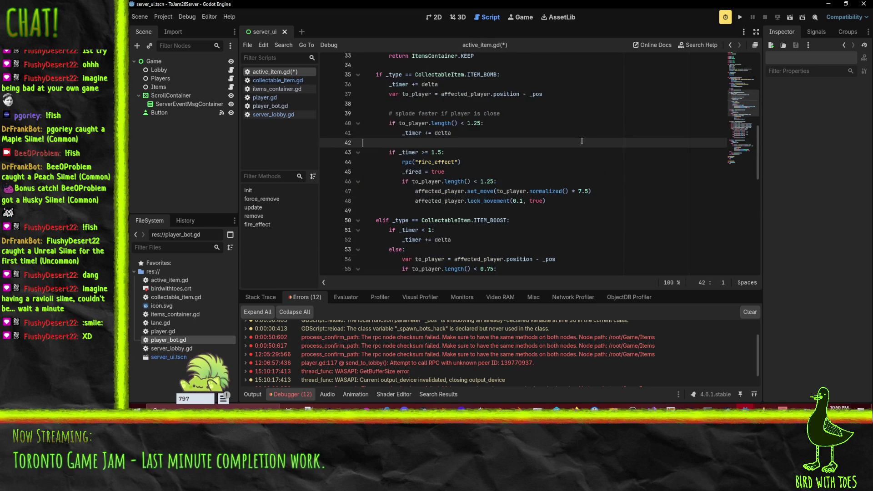
key("ctrl+s")
scroll(491, 155, "up", 3)
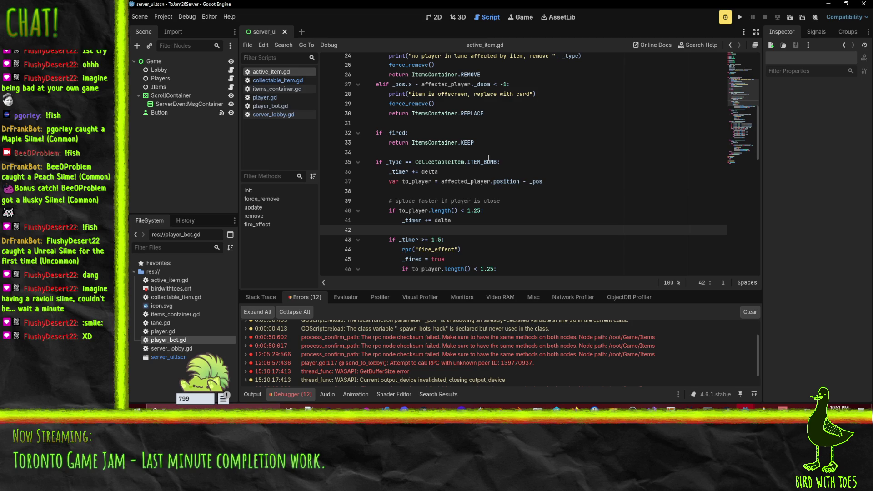
Review the finished active_item.gd and switch to server_lobby.gd in the script list
mouse_move(488, 158)
scroll(533, 252, "up", 4)
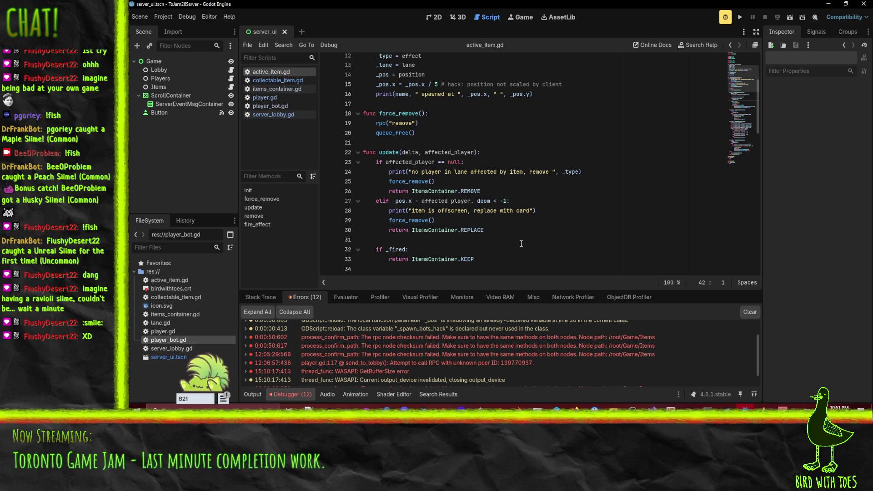
scroll(521, 243, "up", 4)
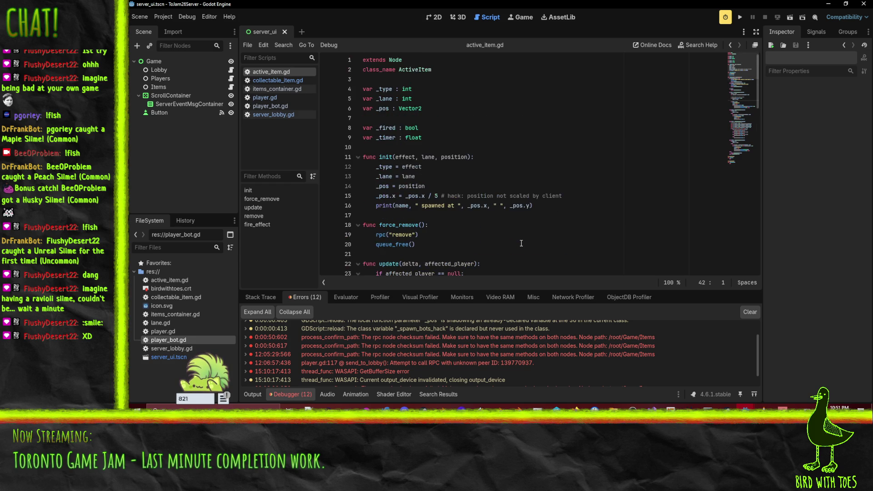
scroll(451, 84, "down", 15)
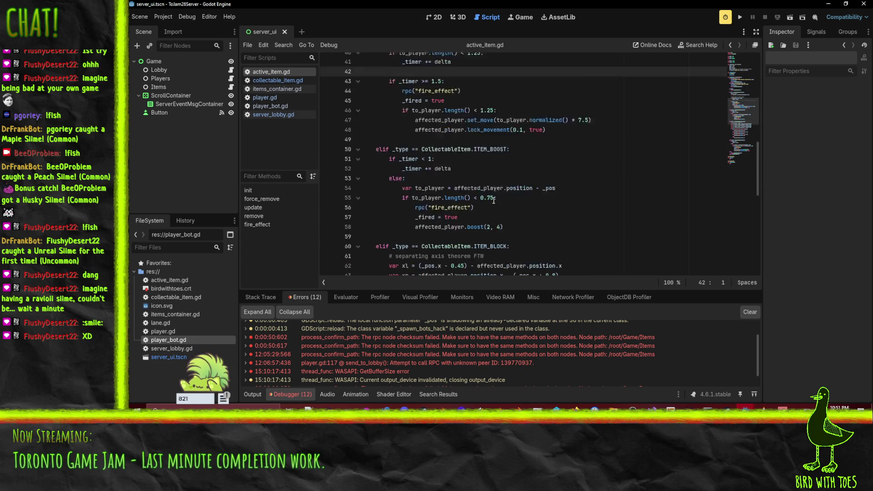
scroll(493, 201, "down", 9)
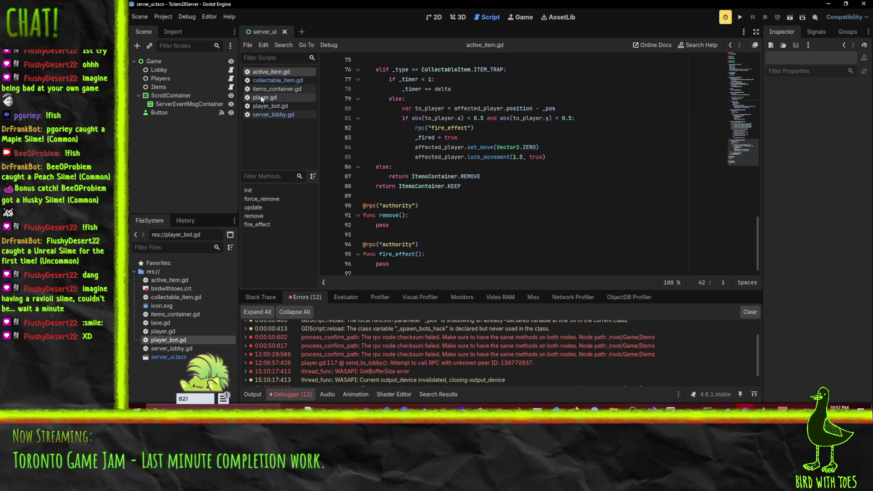
left_click(271, 113)
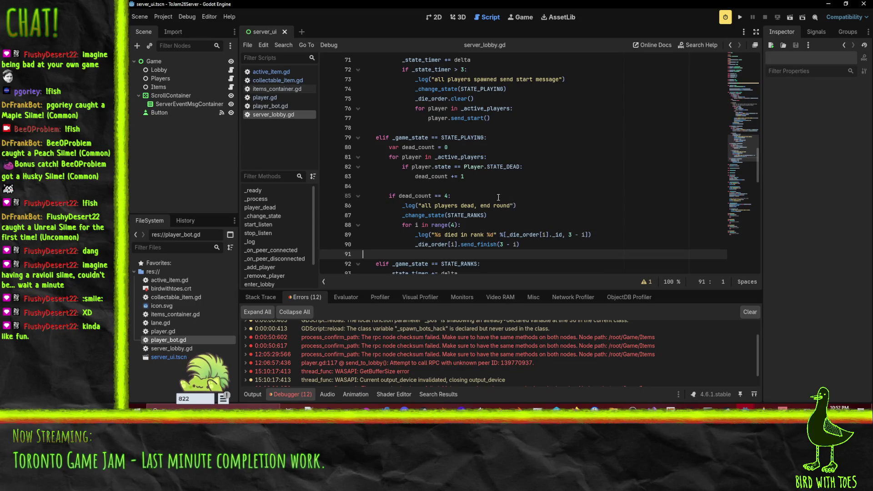
Scroll to the top of server_lobby.gd and select the _players variable name on line 14
scroll(497, 197, "up", 1)
scroll(572, 206, "up", 3)
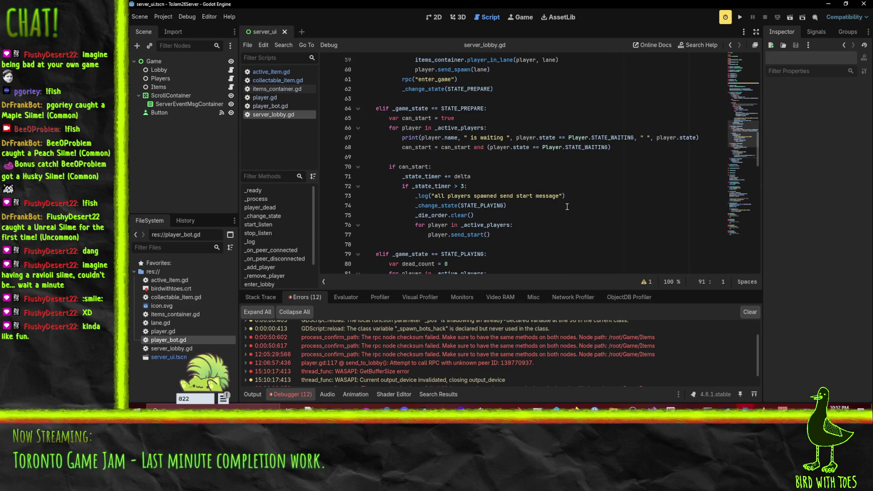
scroll(567, 207, "up", 11)
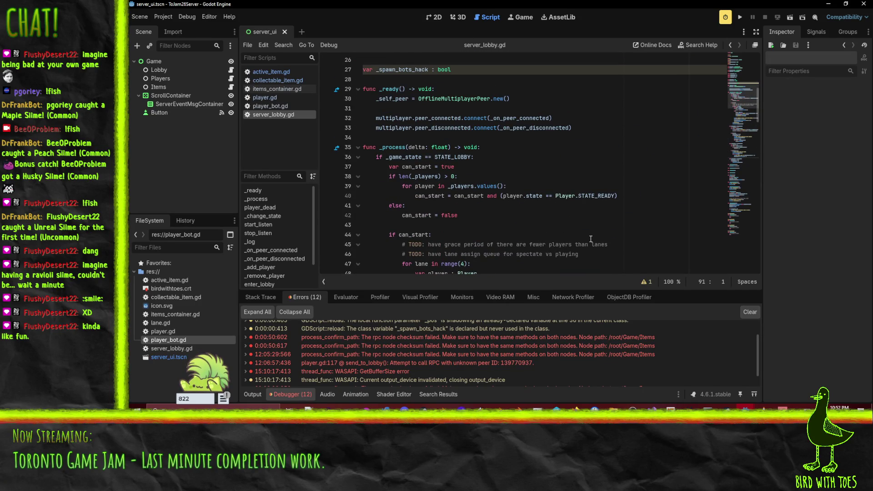
scroll(590, 239, "up", 5)
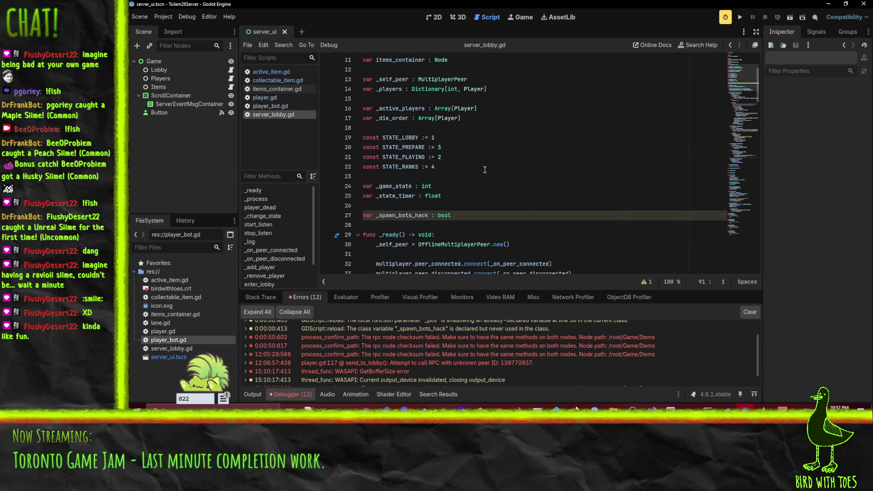
double_click(424, 110)
scroll(384, 71, "up", 2)
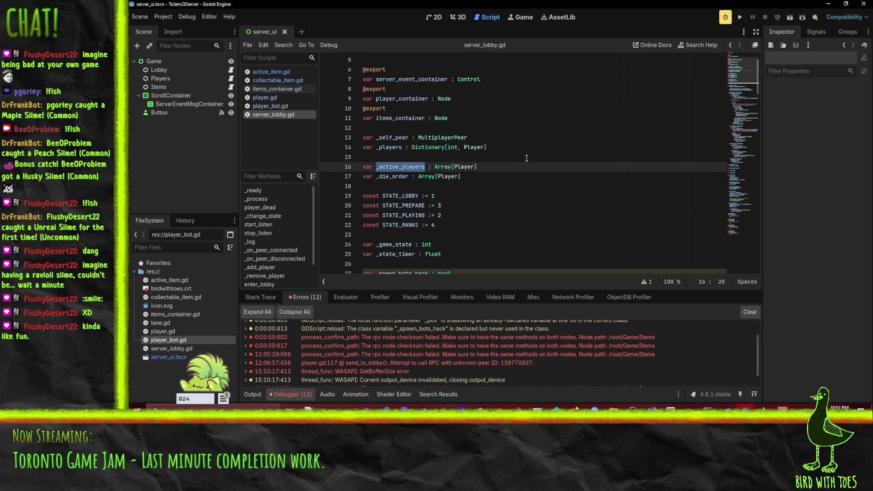
double_click(396, 147)
Search the script for '_players[' and step through each indexed match
key("ctrl+f")
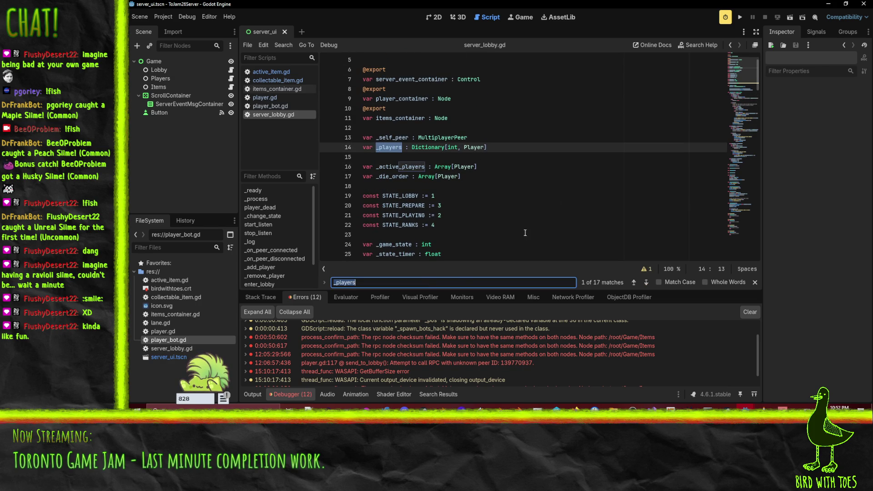
left_click(419, 282)
type("[")
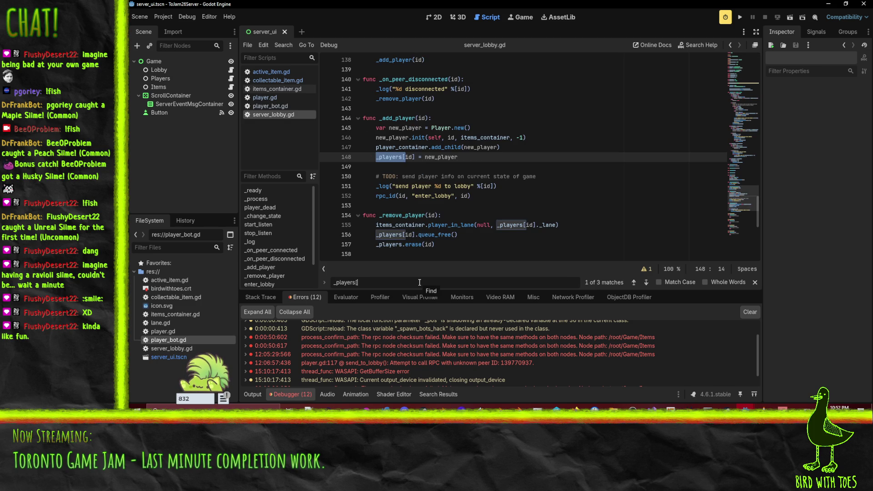
key("Return")
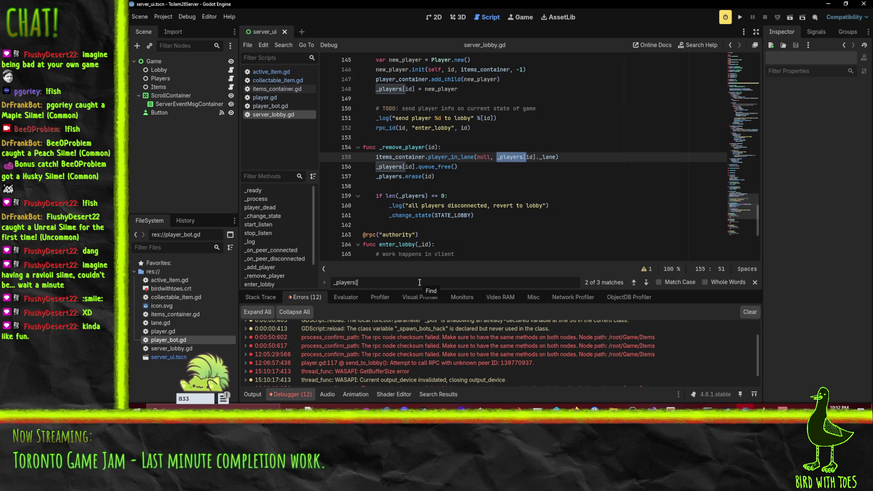
key("Return")
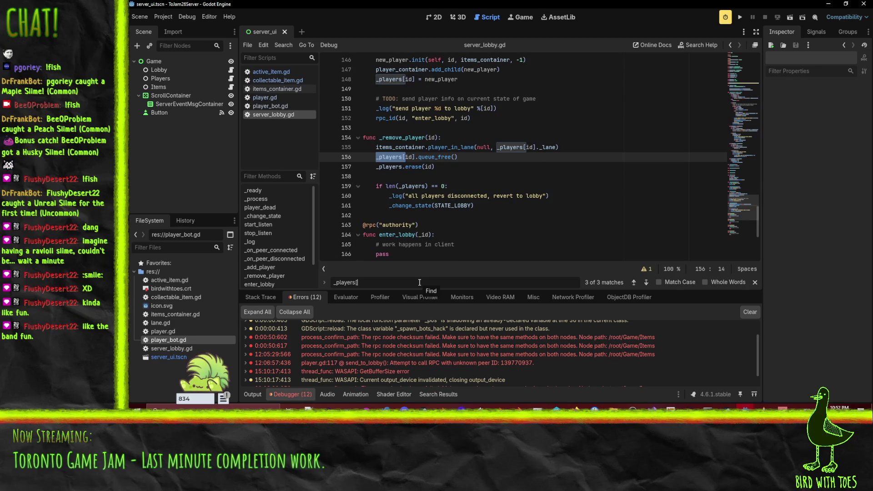
key("Return")
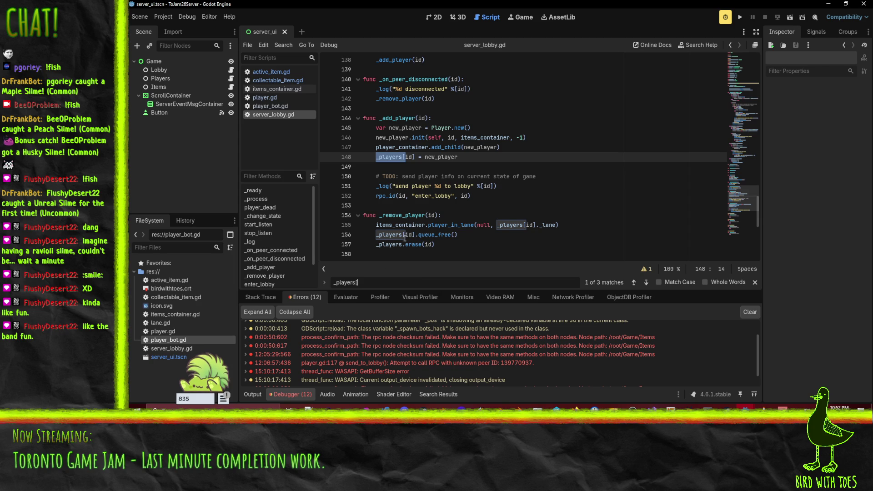
Change the search to '_players.values' to find where _players is iterated
left_click(520, 216)
scroll(520, 236, "up", 1)
scroll(520, 236, "up", 20)
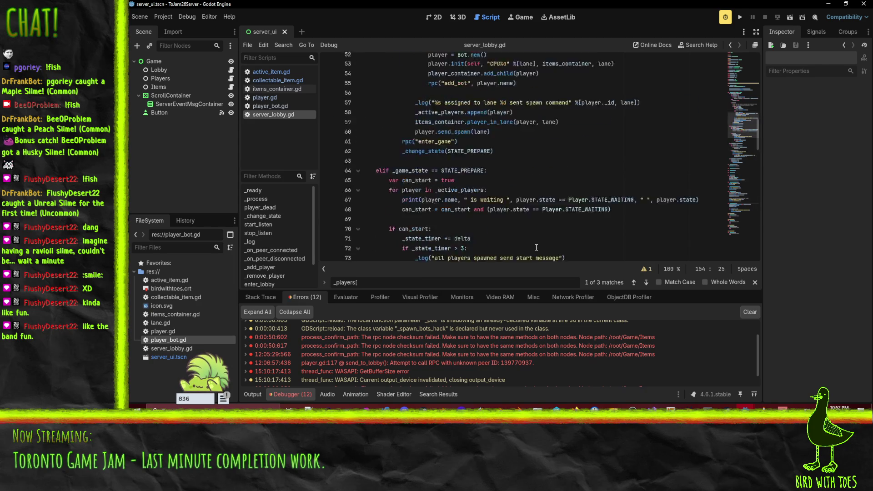
scroll(536, 238, "down", 4)
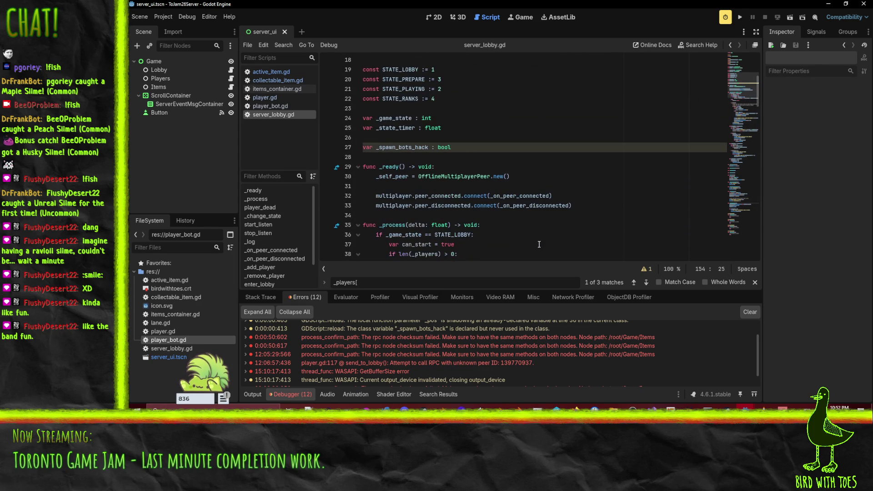
scroll(545, 189, "up", 2)
left_click(518, 138)
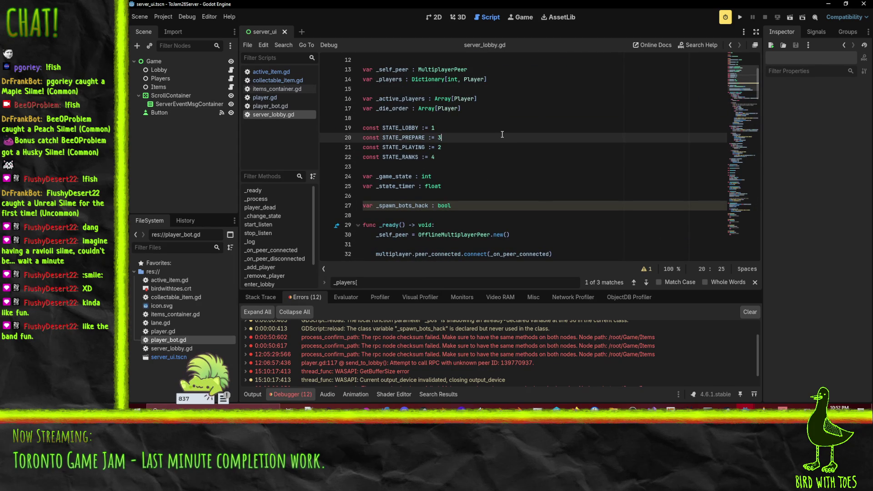
key("ctrl+f")
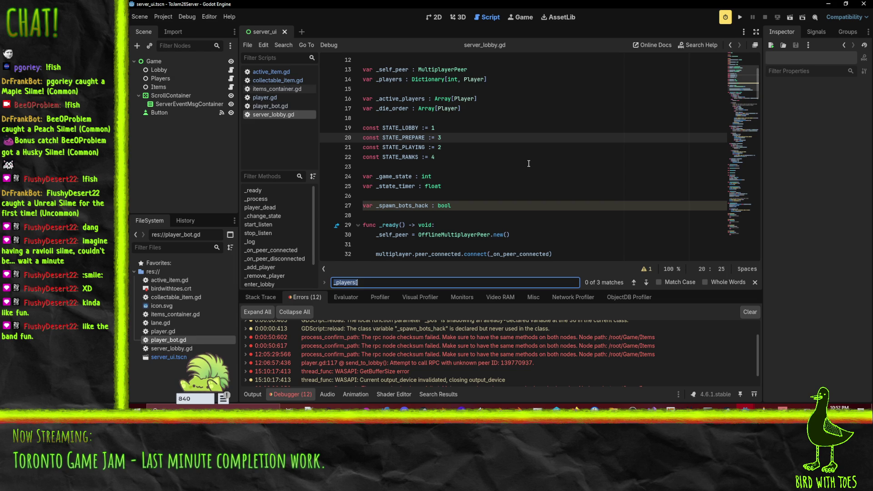
key("BackSpace")
type(".values")
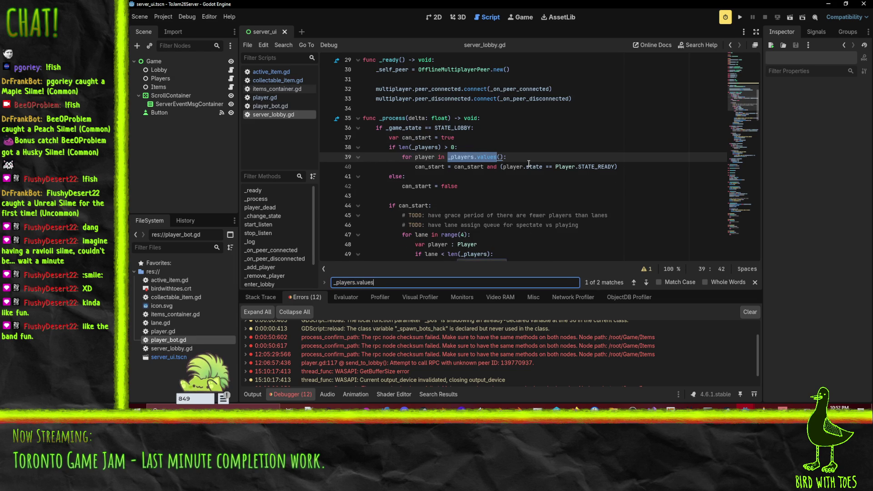
key("Return")
key("Return")
Delete the blank line between the _players and _active_players declarations
scroll(519, 157, "up", 7)
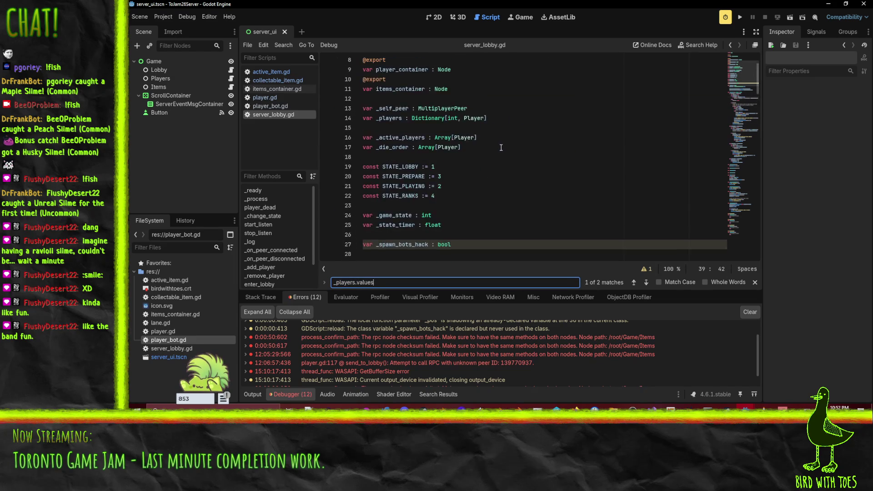
scroll(501, 148, "up", 1)
left_click(516, 171)
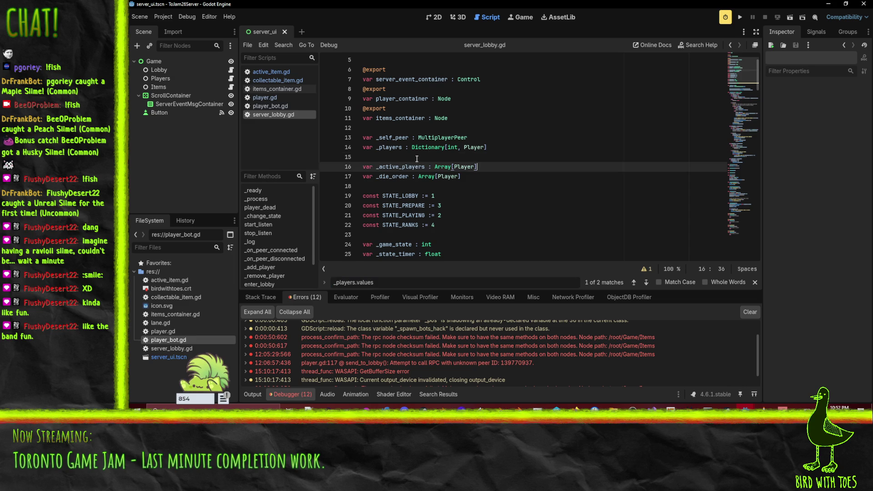
key("Up")
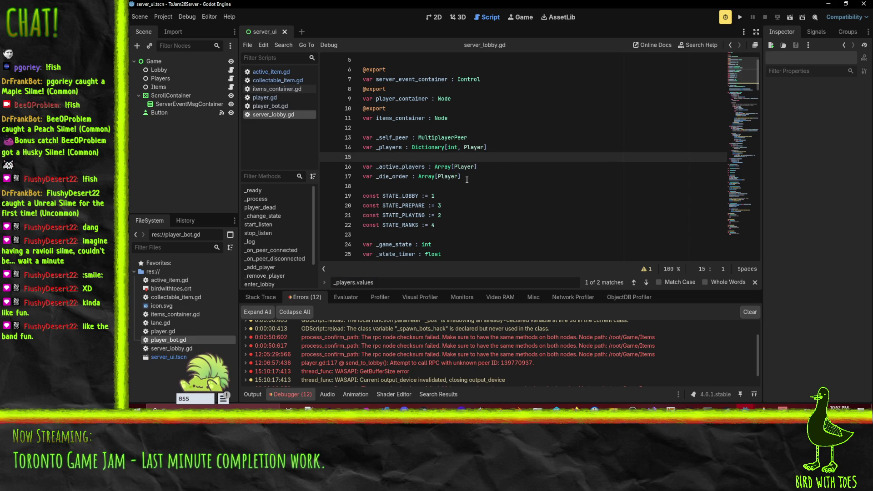
key("ctrl+shift+k")
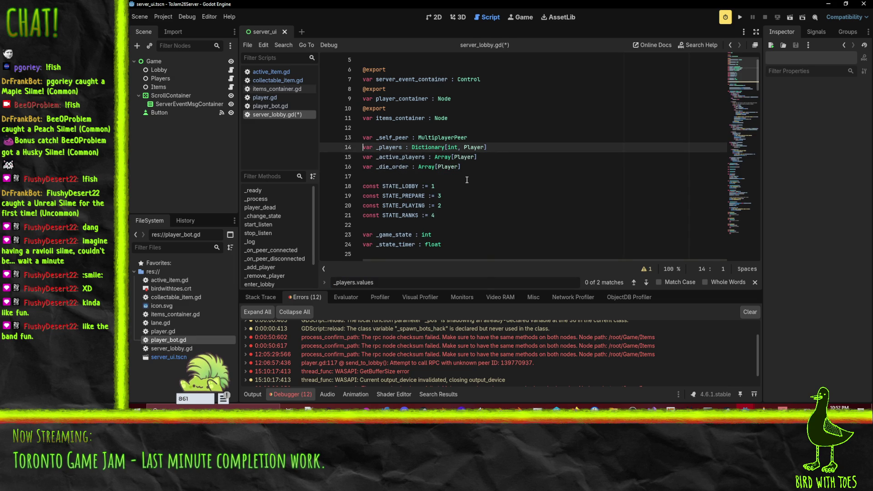
Rename the _players variable to _all_players
key("Return")
key("Right")
type("_all")
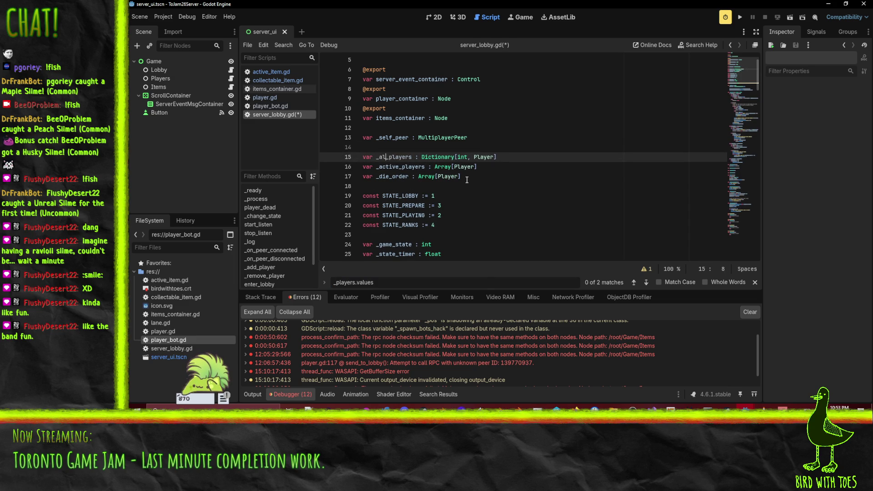
key("ctrl+d")
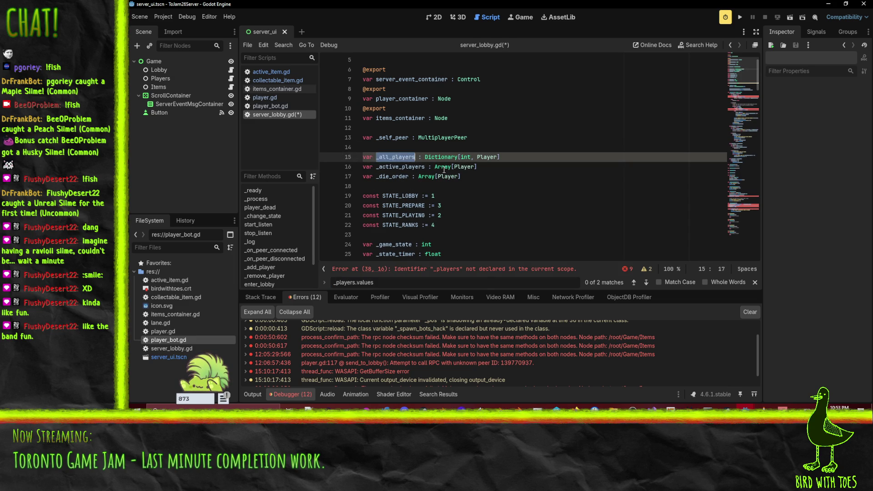
Change its type from Dictionary[int, Player] to Array[Player] and add a blank line after
double_click(443, 157)
type("Array")
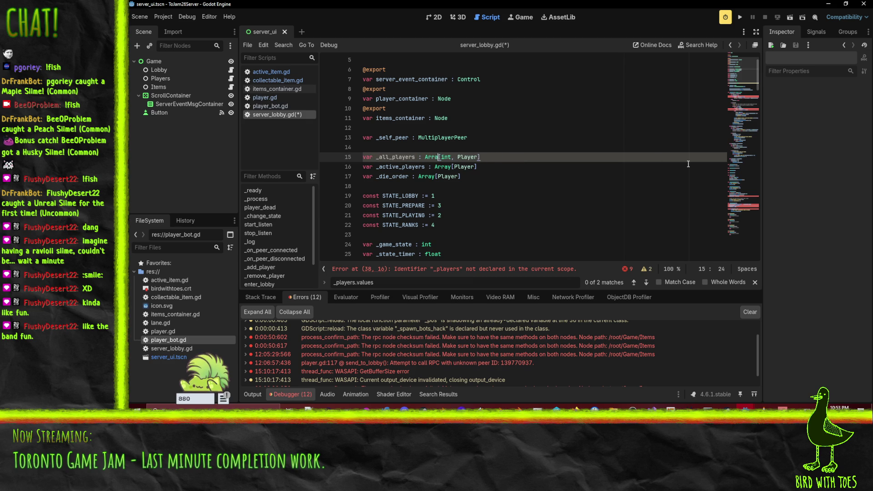
key("Right")
key("Delete")
key("Delete")
key("Delete")
key("Delete")
key("End")
key("Return")
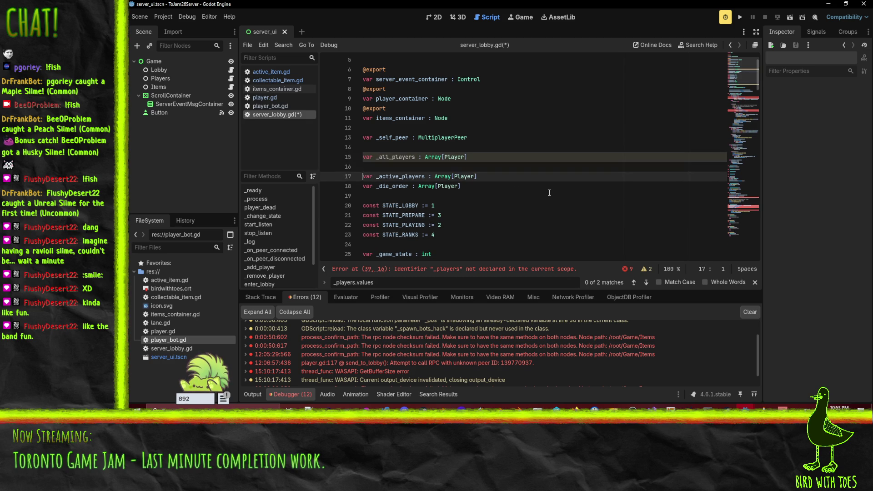
left_click(394, 157)
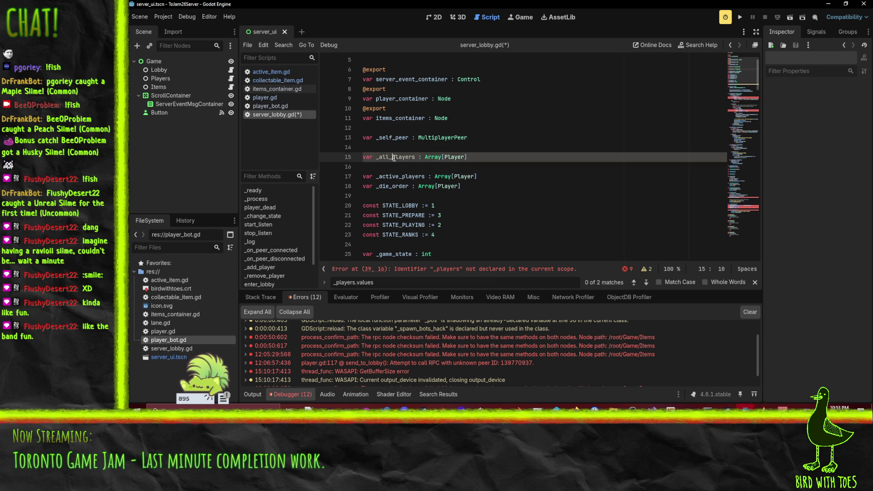
left_click(395, 176)
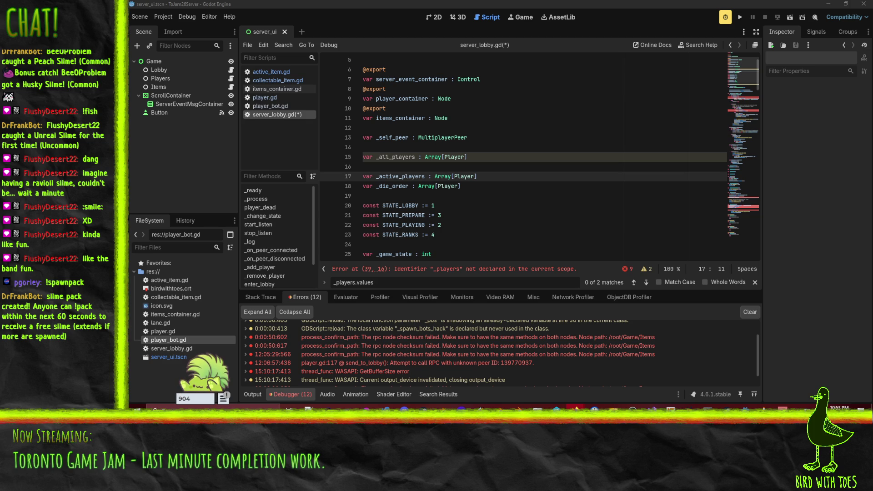
left_click(406, 158)
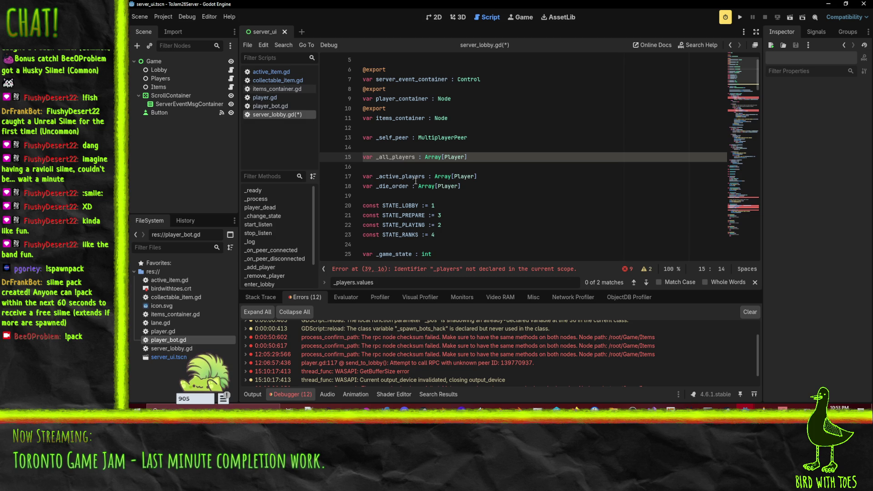
Declare 'var _next_to_play_index : int' below _all_players and save server_lobby.gd
key("End")
key("Return")
type("var ")
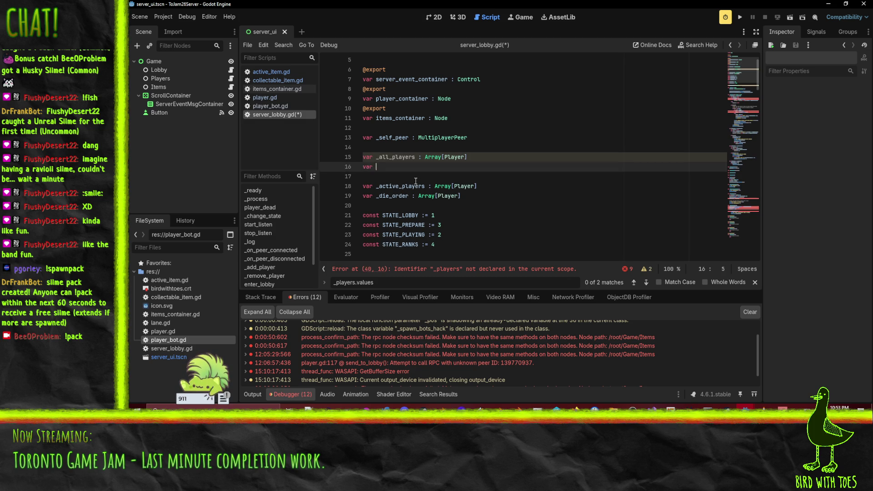
type("_next_")
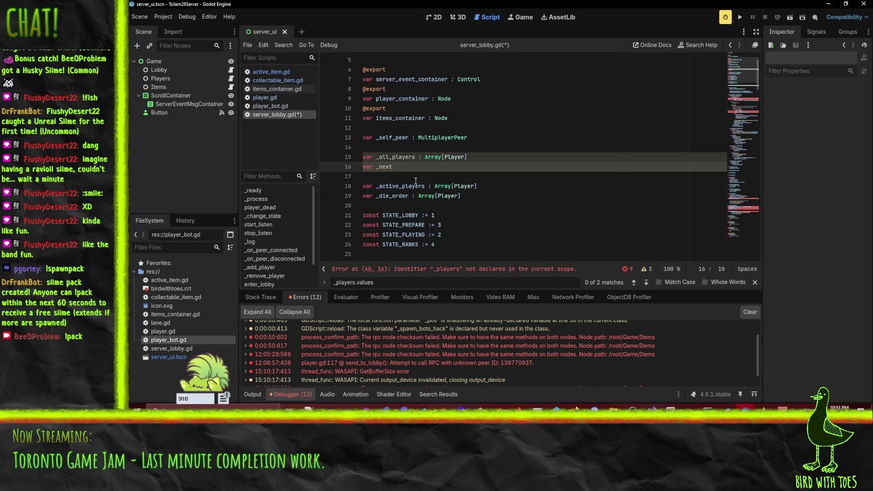
type("to_play : ")
type("int")
key("Left")
key("Left")
key("Left")
type("_index")
key("End")
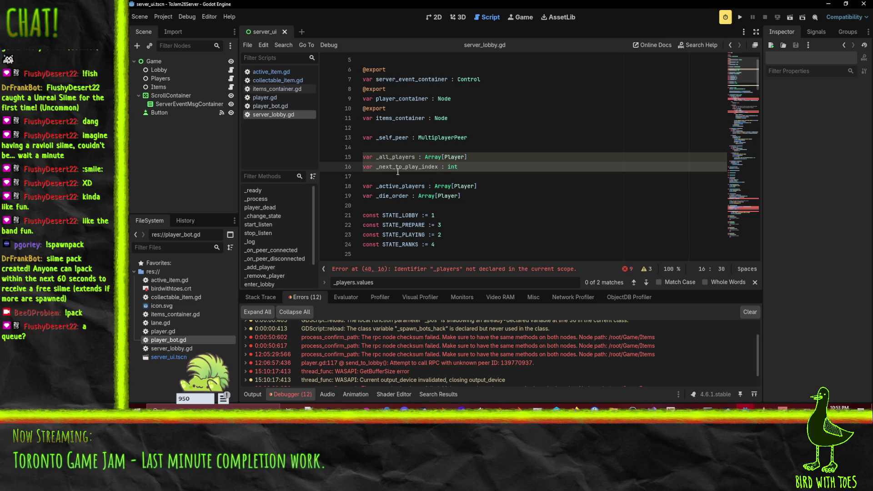
key("ctrl+s")
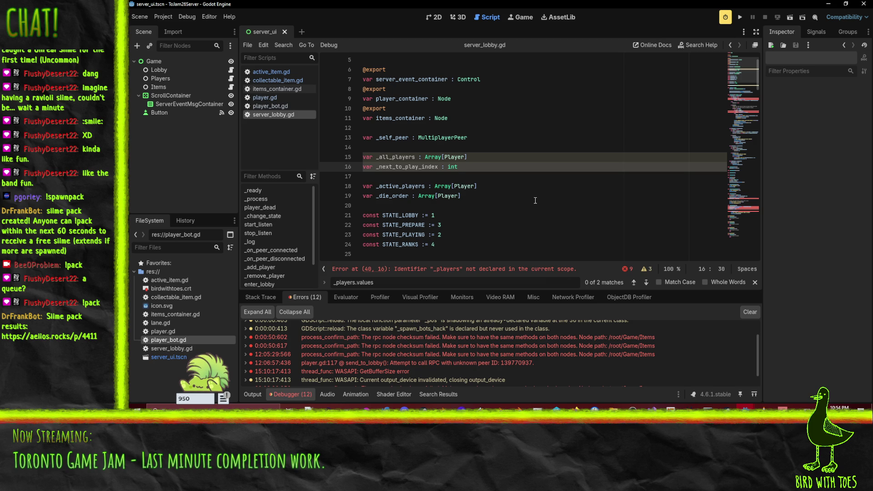
Delete the unused _spawn_bots_hack variable declaration
scroll(592, 186, "down", 2)
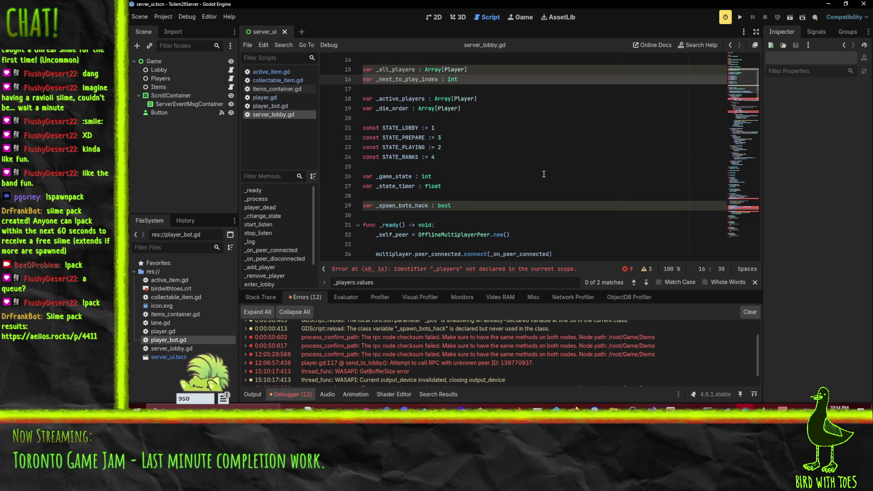
scroll(544, 174, "up", 1)
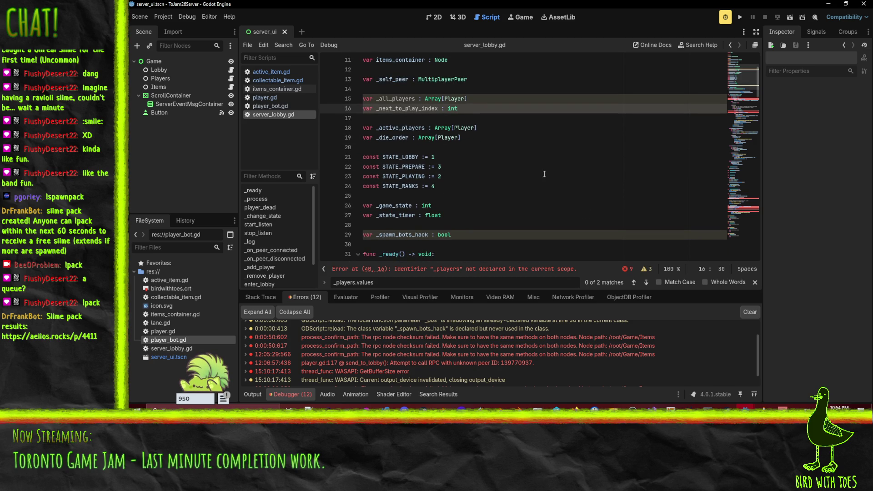
scroll(537, 163, "down", 1)
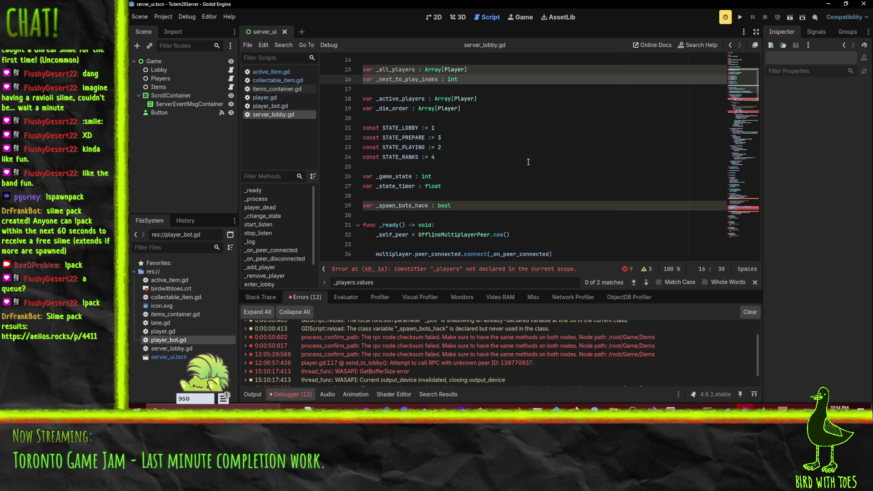
scroll(530, 168, "up", 1)
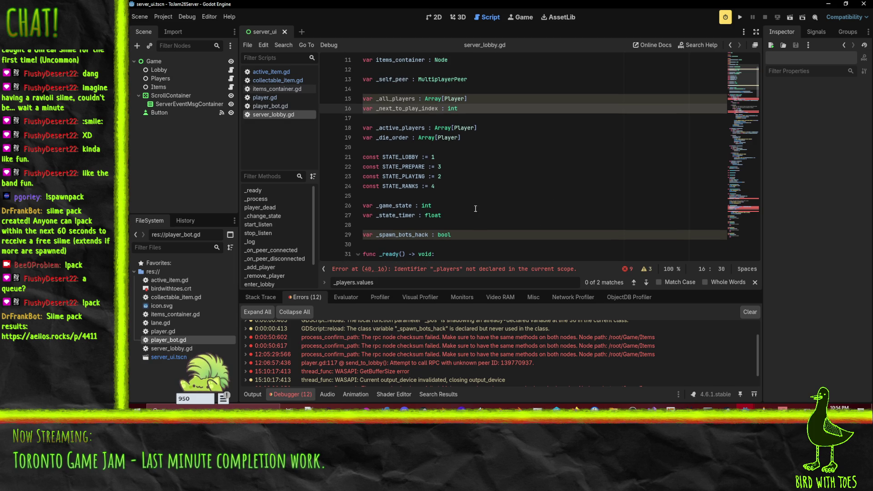
scroll(488, 206, "down", 1)
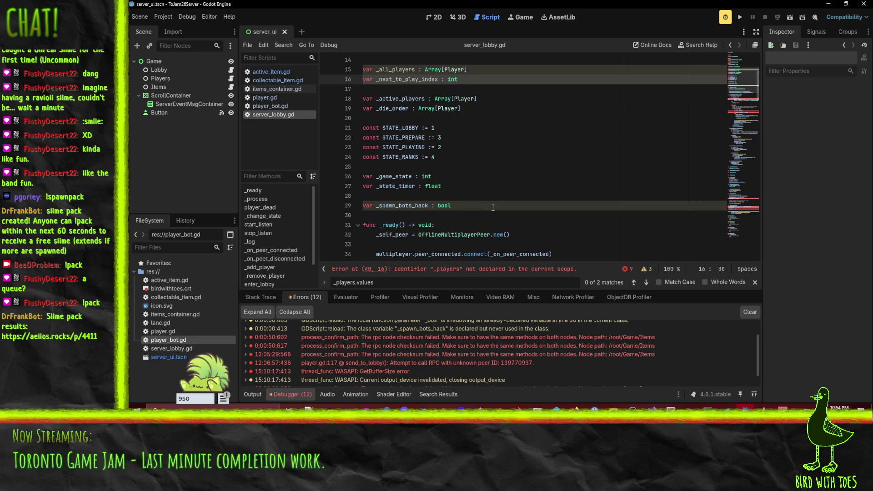
left_click(504, 197)
key("ctrl+shift+k")
key("ctrl+shift+k")
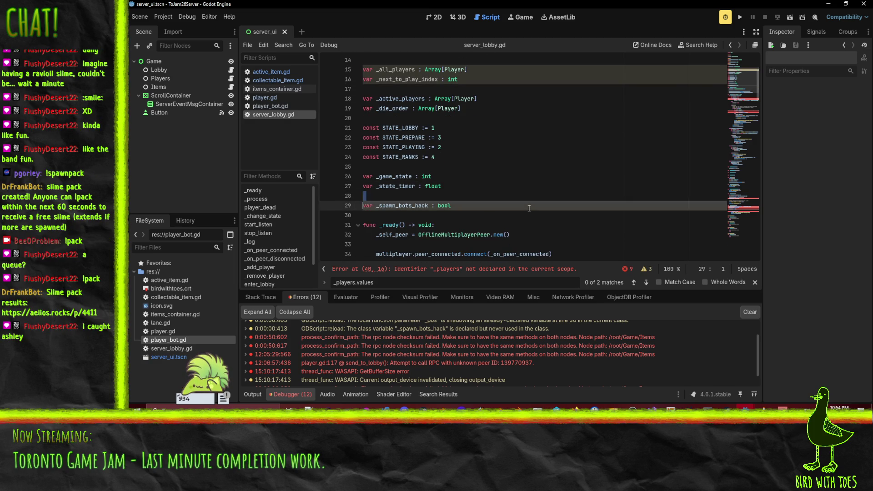
Replace _players and _players.values() on lines 38–39 with _all_players in the ready check
scroll(530, 209, "up", 1)
scroll(529, 208, "up", 1)
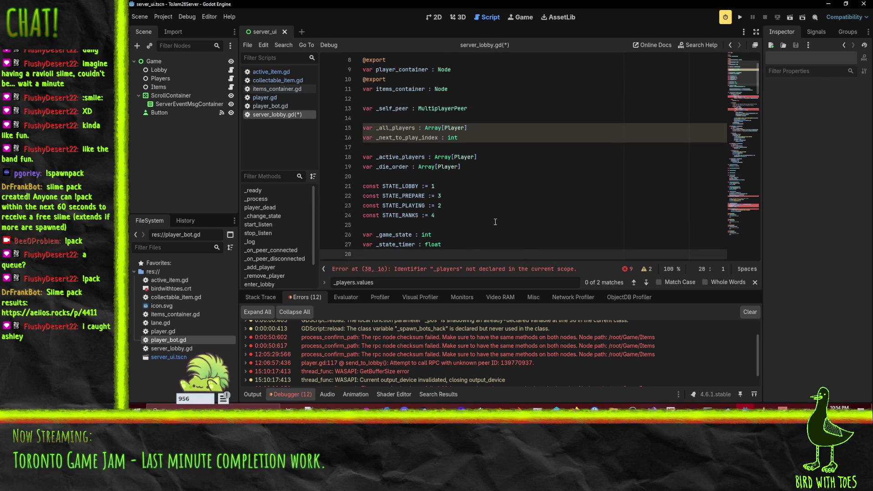
left_click(382, 128)
double_click(382, 128)
key("ctrl+c")
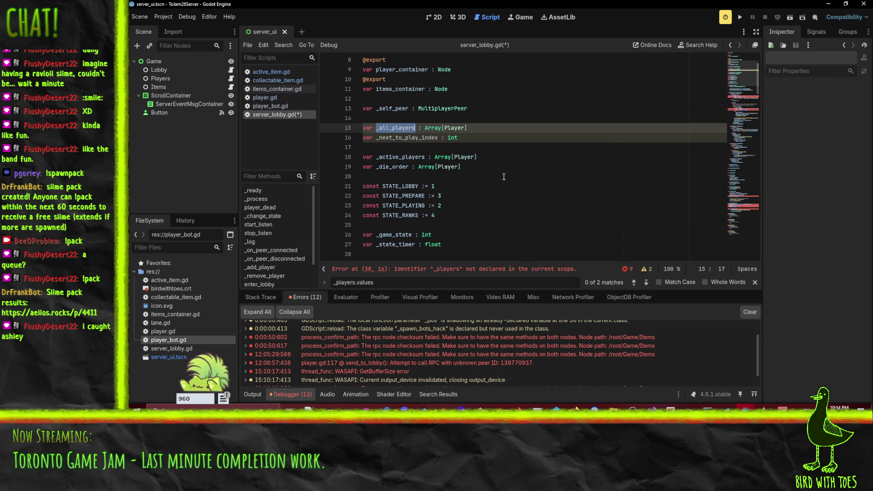
scroll(603, 189, "down", 8)
scroll(603, 189, "up", 2)
scroll(603, 189, "down", 1)
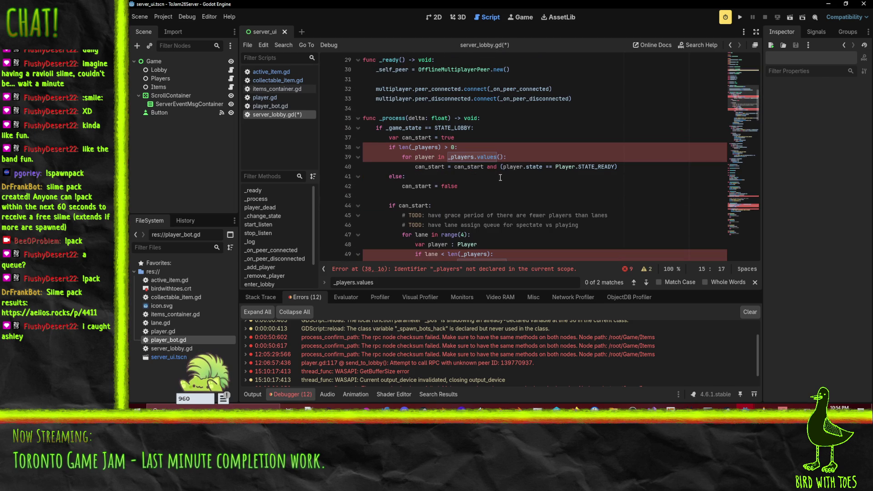
left_click(425, 147)
double_click(426, 146)
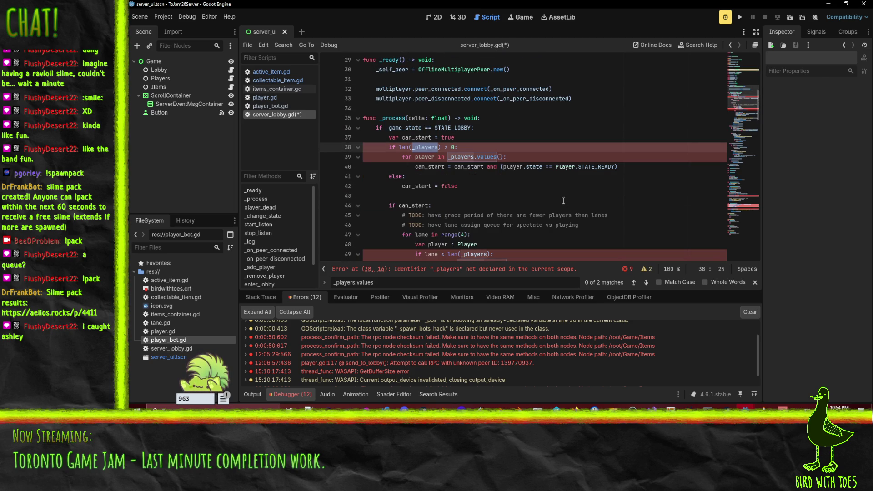
key("ctrl+v")
left_click(449, 156)
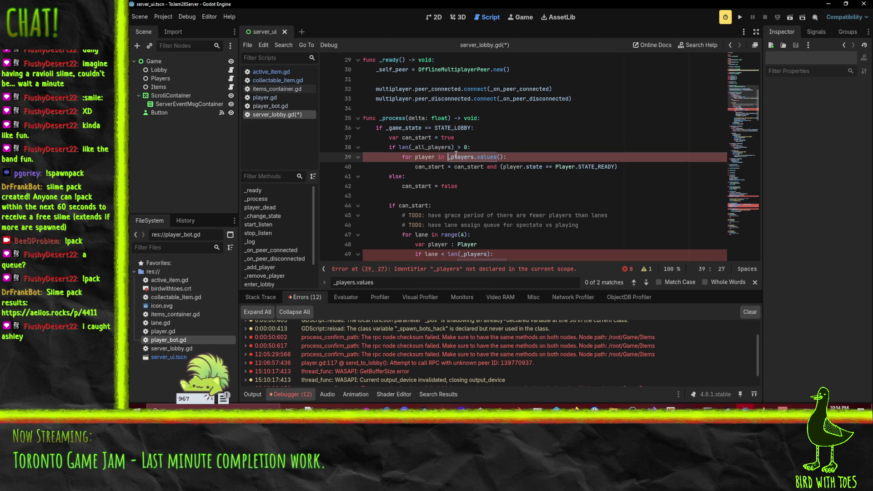
key("shift+End")
key("shift+Left")
key("ctrl+v")
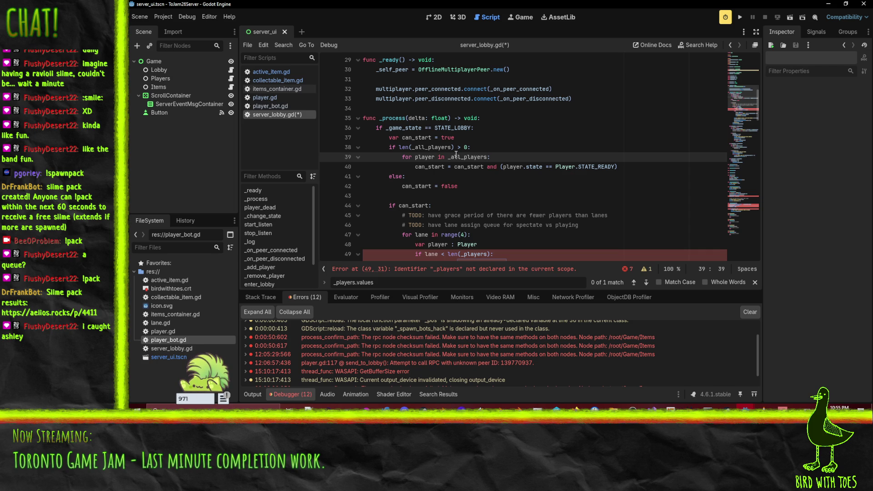
Add '# TODO: first four to ready after grace period' below the STATE_LOBBY check
left_click(503, 138)
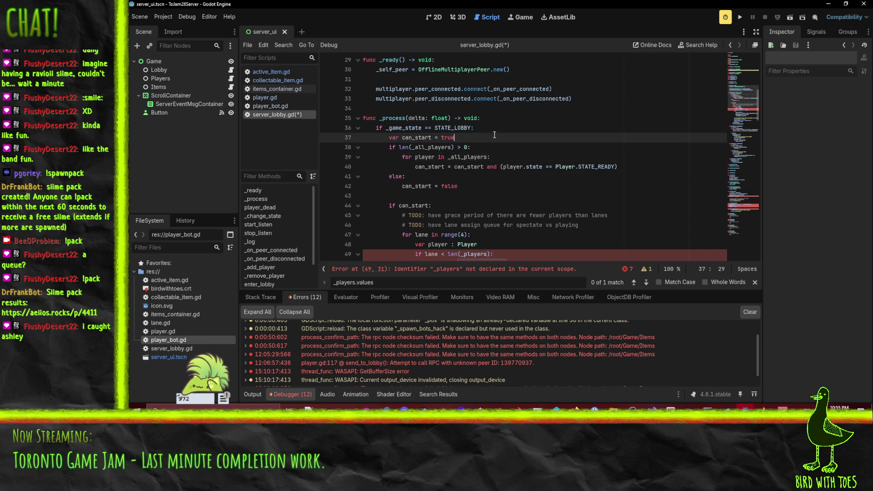
left_click(497, 131)
key("Return")
type("# TODO: first ")
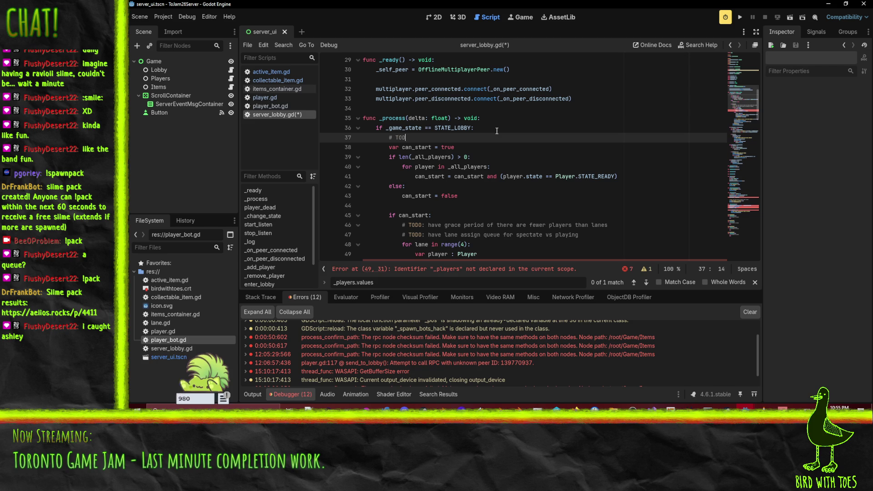
type("four to ready ")
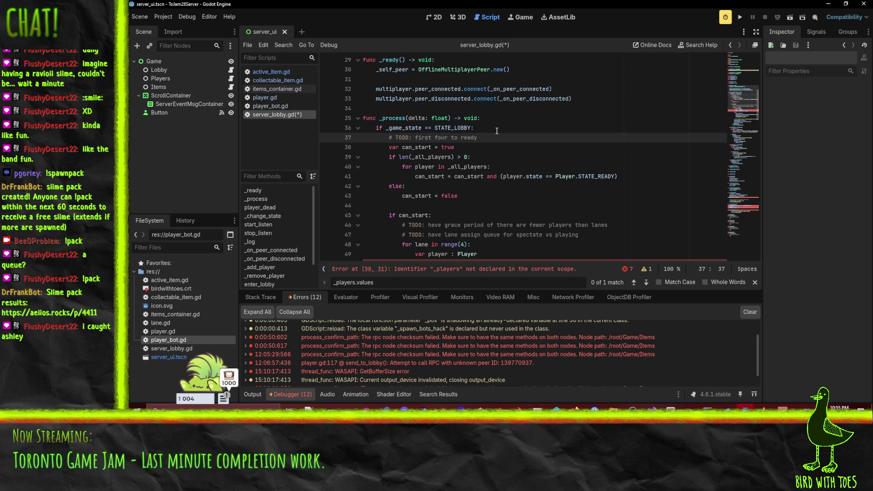
type("inside")
key("BackSpace")
key("BackSpace")
key("BackSpace")
type("after grace period")
Add a second comment line: 'OR use queue to pick four if everyone readies quickly'
key("Return")
type("# ")
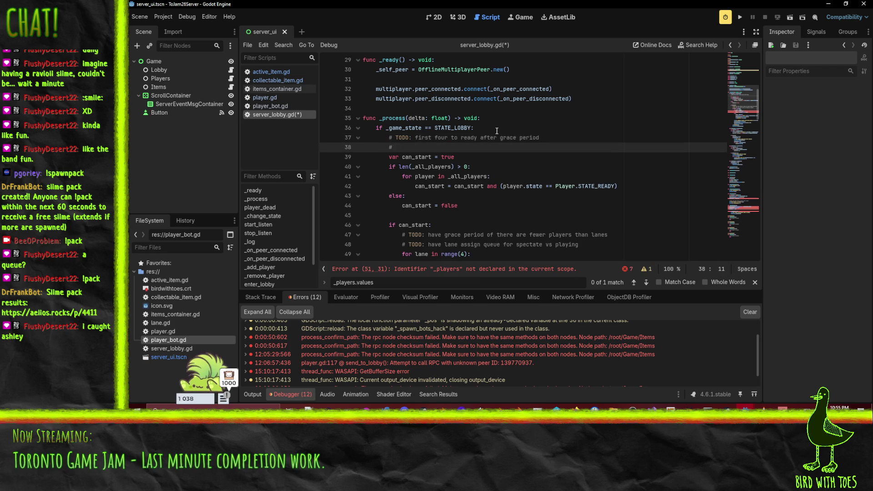
type("      OR ")
type("use queue to ")
type("pick four fi")
key("BackSpace")
key("BackSpace")
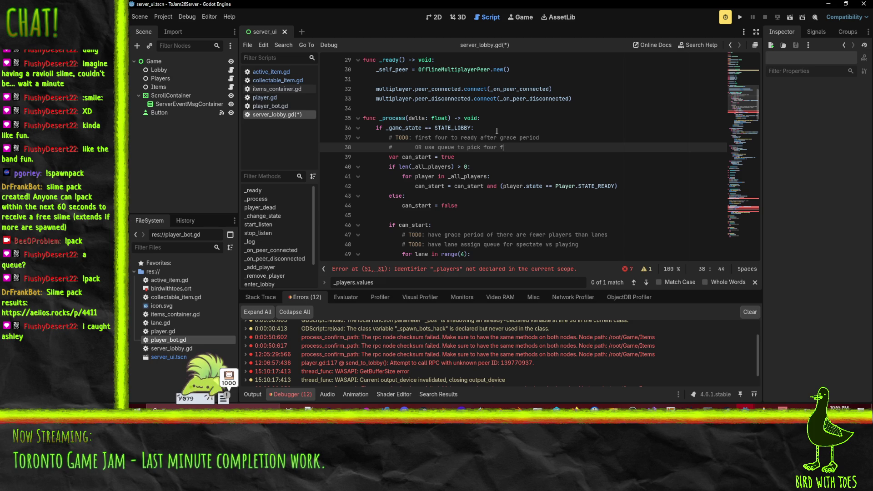
type("if everyonr")
key("BackSpace")
type("e readies ")
type("quickly")
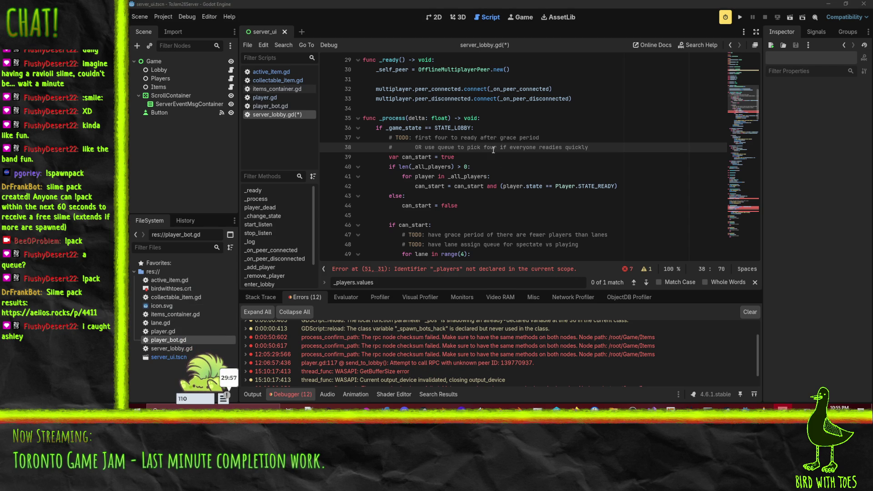
scroll(582, 191, "down", 2)
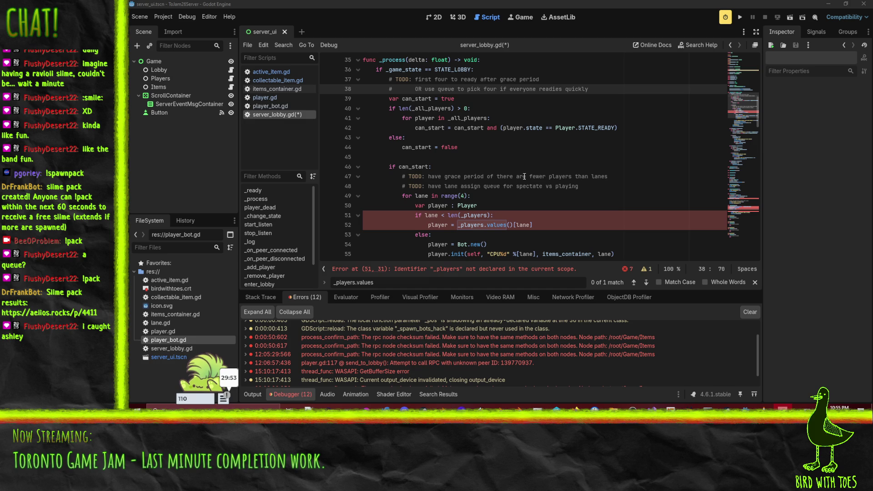
Change the lane check on line 51 to use len(_all_players)
left_click(483, 176)
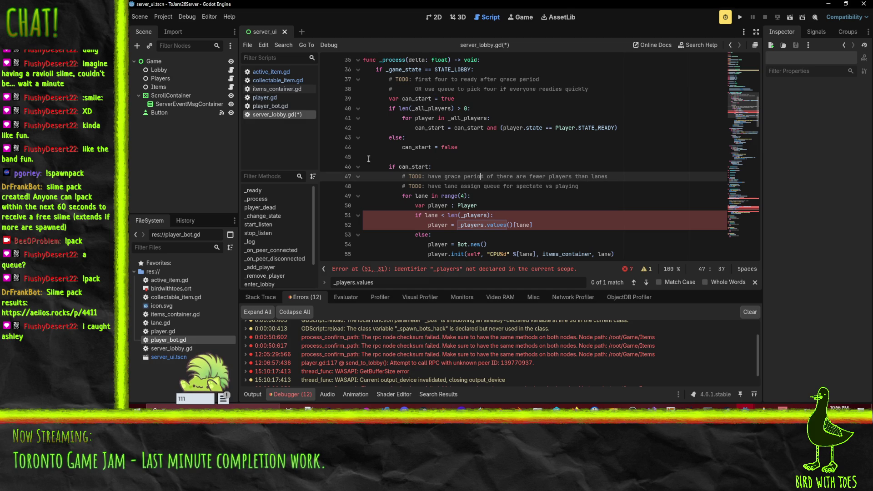
left_click(545, 186)
scroll(586, 207, "down", 1)
scroll(586, 206, "down", 2)
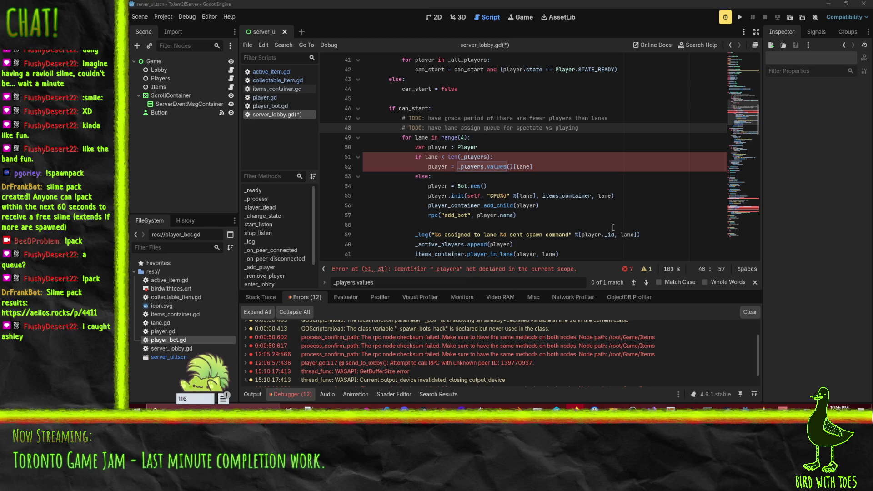
left_click(512, 166)
scroll(522, 150, "up", 1)
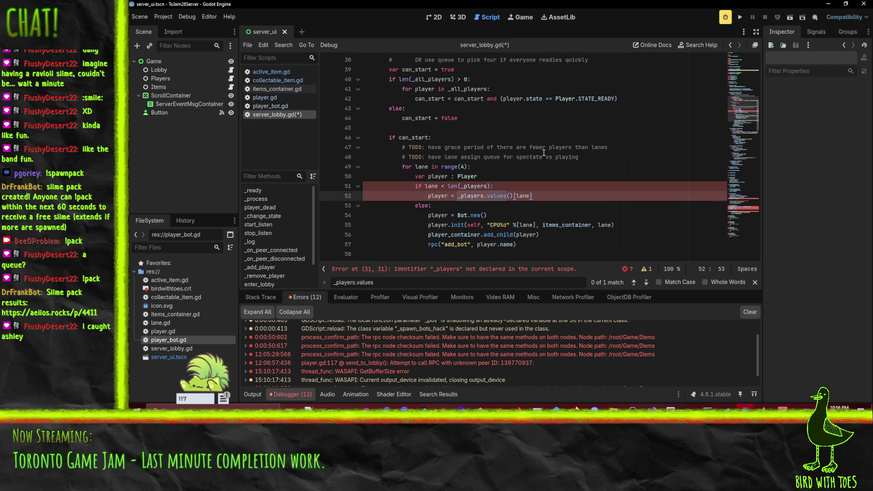
double_click(473, 186)
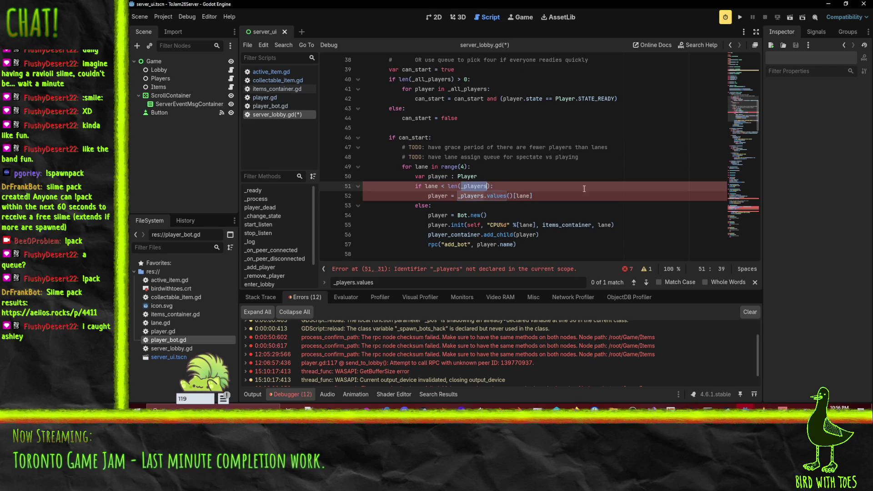
type("_all_players")
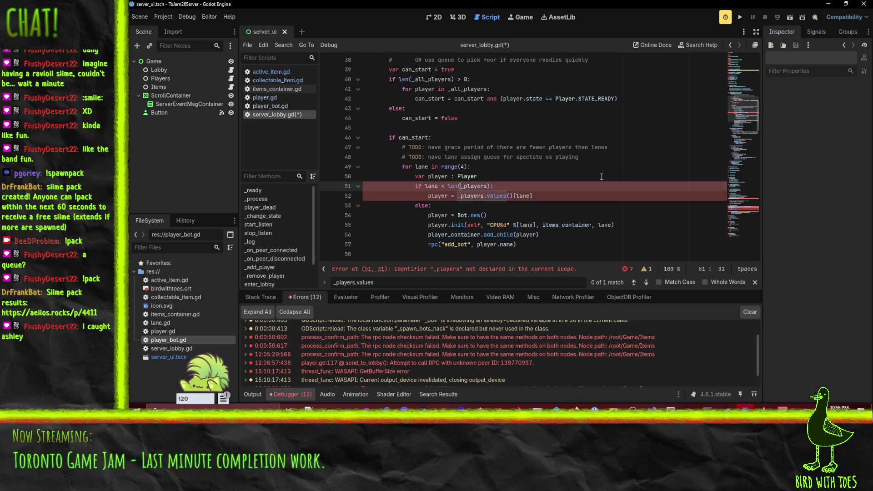
Make line 52 assign player = _all_players[lane], removing the leftover .values() call
left_click(507, 196)
left_click(501, 186)
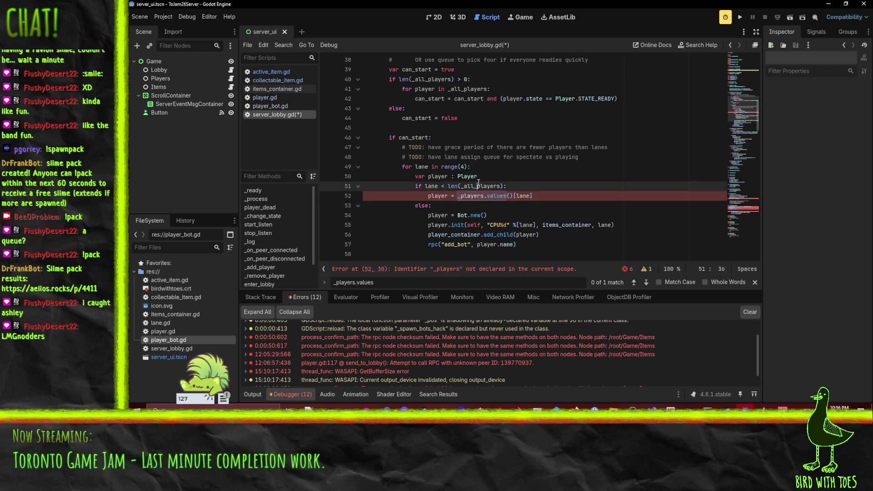
scroll(599, 209, "down", 2)
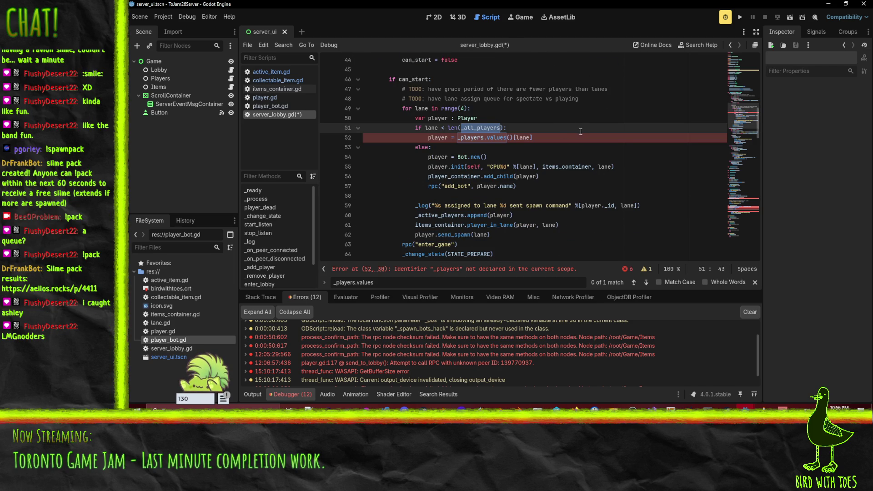
scroll(580, 132, "up", 1)
left_click(548, 156)
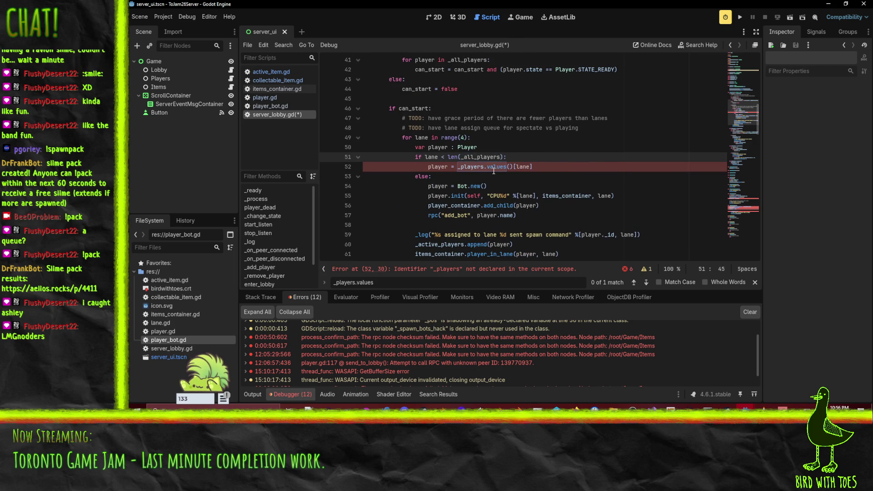
double_click(469, 169)
type("_all_players")
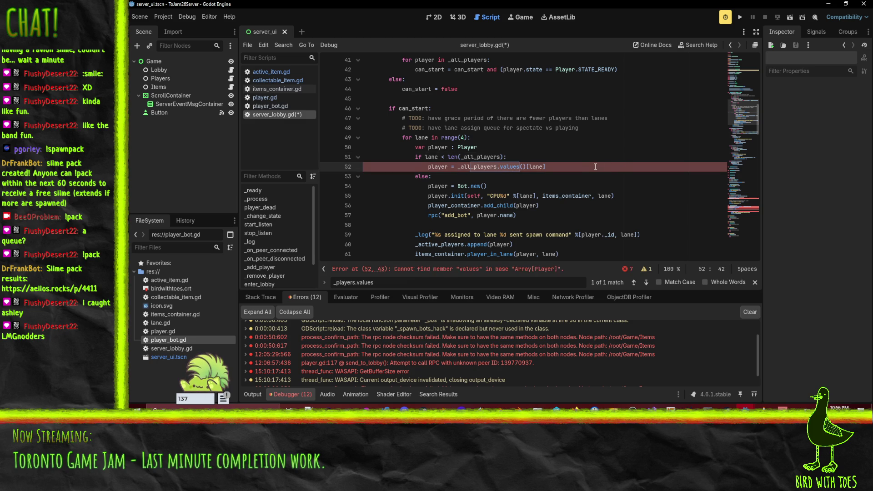
key("Delete")
key("Delete")
key("Delete")
key("Delete")
key("Delete")
key("Delete")
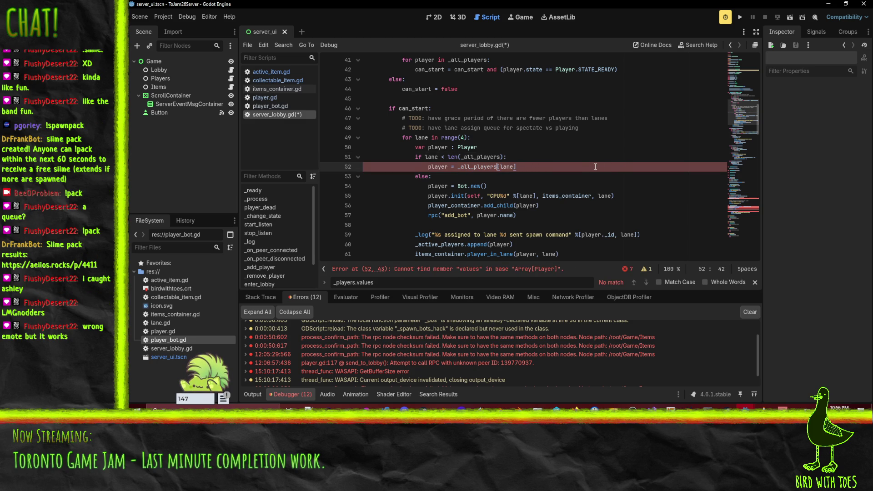
key("Up")
key("Up")
left_click(482, 186)
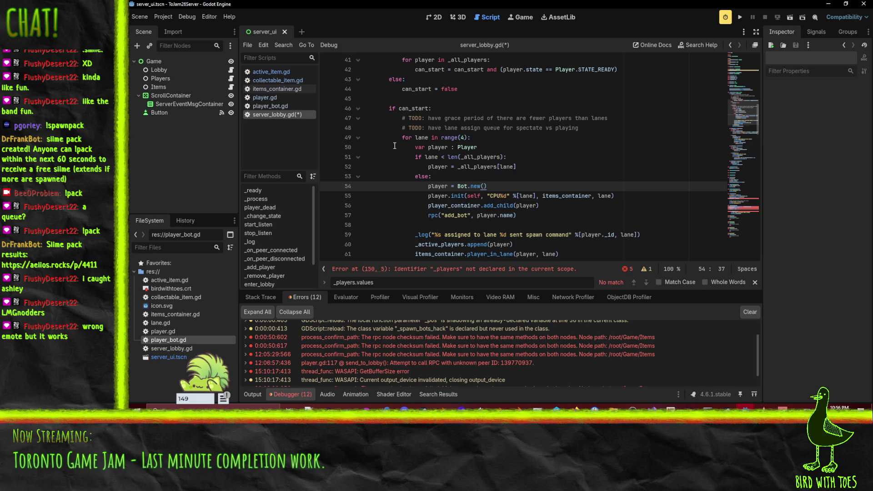
Review the real-player assignment, the _all_players lane count check and the bot setup lines
scroll(395, 146, "down", 1)
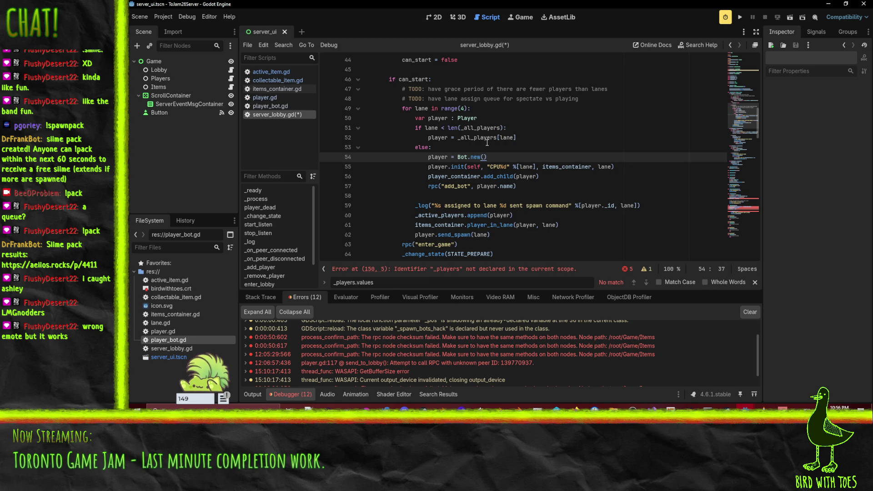
left_click(434, 118)
left_click(447, 138)
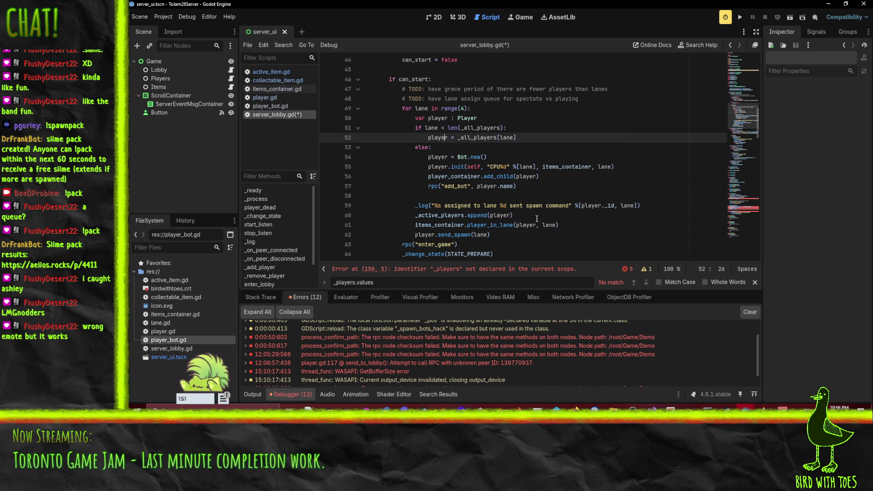
left_click(454, 119)
left_click(475, 127)
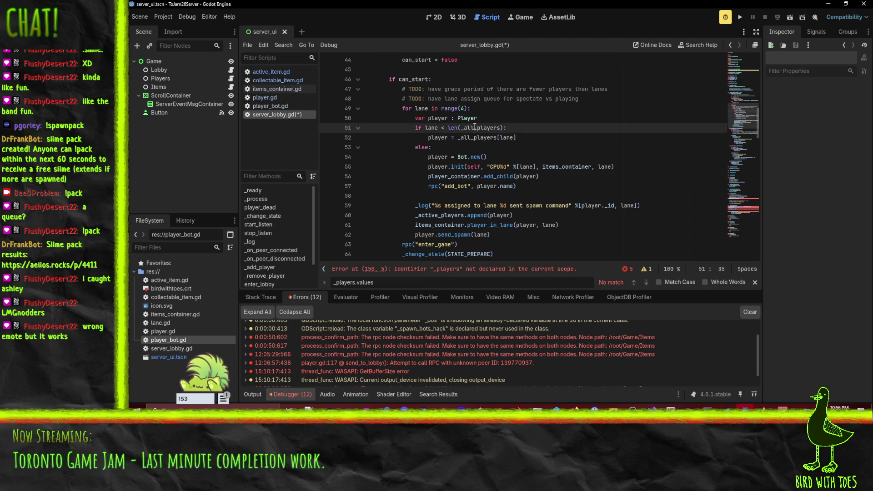
double_click(483, 128)
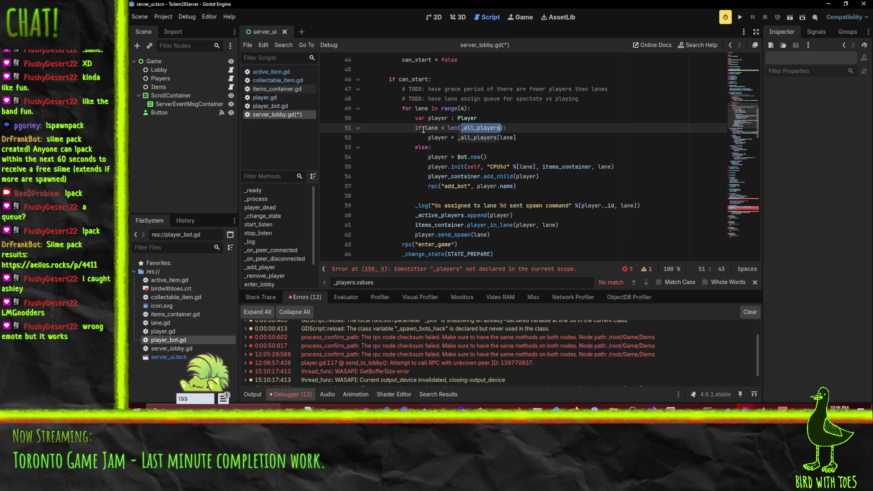
left_click(421, 128)
left_click(446, 138)
left_click(460, 157)
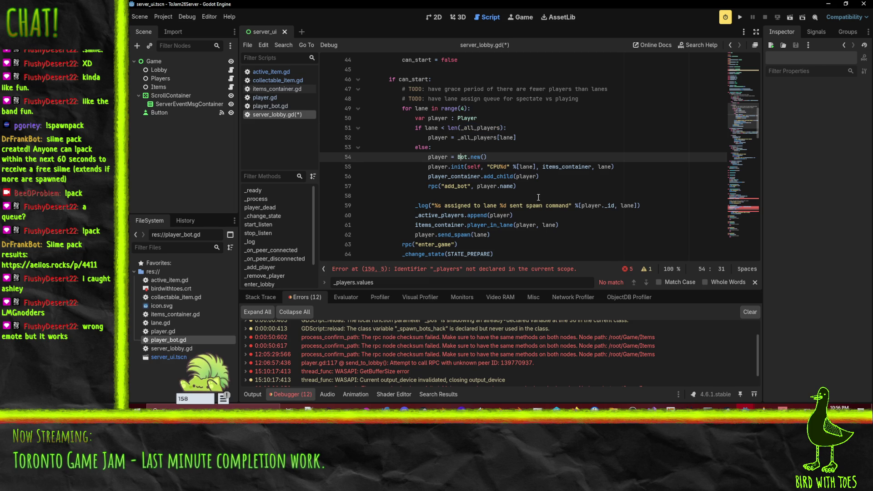
left_click(539, 188)
left_click_drag(539, 187, 433, 167)
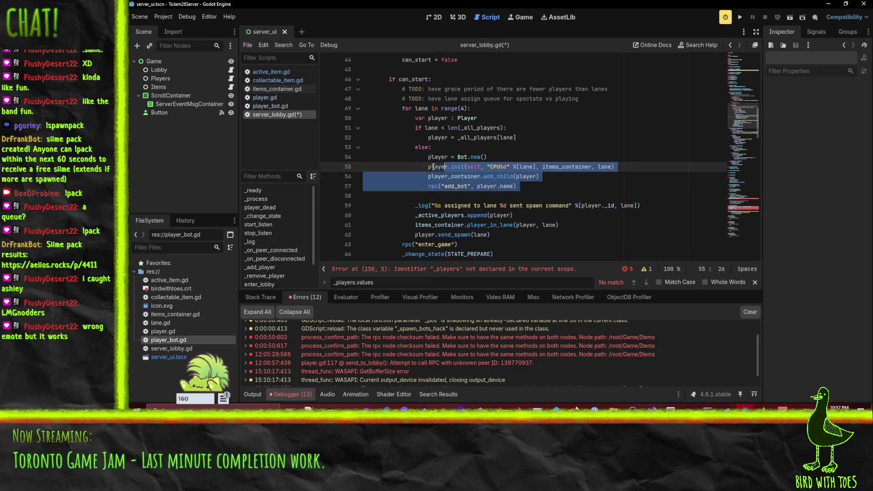
left_click(433, 167)
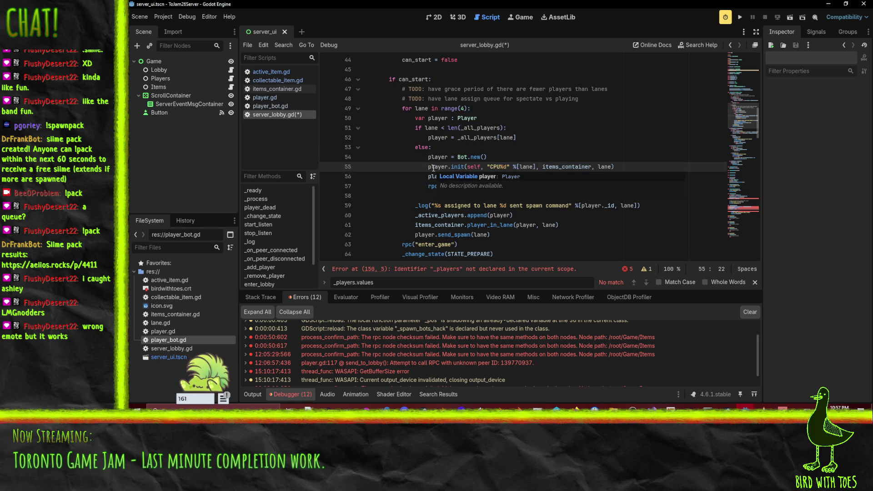
left_click(397, 195)
scroll(396, 196, "down", 1)
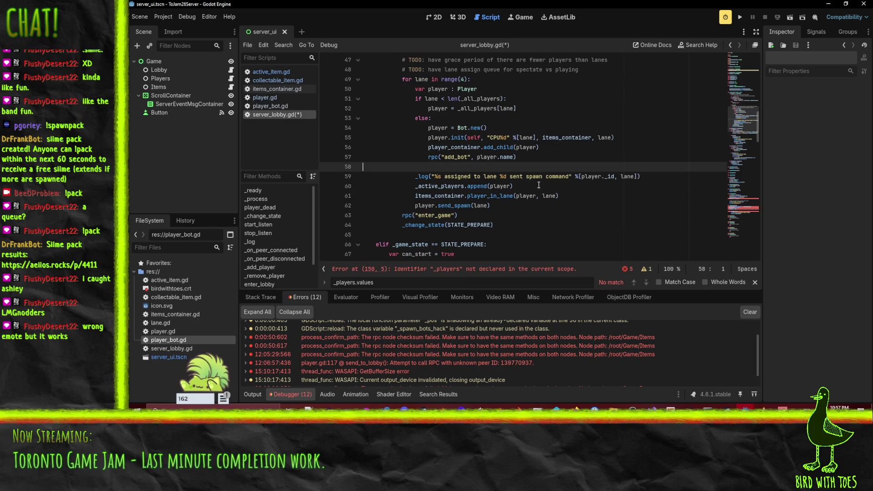
left_click(591, 187)
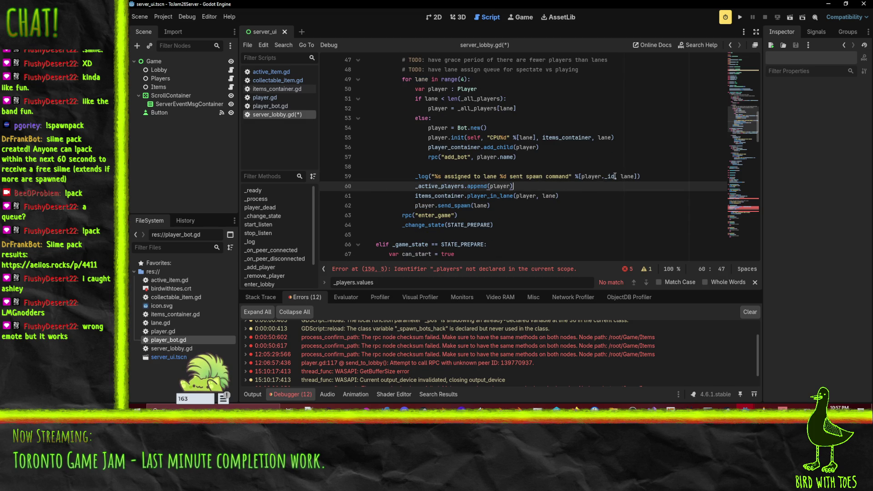
Try swapping the spawn log's _id argument for name, then restore _id
double_click(608, 176)
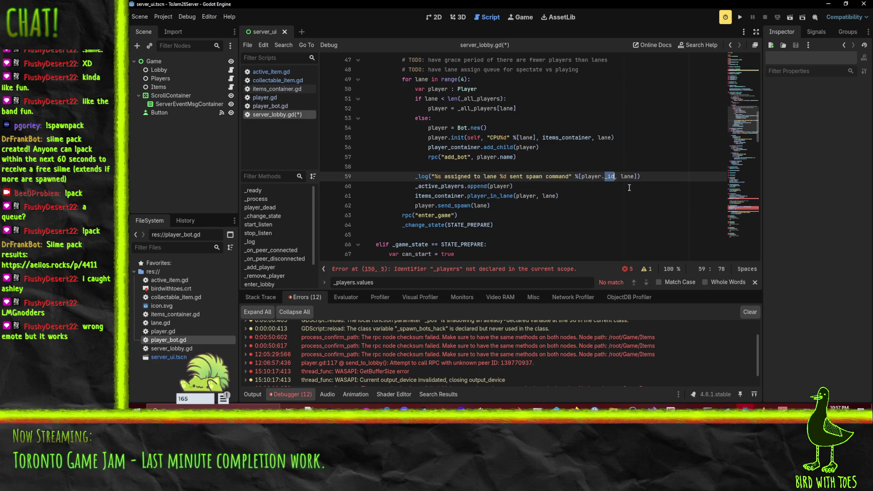
type("name")
left_click(533, 197)
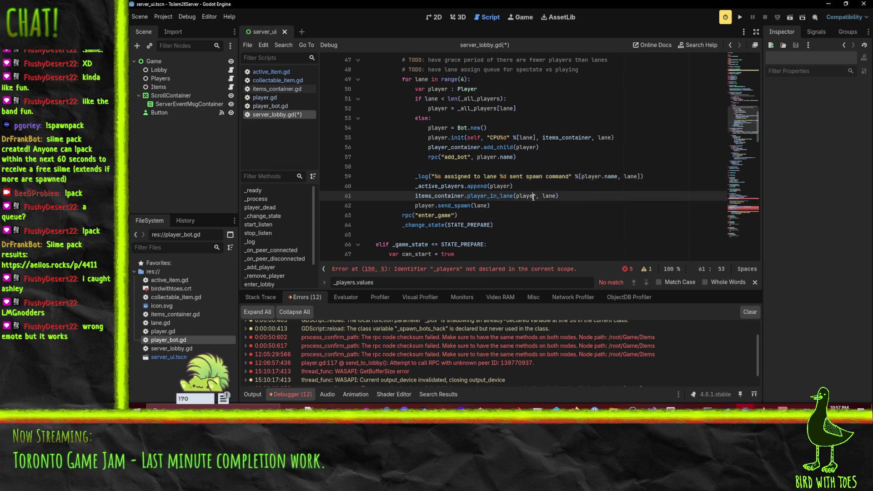
double_click(606, 176)
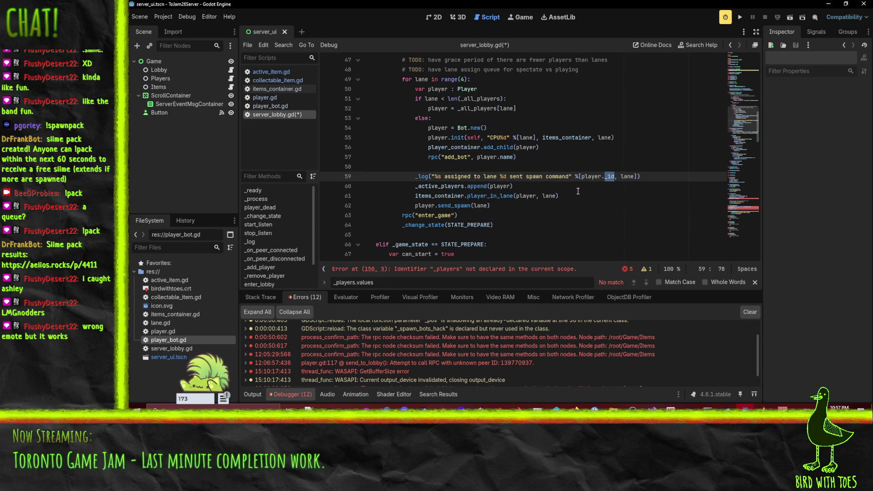
type("_id")
left_click(533, 187)
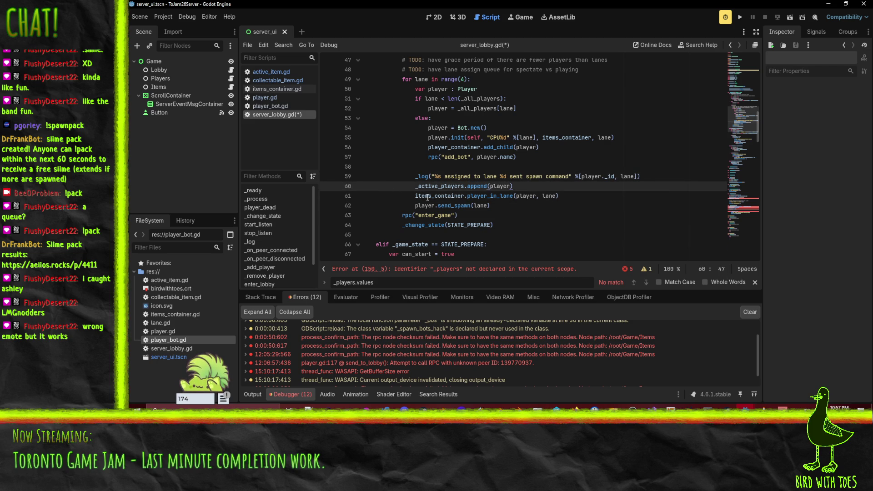
Delete the print(player.name, " is waiting "…) debug line under STATE_PREPARE
left_click(414, 196)
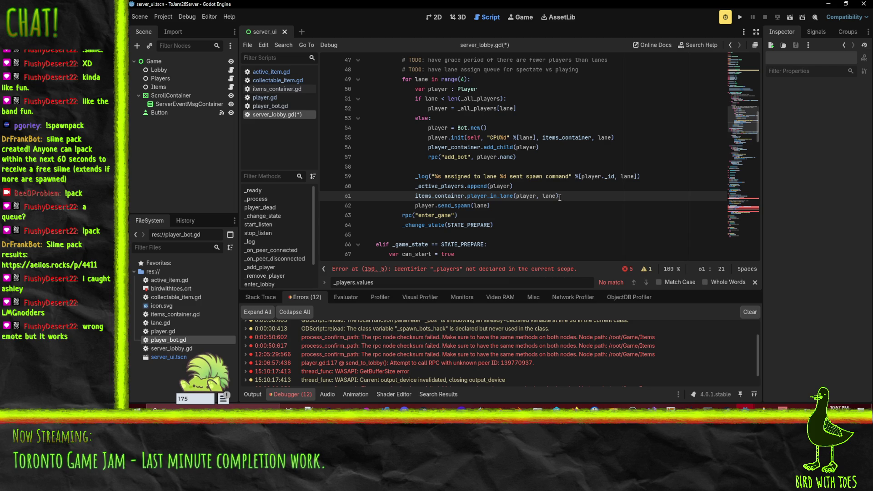
left_click(495, 206)
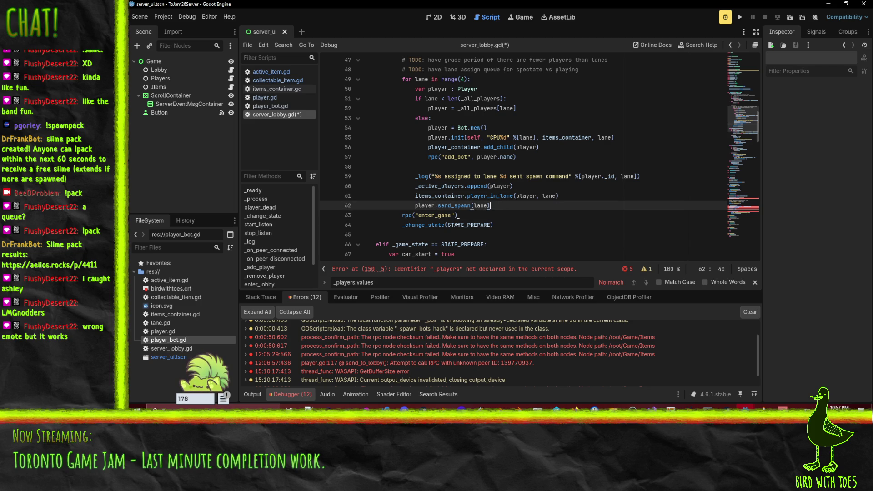
left_click(409, 215)
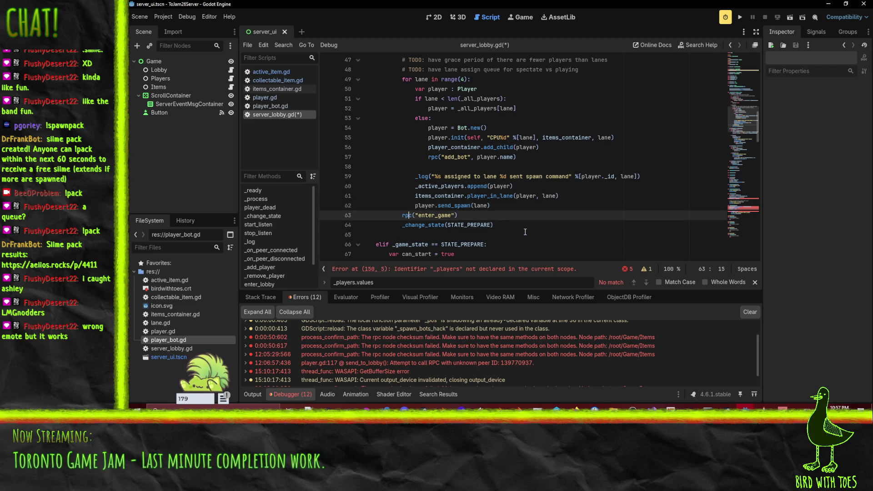
left_click(523, 233)
scroll(521, 227, "down", 4)
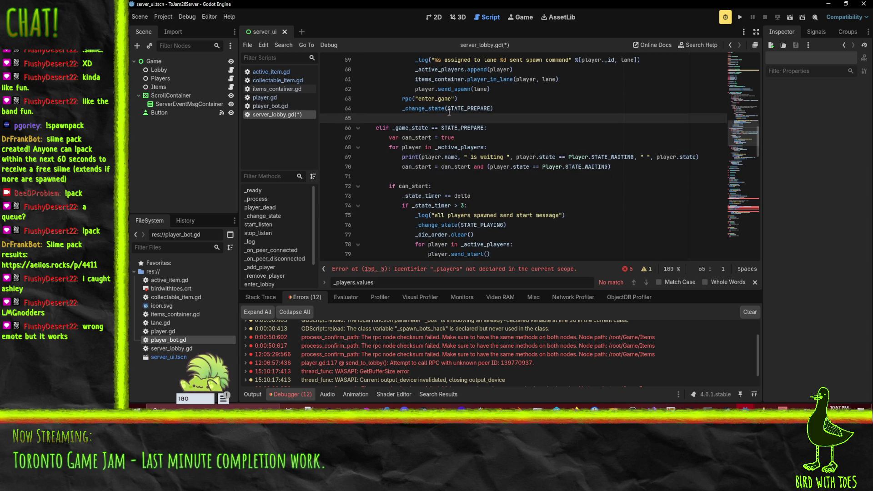
left_click(498, 157)
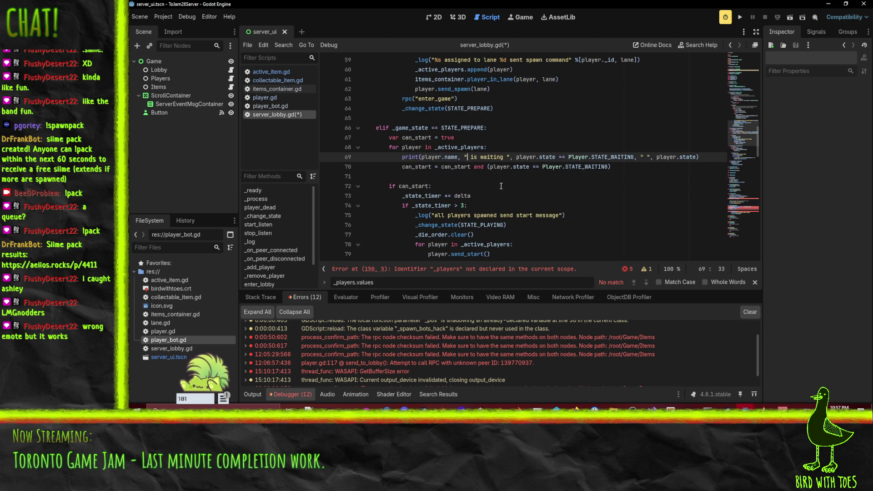
scroll(504, 190, "down", 1)
left_click(428, 128)
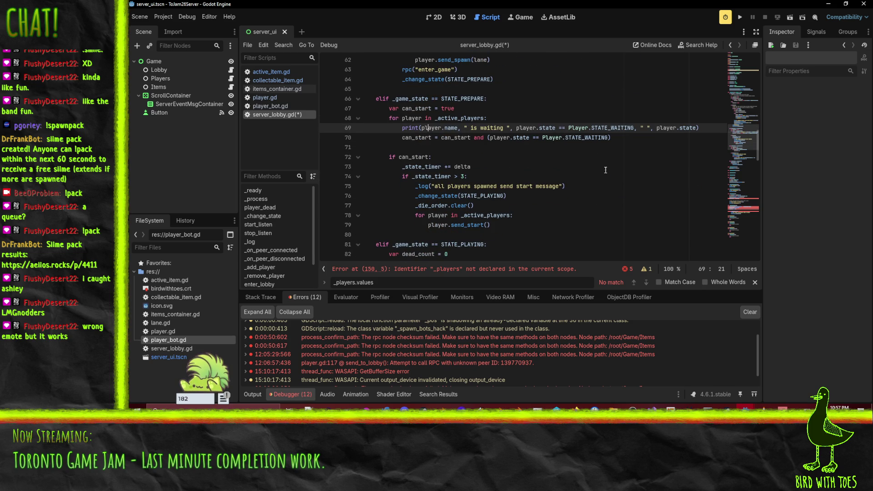
key("ctrl+shift+k")
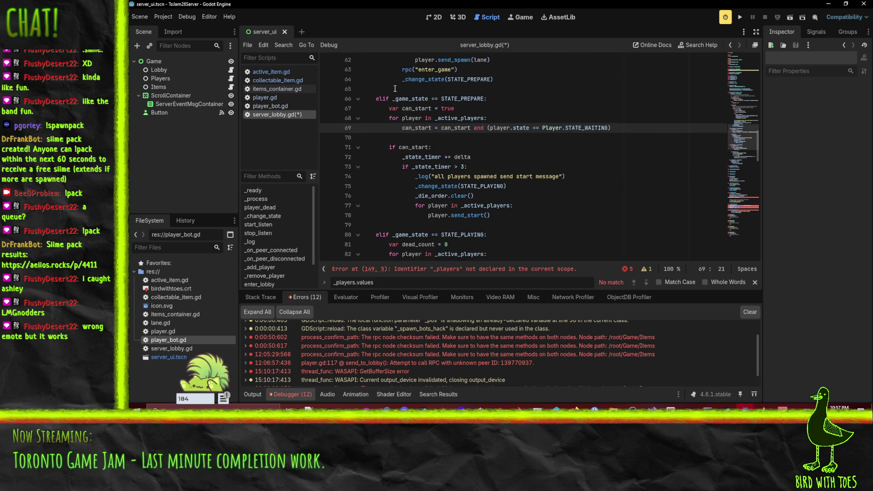
Review the active players loop, the start message log and the can_start declaration
left_click(419, 119)
left_click(460, 178)
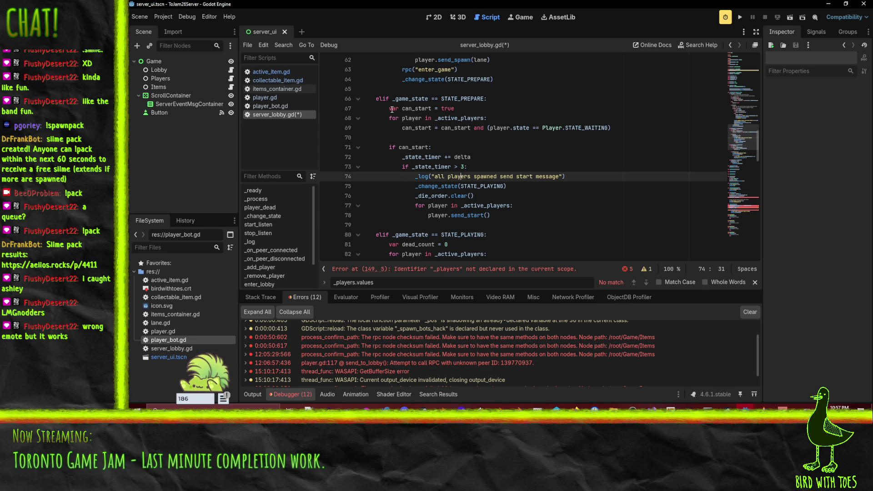
left_click(392, 108)
scroll(456, 146, "down", 1)
scroll(456, 145, "down", 1)
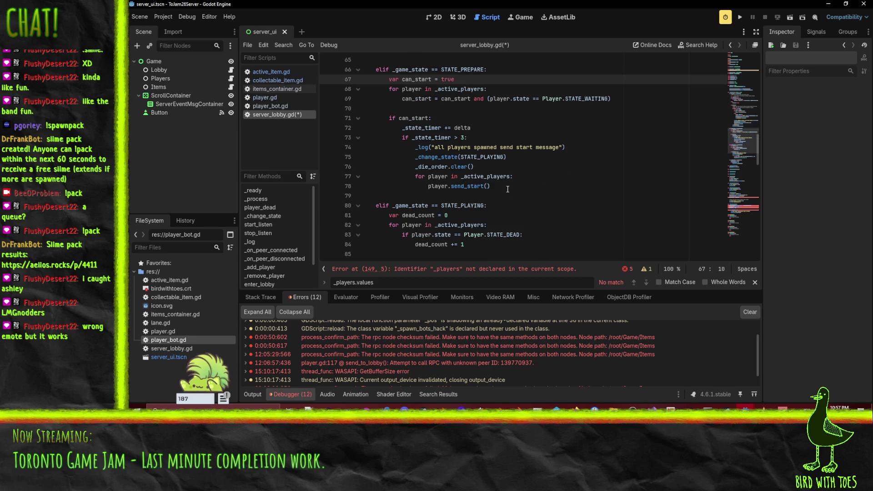
scroll(507, 189, "down", 4)
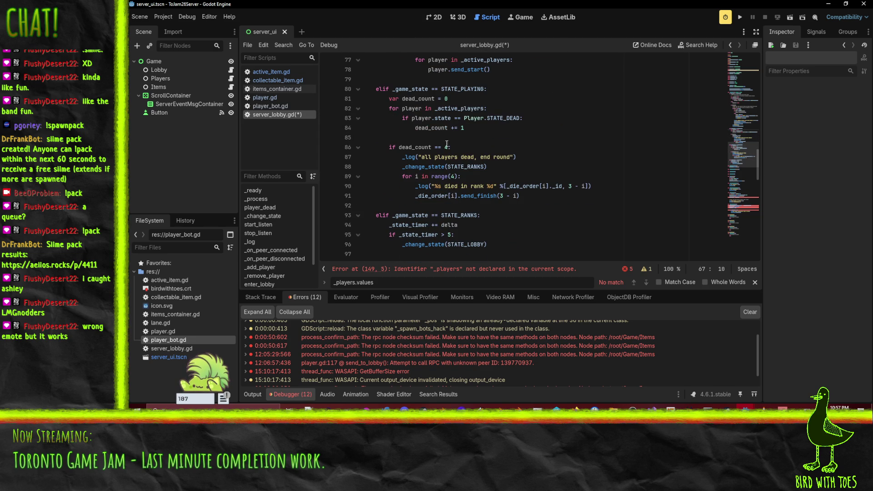
Review the dead count check, end-round log, STATE_RANKS change and return-to-lobby code
left_click(447, 145)
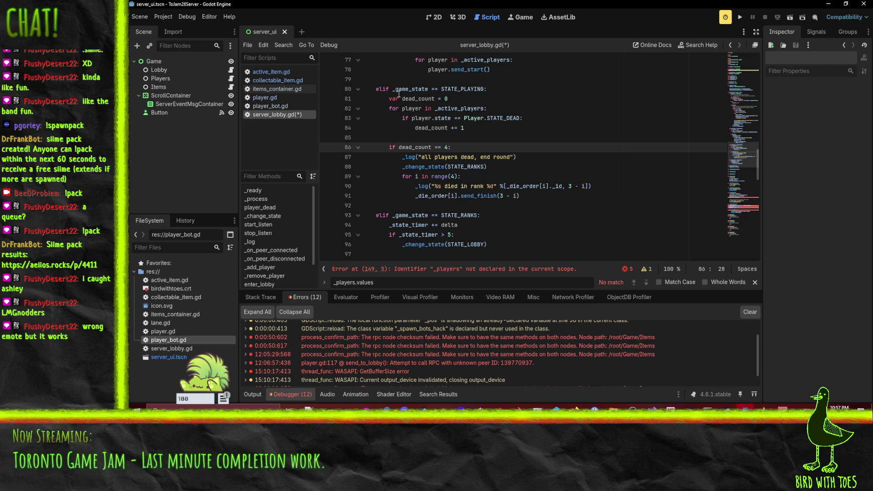
left_click(496, 157)
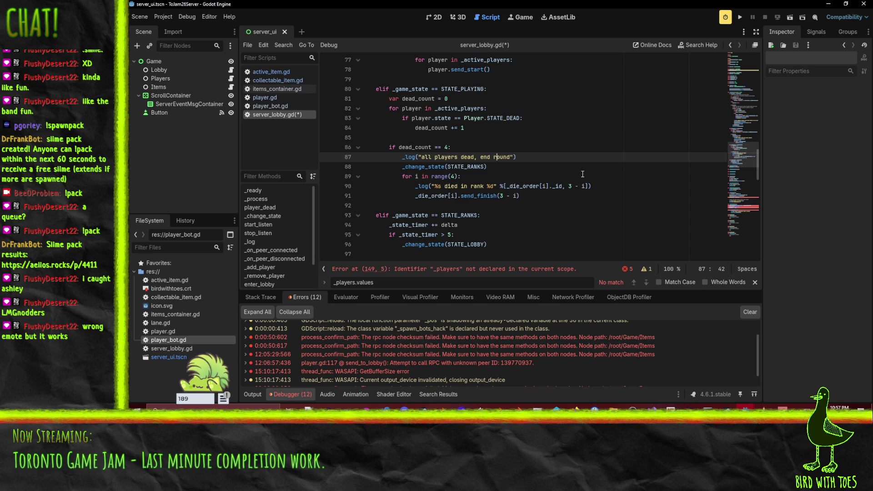
left_click(529, 169)
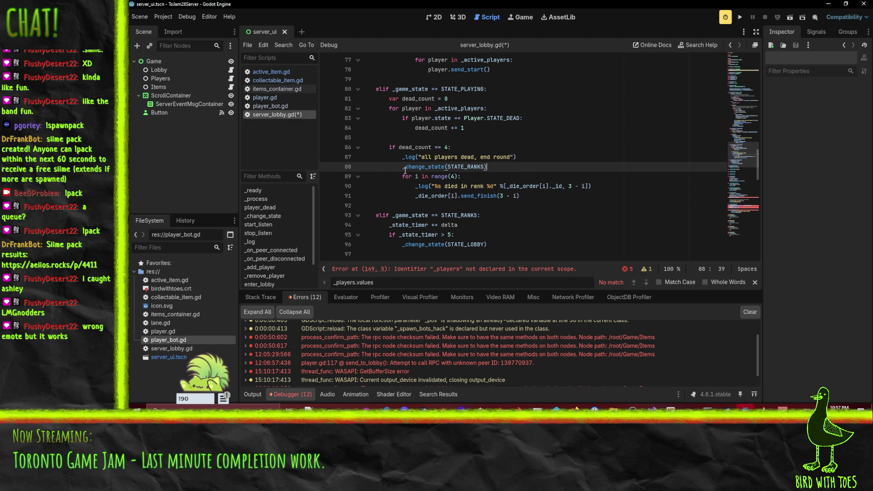
scroll(484, 174, "down", 3)
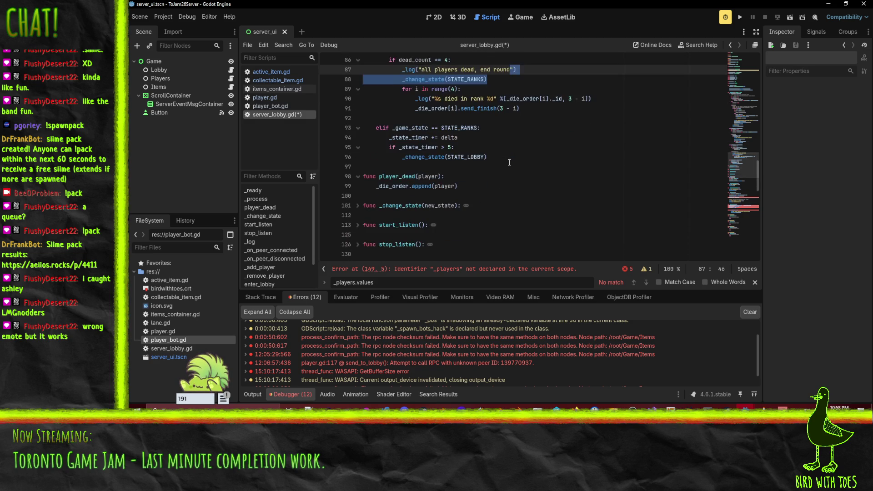
left_click(494, 156)
left_click(424, 122)
left_click(503, 141)
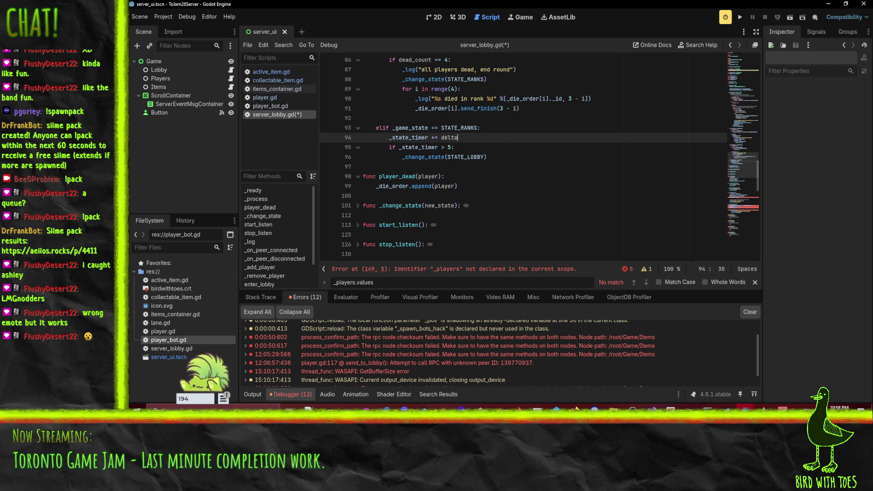
left_click(512, 167)
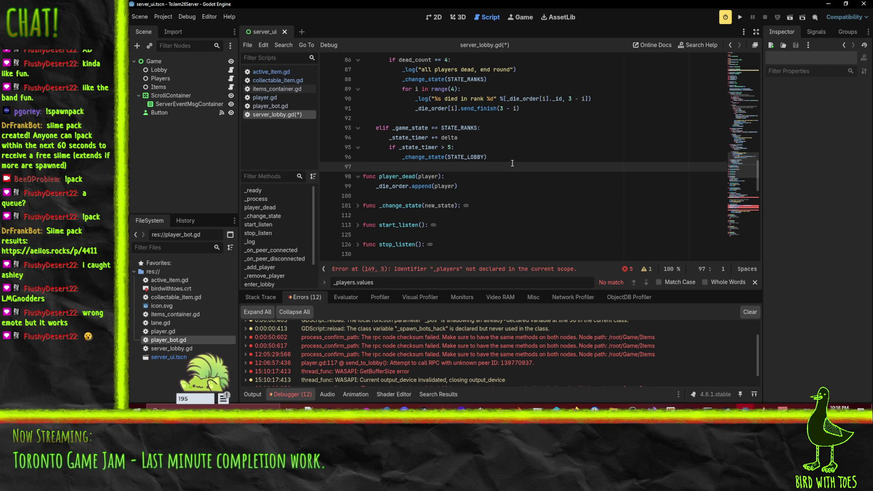
scroll(516, 171, "up", 5)
scroll(517, 171, "up", 13)
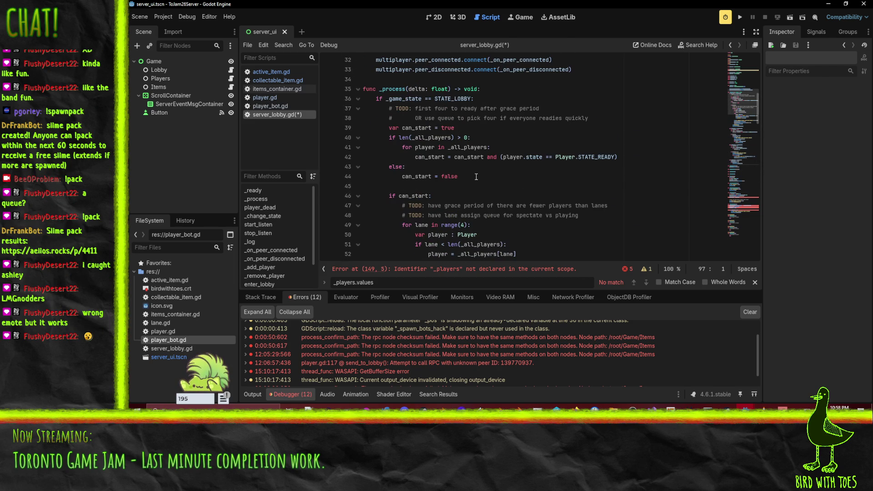
On error line 149, replace _players[id] = new_player with _all_players.append(new_player)
left_click(478, 176)
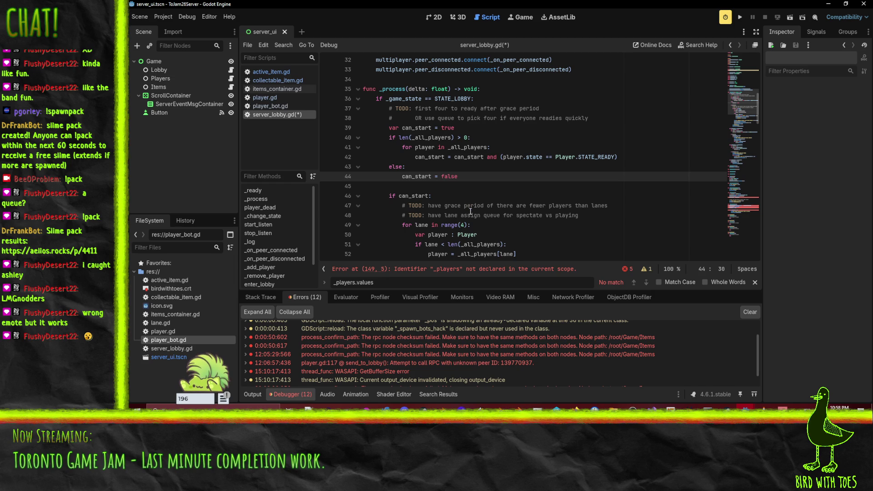
double_click(492, 268)
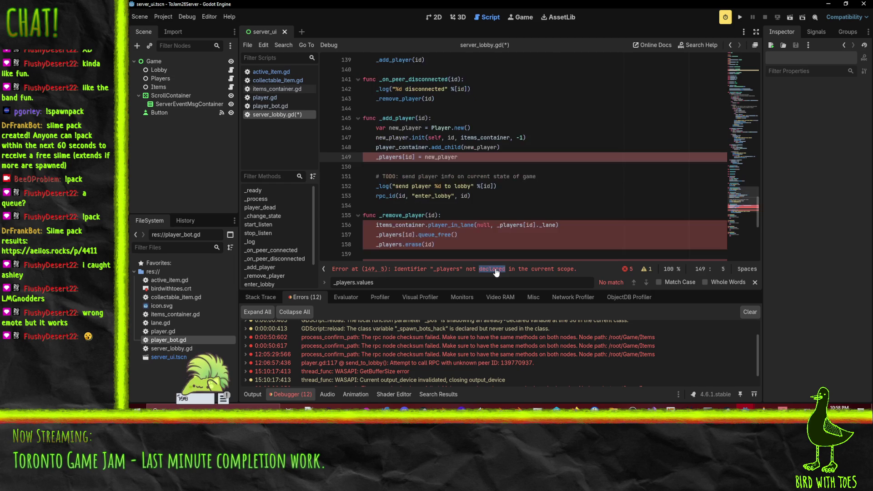
key("ctrl+shift+Right")
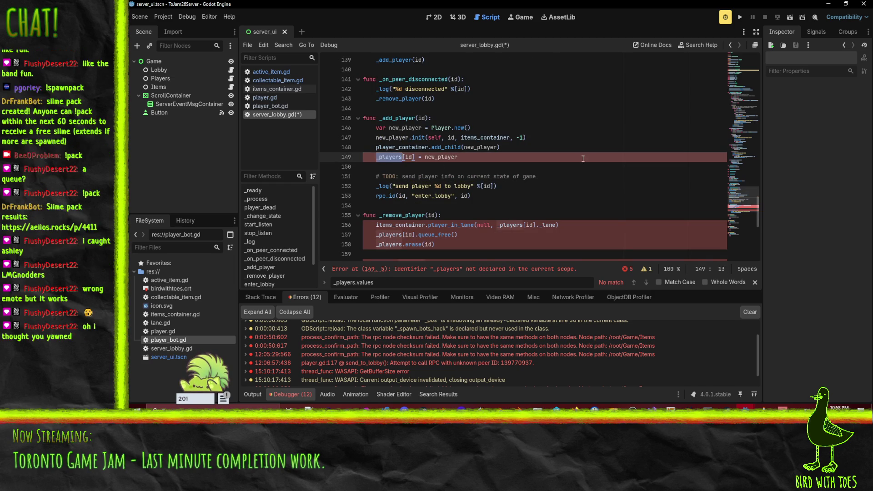
key("ctrl+v")
key("ctrl+z")
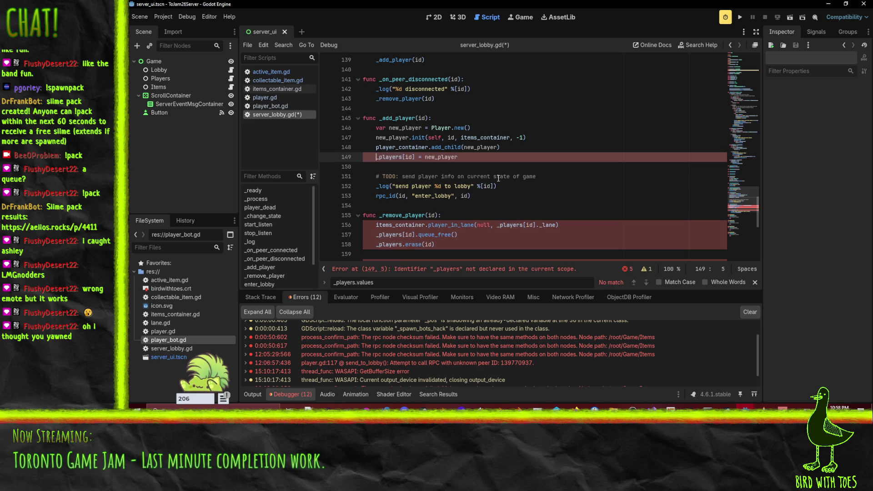
type("all_")
key("Tab")
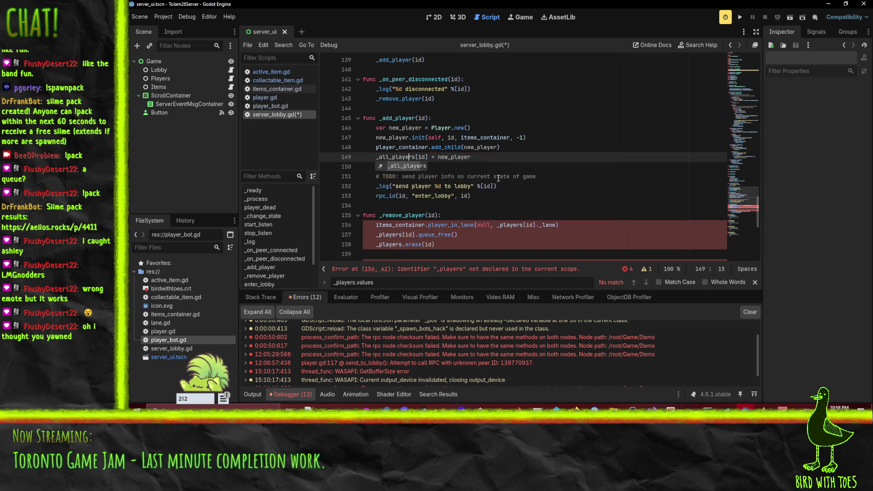
key("shift+Right")
key("shift+Right")
key("shift+Right")
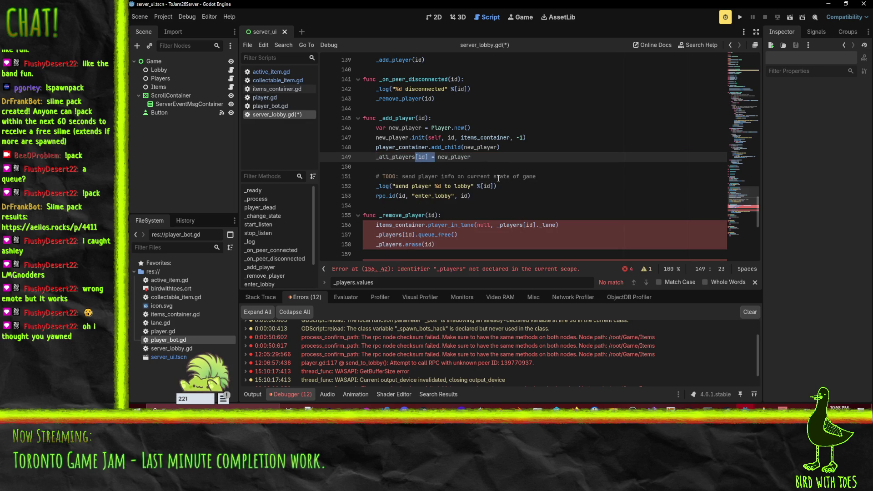
type(".append(")
key("End")
type(")")
scroll(447, 219, "down", 1)
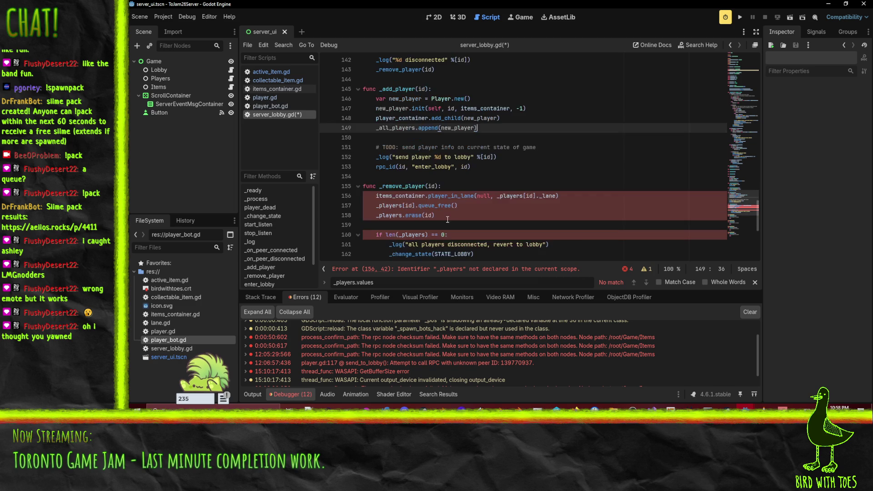
left_click(439, 128)
key("shift+Home")
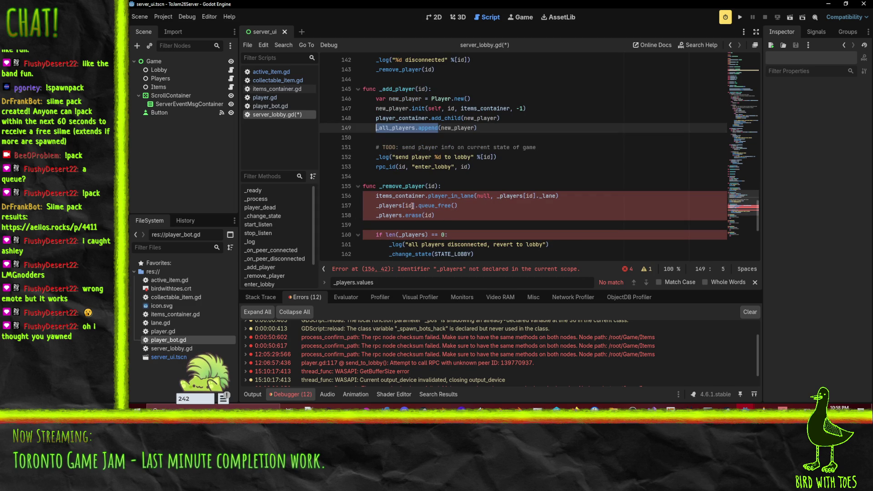
Start _remove_player with a for player in _all_players: loop containing if player._id == id:
left_click(398, 207)
key("Up")
key("End")
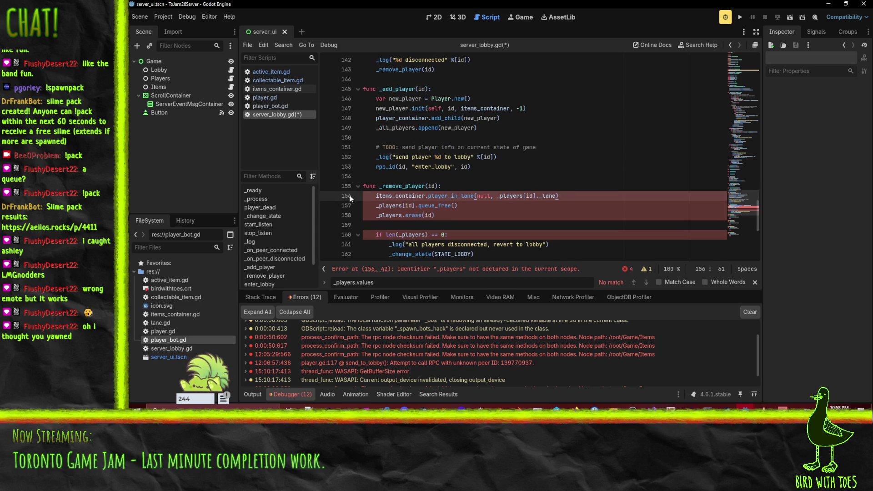
key("Up")
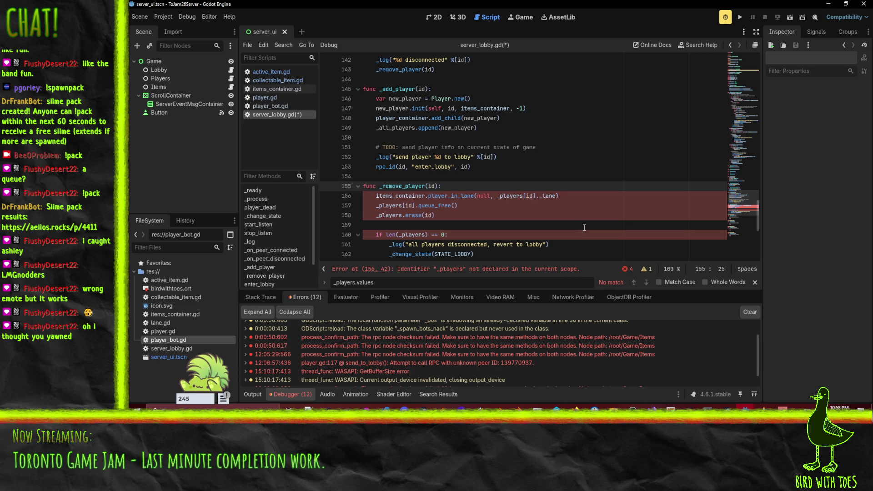
key("Return")
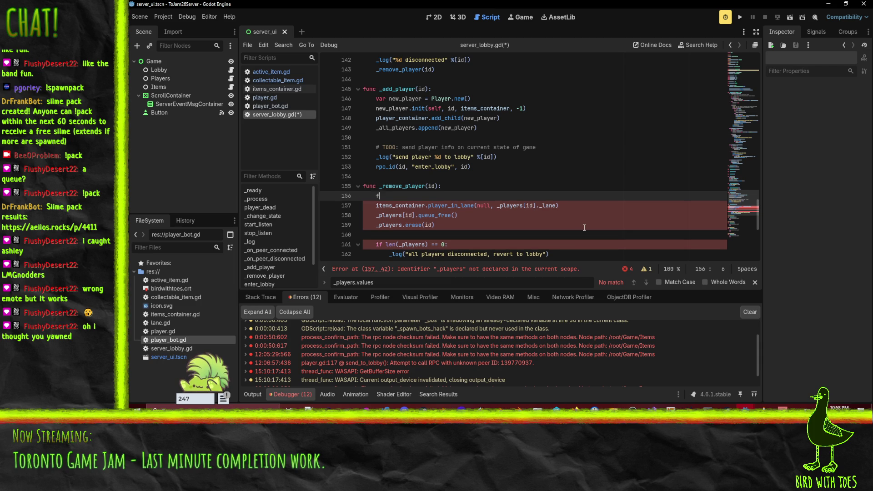
type("for player in ")
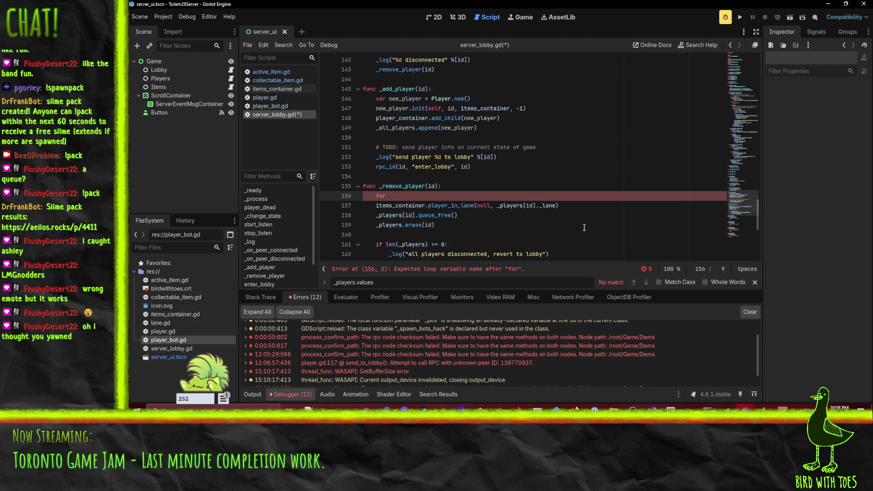
type("_all_players")
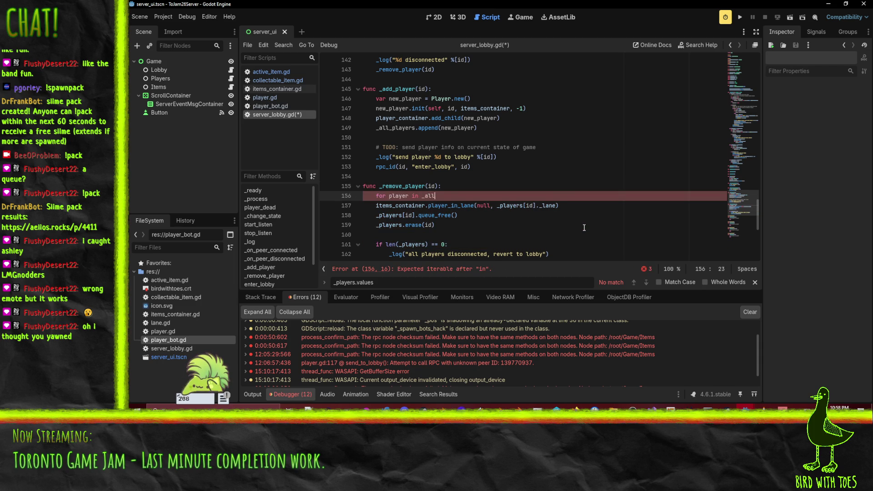
type(":")
key("Return")
type("if player")
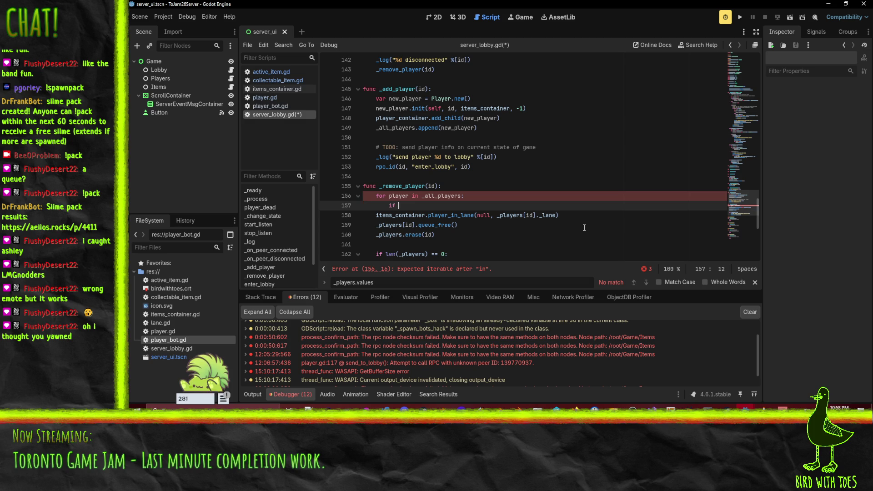
type("._id == id:")
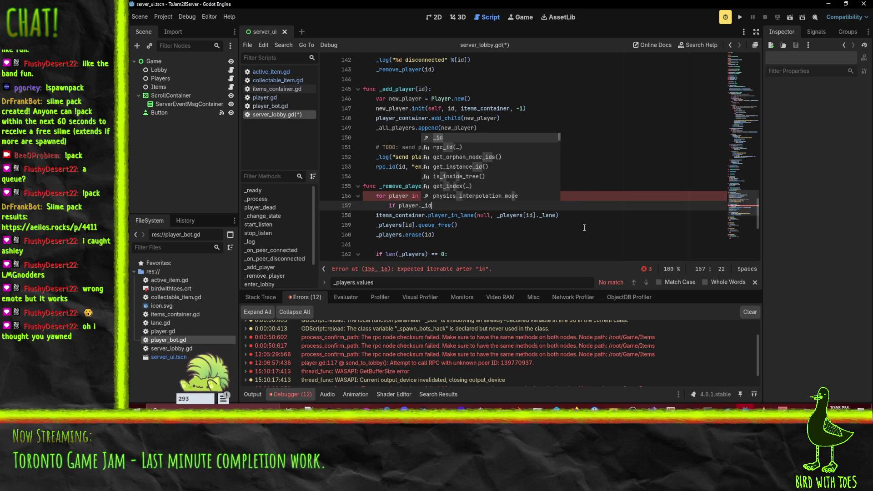
key("BackSpace")
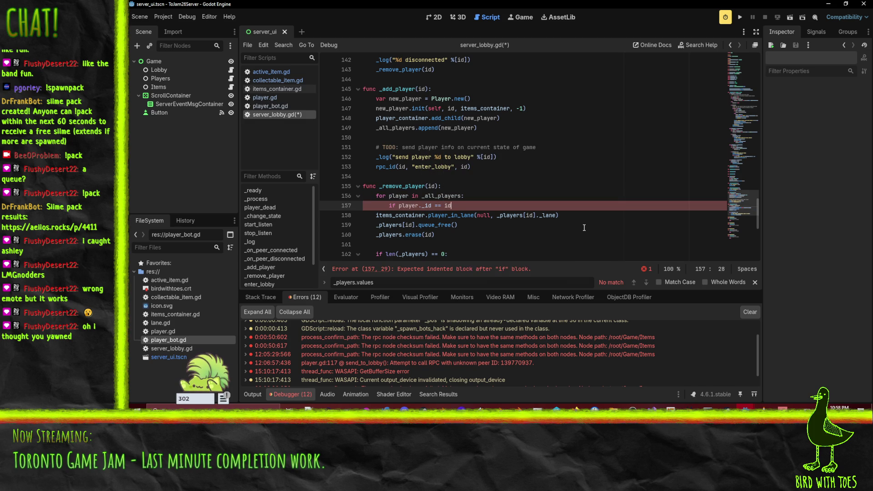
type(":")
Declare var leaving_player : Player above the loop
key("Up")
key("Up")
key("Return")
type("var l")
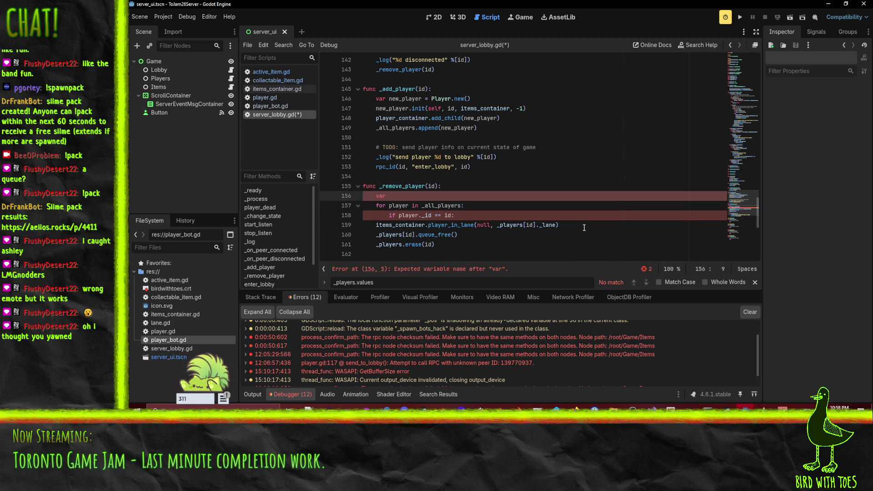
type("eaving)p")
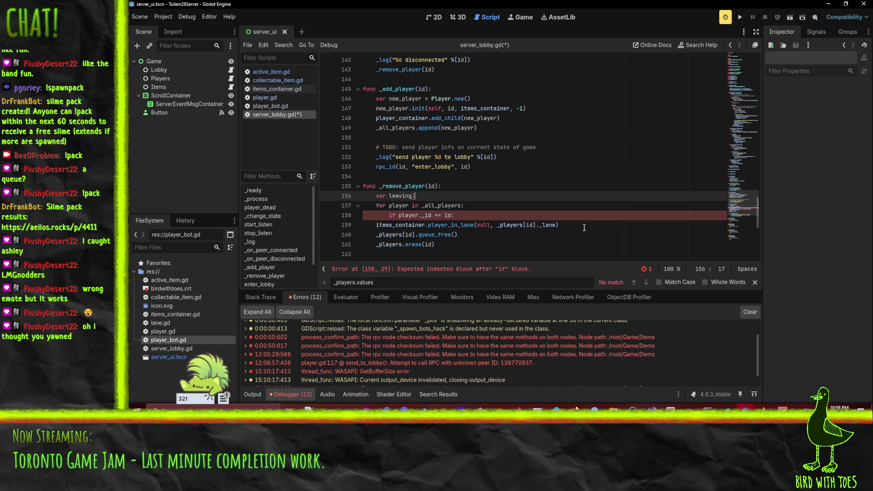
key("BackSpace")
key("BackSpace")
type("_player : ")
type("Player")
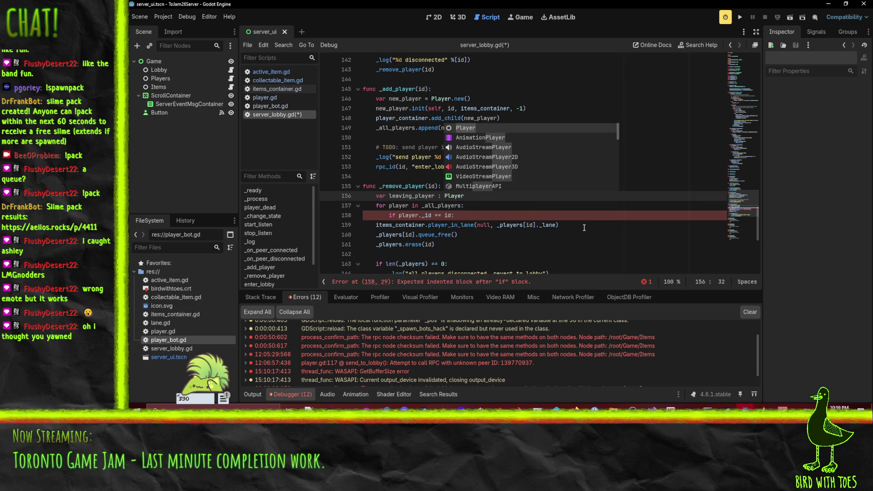
key("Down")
key("Down")
key("Escape")
key("Down")
key("Down")
Inside the if, assign leaving_player = player and break
key("Return")
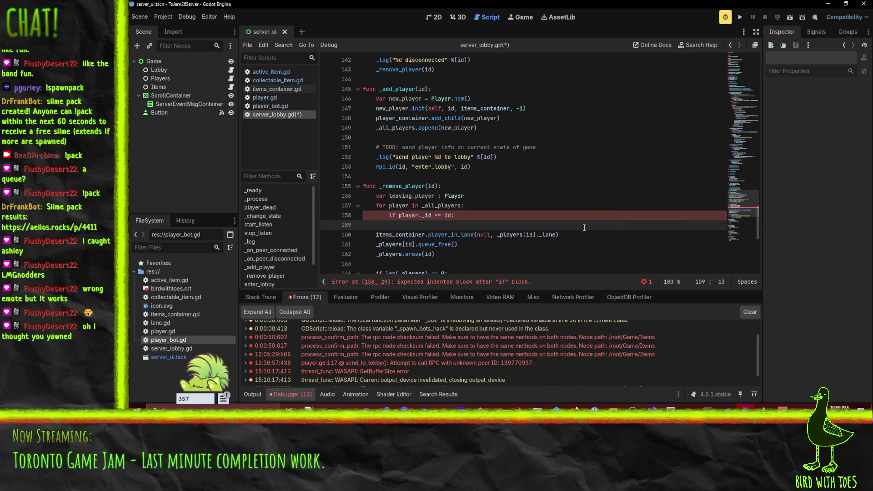
type("lea")
key("Return")
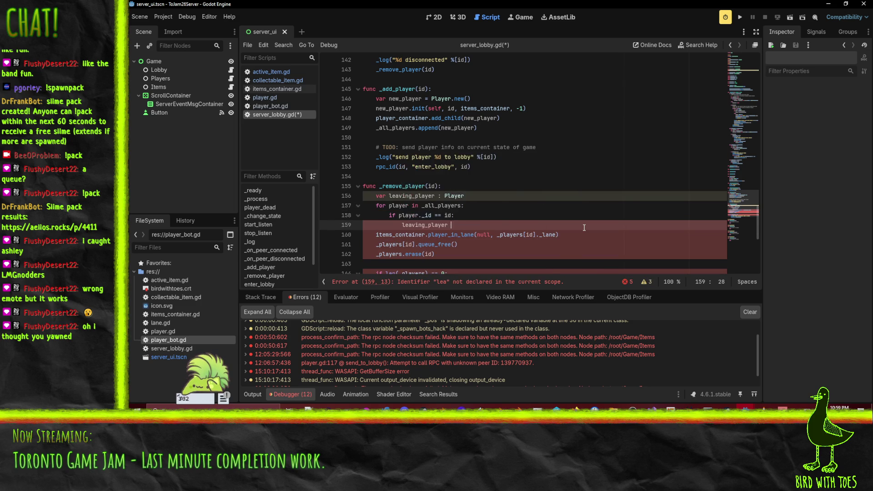
type("= pla")
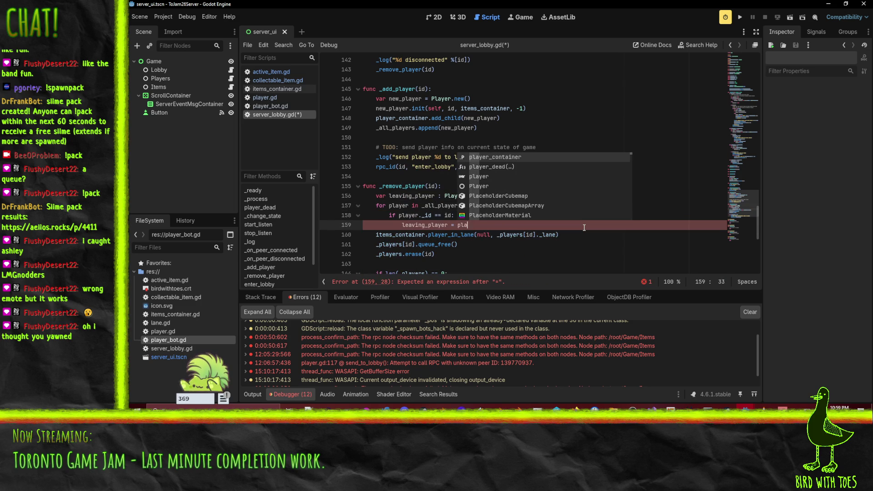
type("yer_")
key("Return")
key("Return")
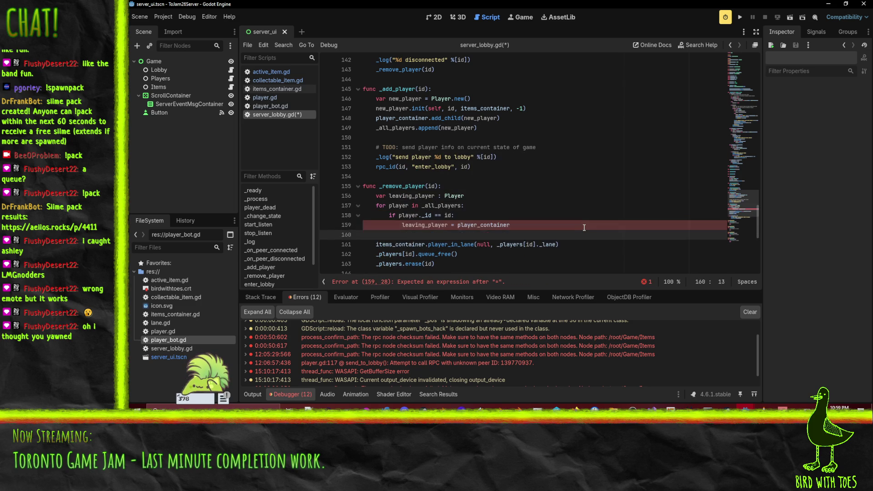
key("BackSpace")
key("BackSpace")
key("BackSpace")
key("Return")
type("brea")
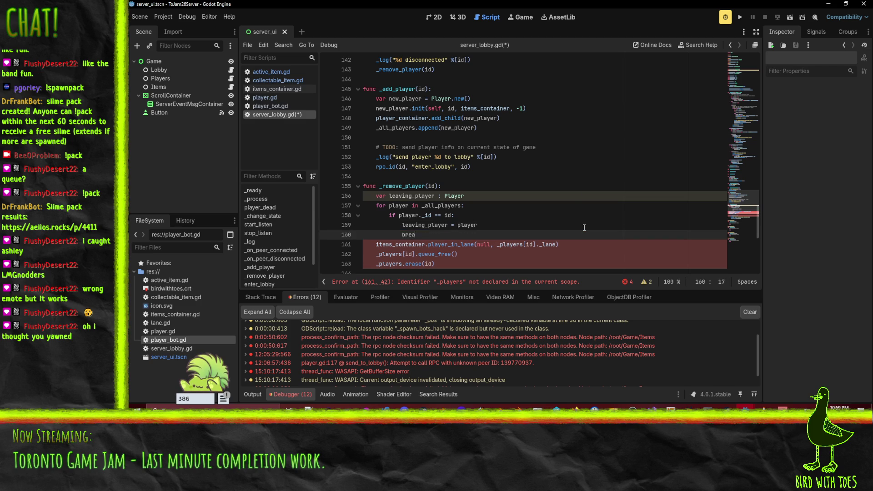
type("k")
key("Return")
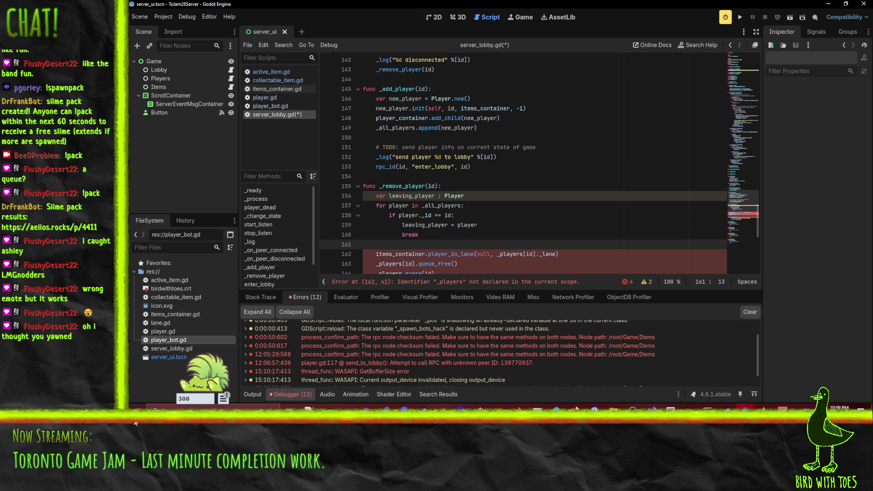
Scroll down to review the rest of _remove_player, leaving the code unchanged
scroll(463, 199, "down", 1)
scroll(463, 198, "down", 1)
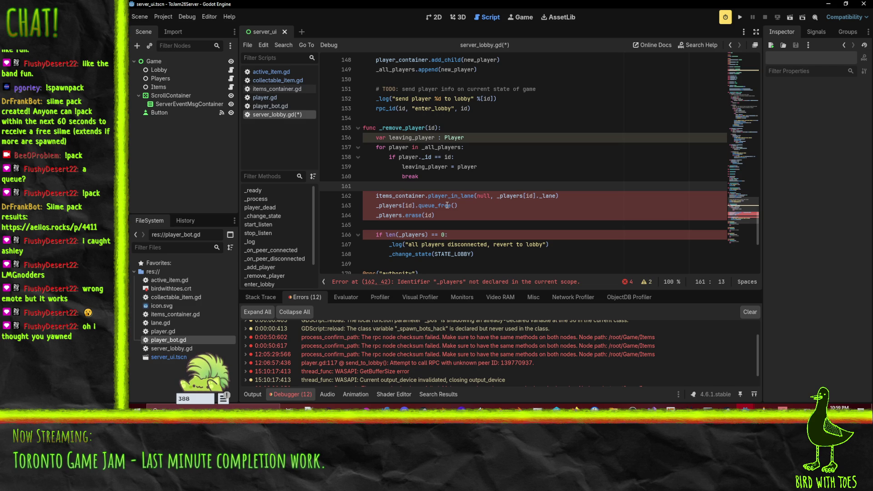
right_click(449, 233)
key("Escape")
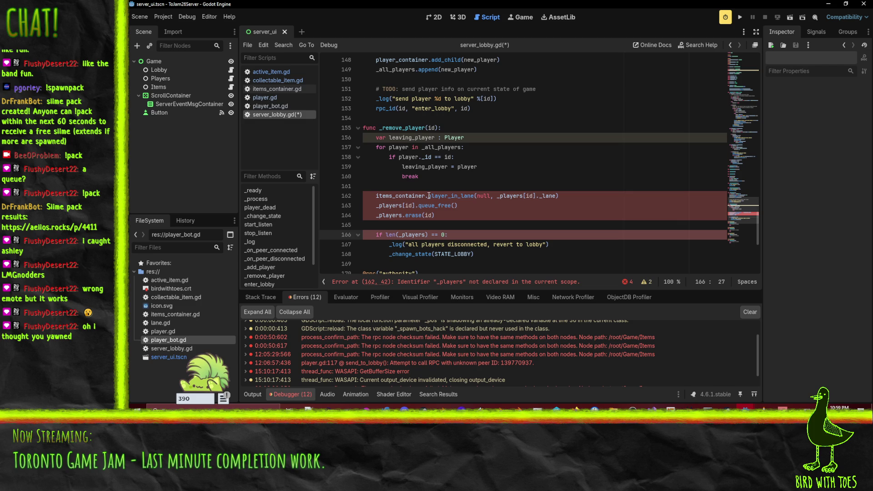
mouse_move(426, 196)
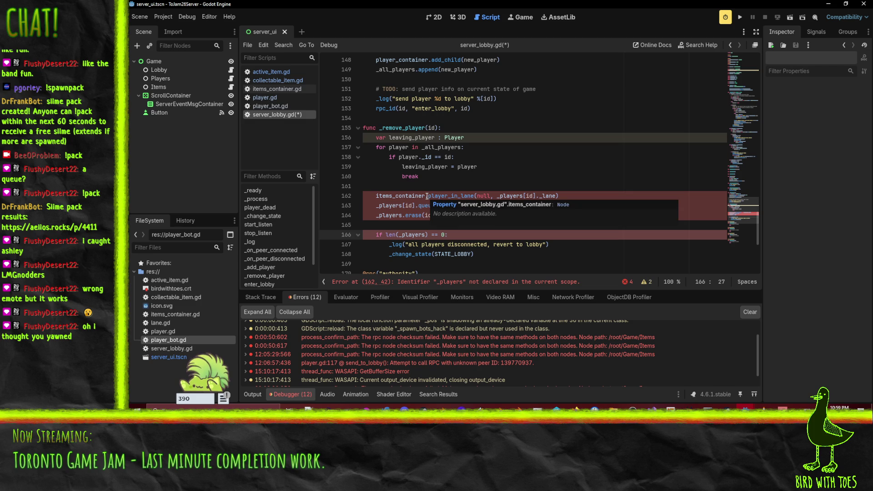
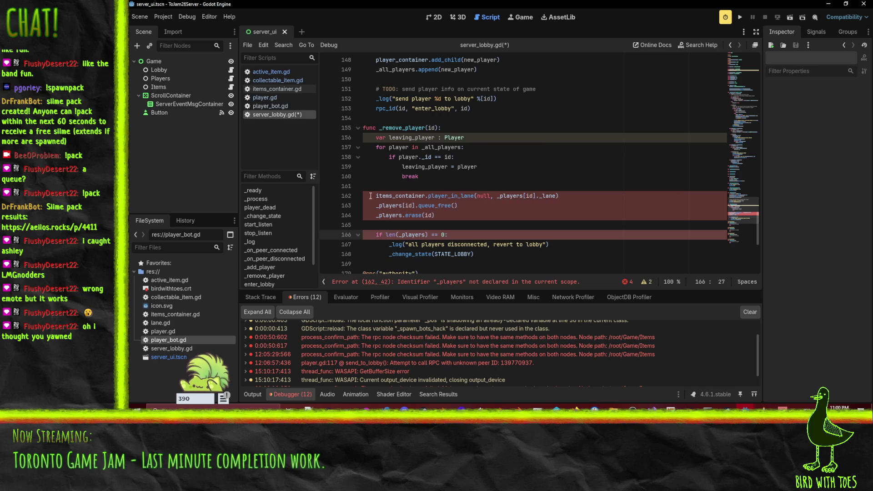
Put the caret on the blank line after the player loop in _remove_player, above items_container
left_click(406, 193)
left_click(406, 190)
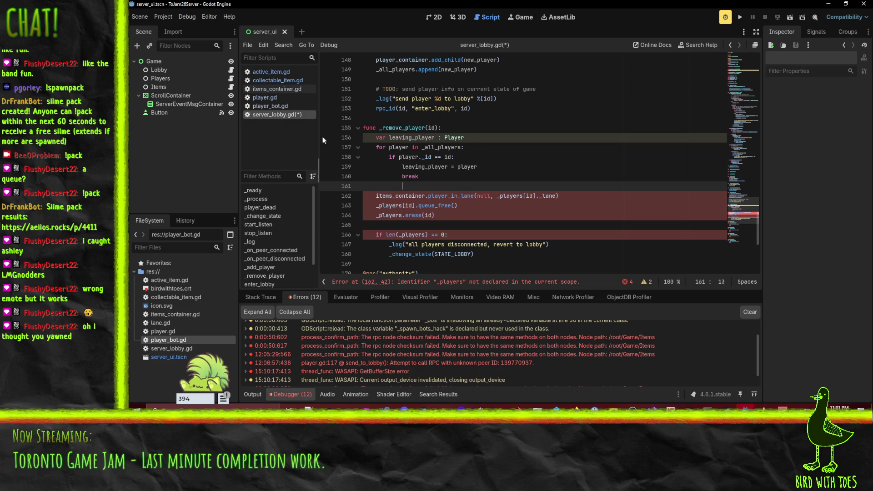
Add 'if leaving_player in _active_players:' and indent the items_container lane-clearing call under it
key("Return")
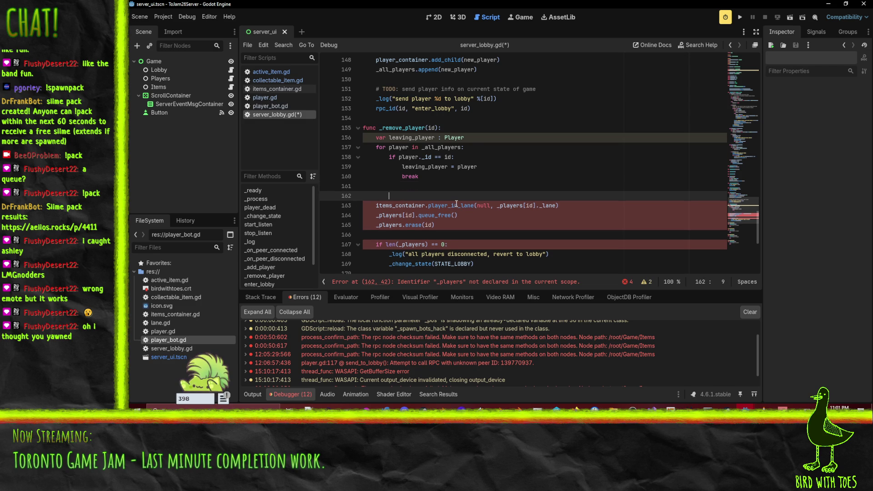
type("if leavin")
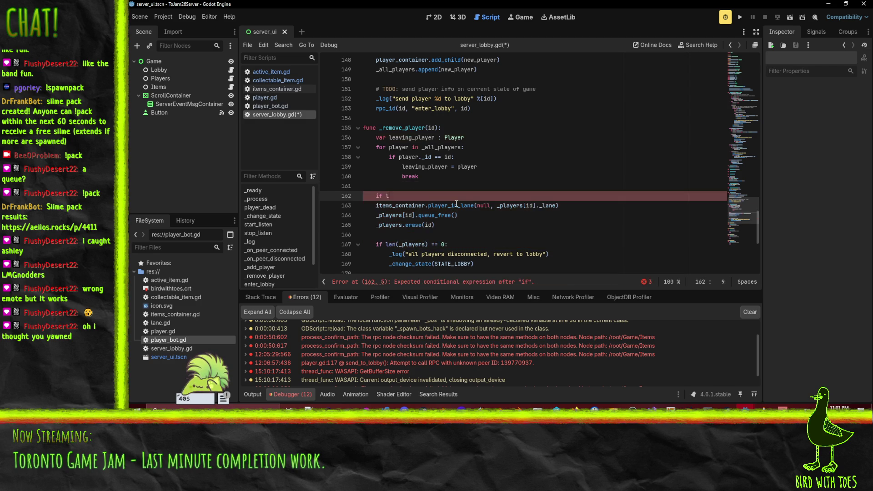
type("g_player in _")
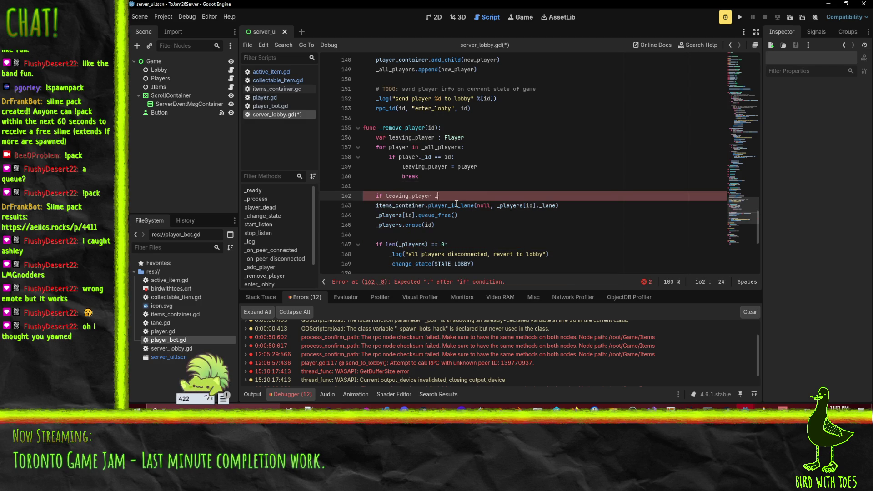
type("acti")
key("Return")
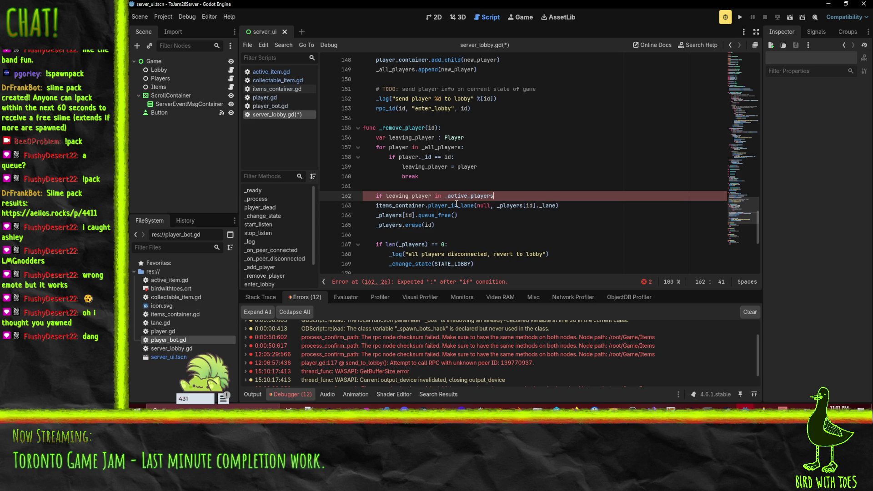
key("Down")
key("Home")
key("Home")
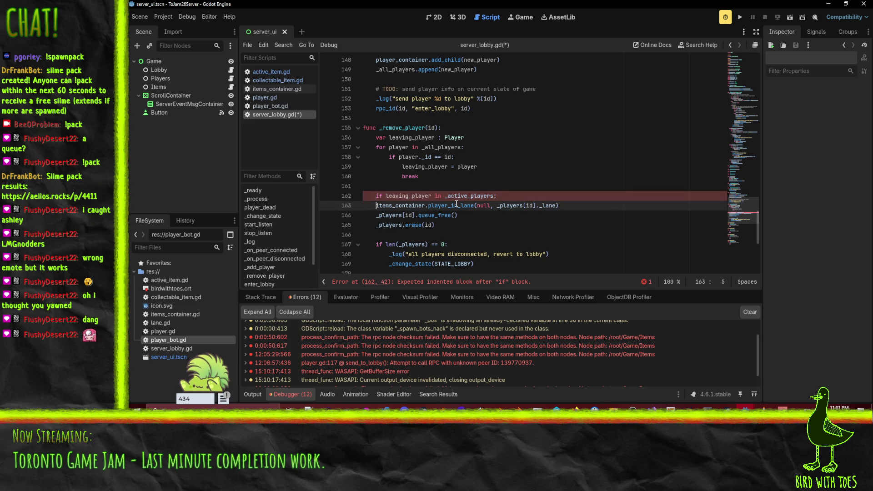
key("Tab")
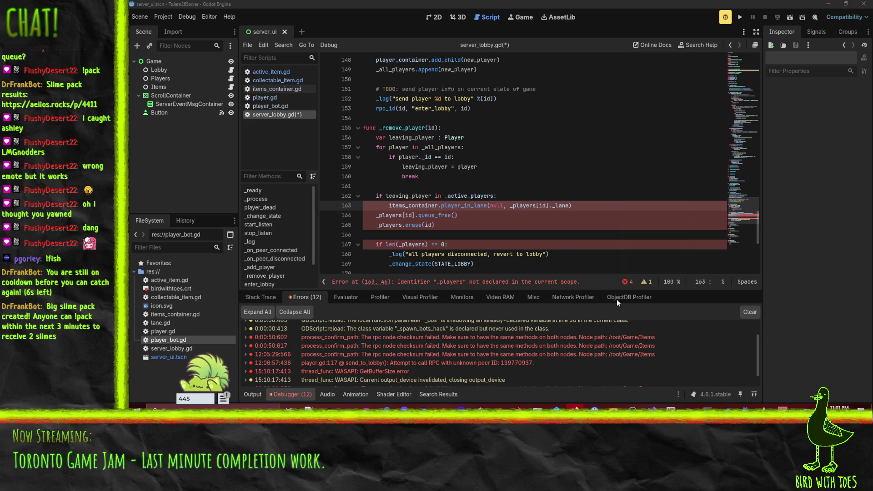
Replace the _players[id]._lane argument with leaving_player.lane
left_click(521, 196)
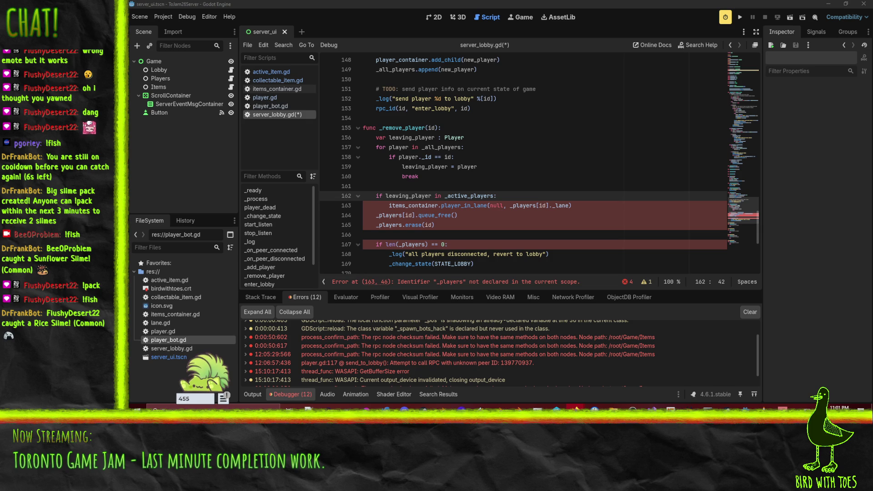
left_click(531, 195)
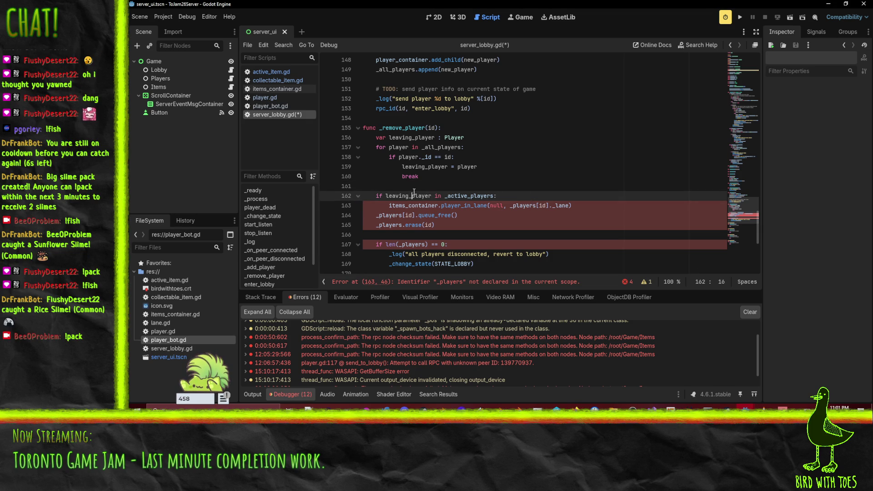
double_click(426, 205)
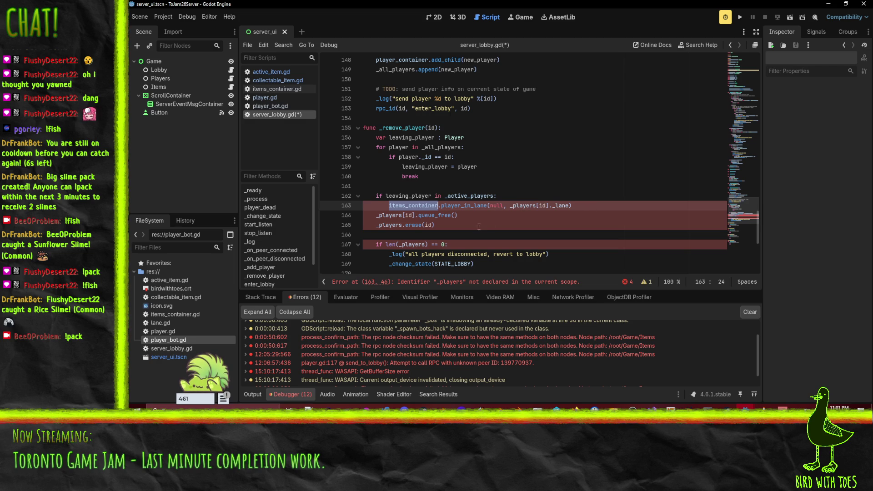
left_click(399, 136)
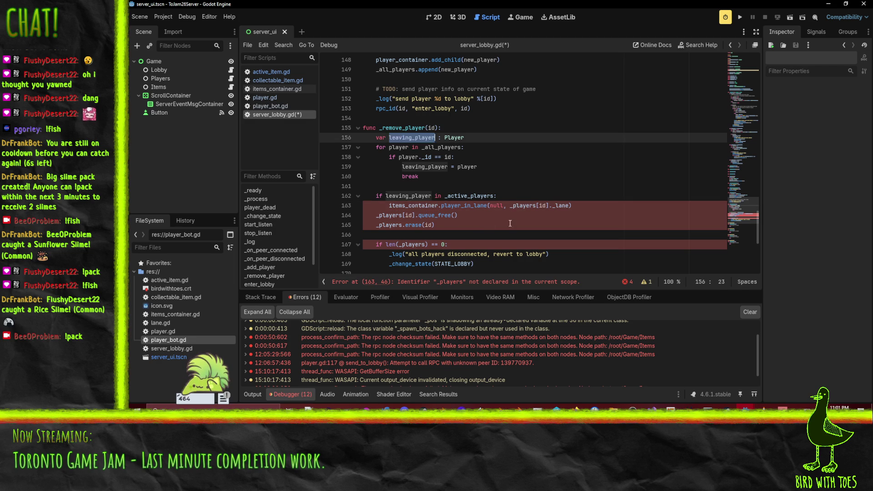
left_click(511, 206)
key("shift+End")
key("shift+Left")
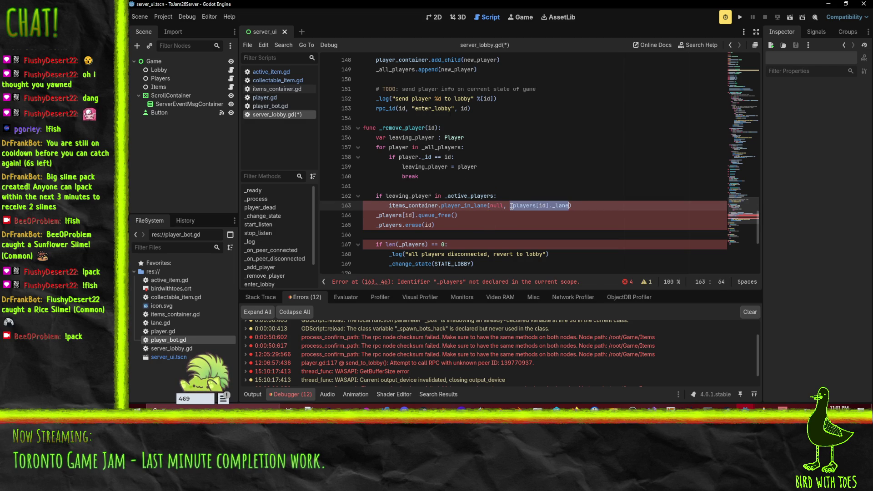
type("leaving_player.lane")
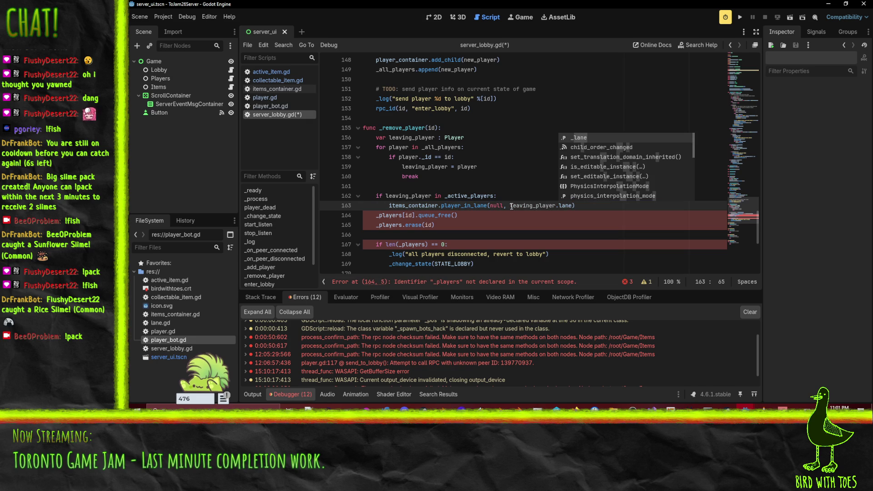
key("Escape")
Add a '# TODO: consider adding a bot' comment inside the if block
left_click(515, 198)
key("Return")
type("#")
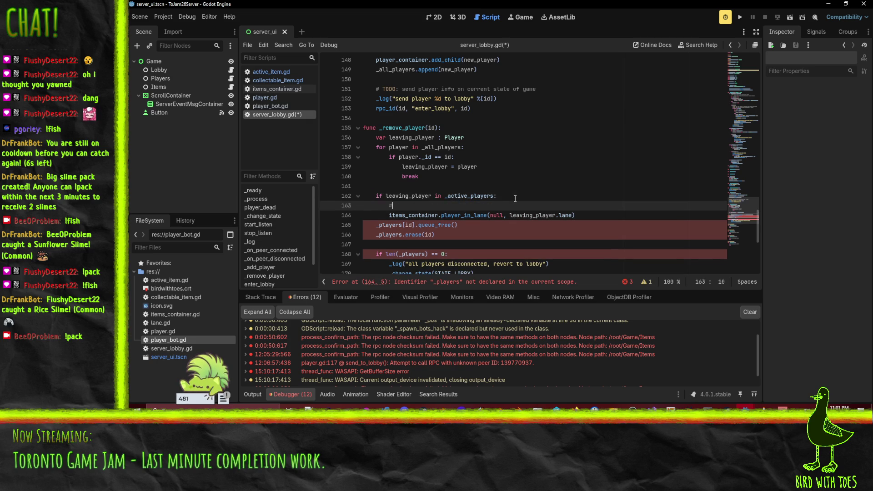
type("odo ")
type(" consider adding a ")
type("bot")
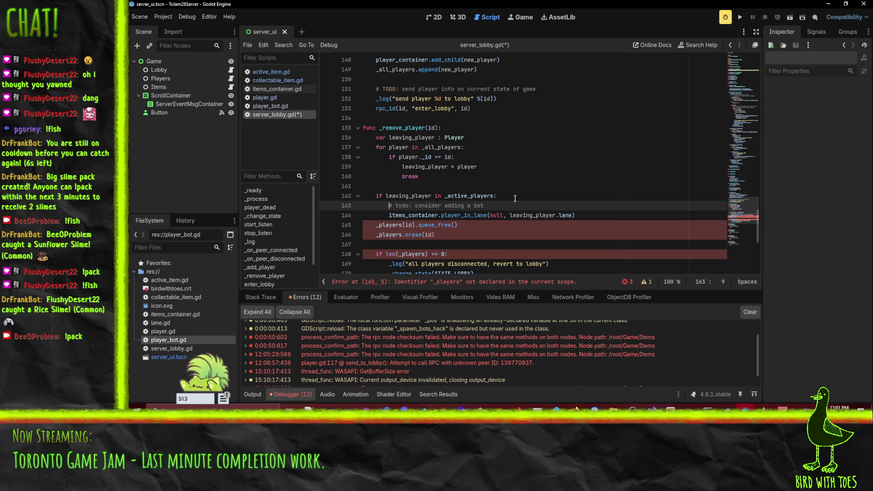
key("shift+Right")
key("shift+Right")
key("shift+Right")
type("TODO")
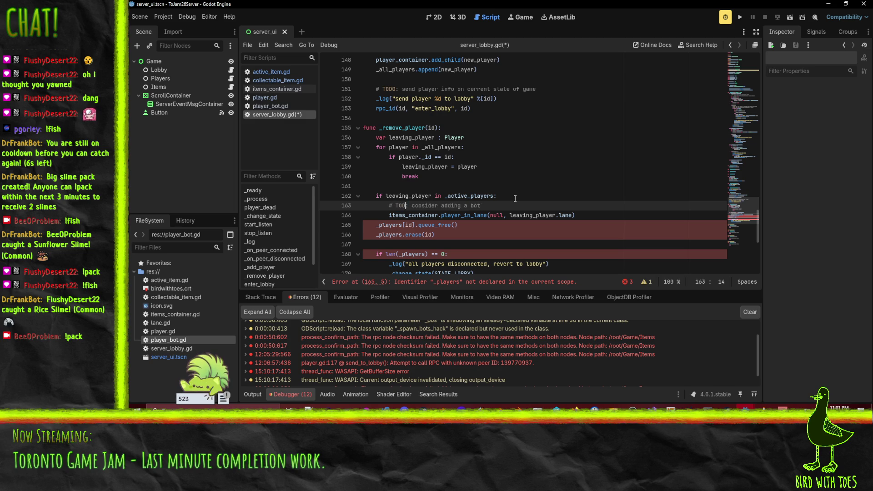
key("Down")
key("End")
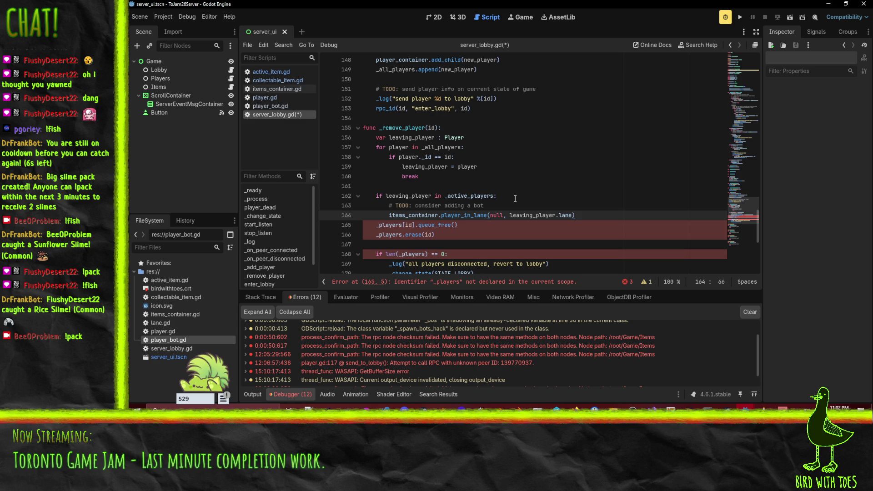
Add '_active_players.erase(leaving_player)' after the lane-clearing call
key("Return")
type("activ")
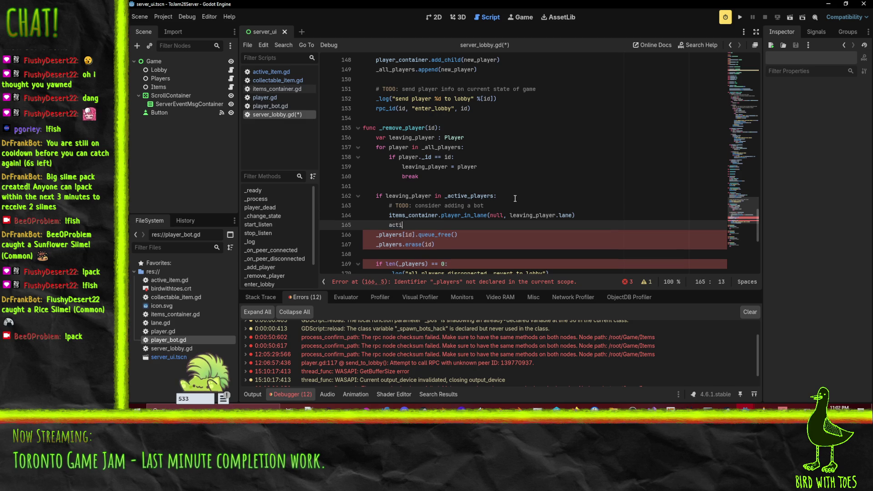
key("BackSpace")
key("BackSpace")
key("BackSpace")
type("_active_players.remo")
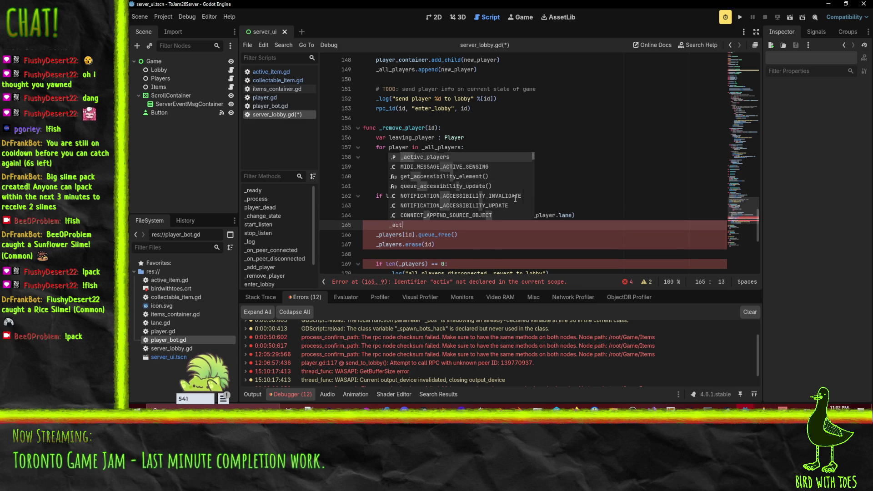
type("ve")
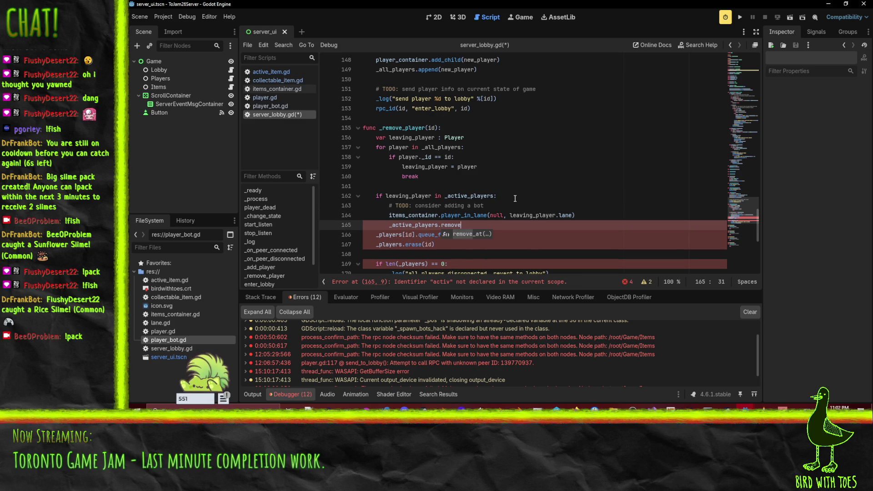
type("(leavi")
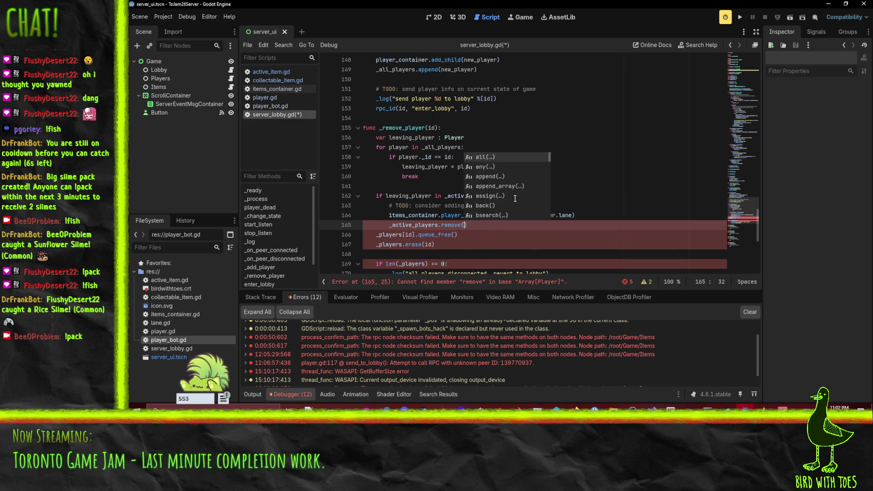
key("BackSpace")
key("BackSpace")
key("BackSpace")
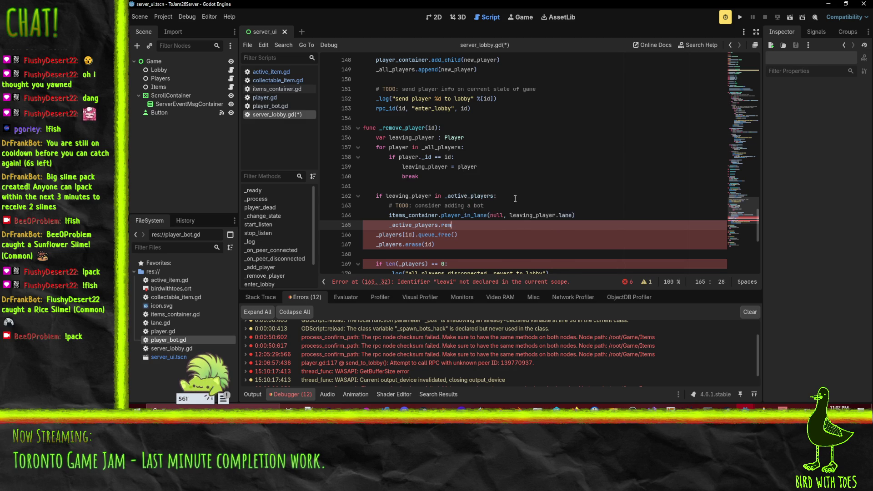
type("erase_l")
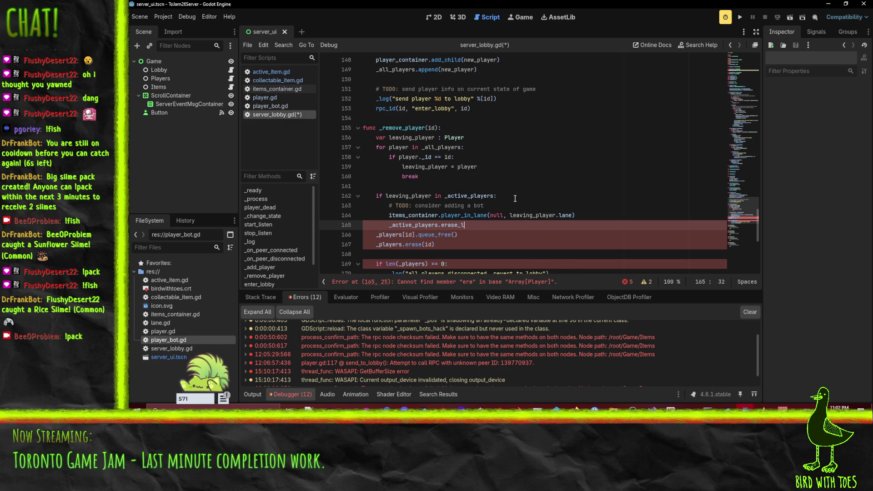
type("e(;l")
key("BackSpace")
key("BackSpace")
type("lea")
key("Return")
type(")")
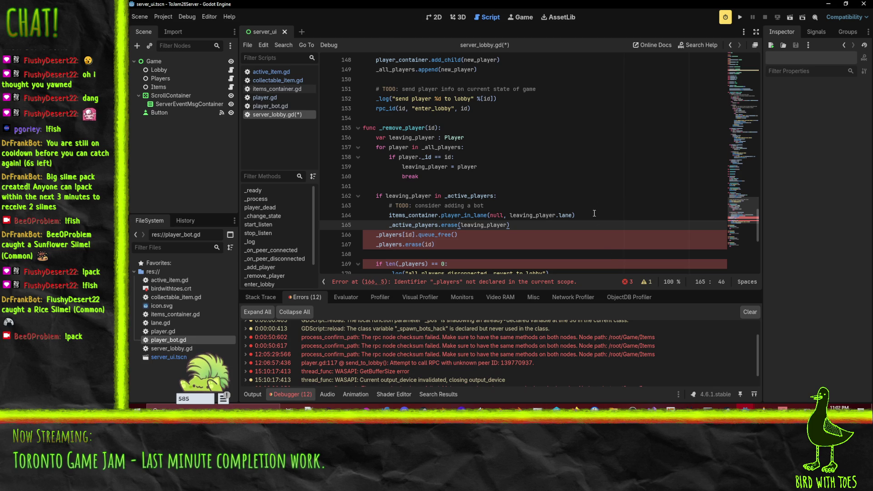
Make the round-end check compare dead_count to player_count instead of 4
scroll(594, 213, "down", 3)
scroll(600, 211, "down", 3)
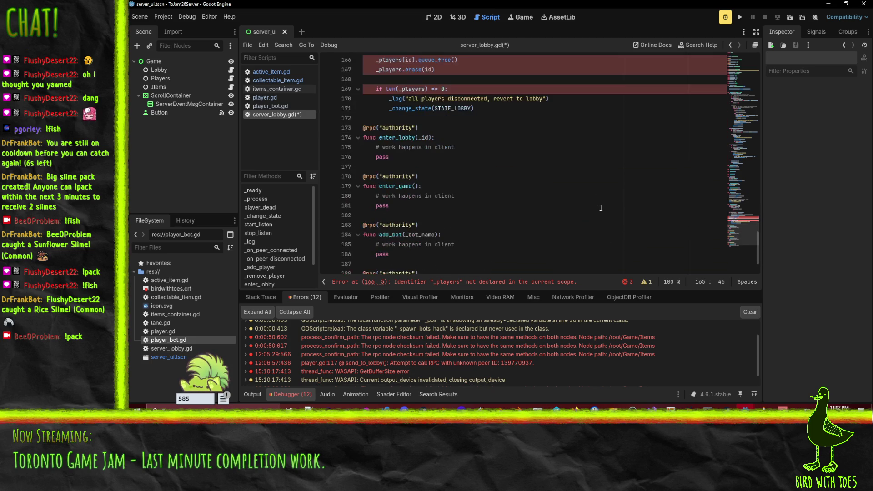
scroll(599, 211, "up", 13)
scroll(605, 218, "up", 14)
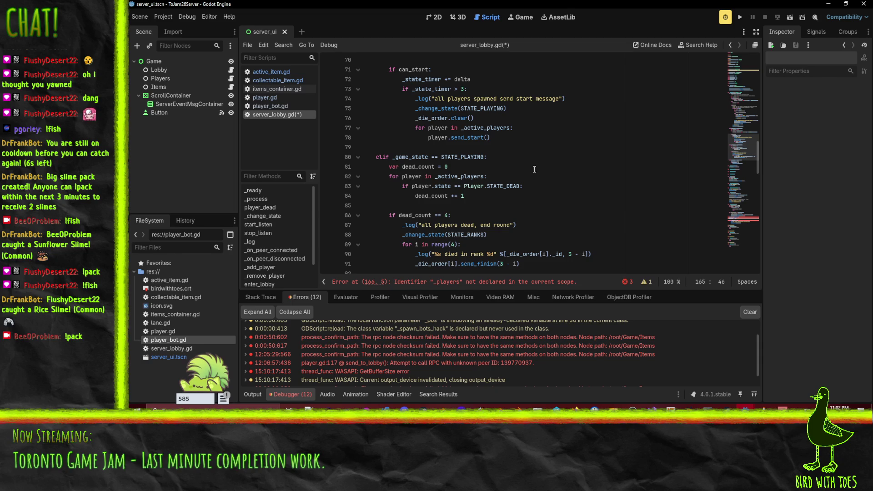
scroll(386, 188, "down", 2)
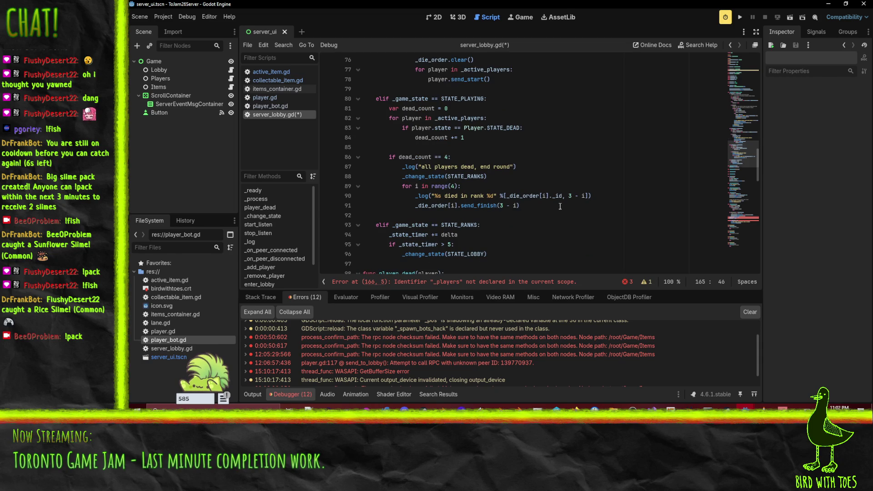
left_click(448, 156)
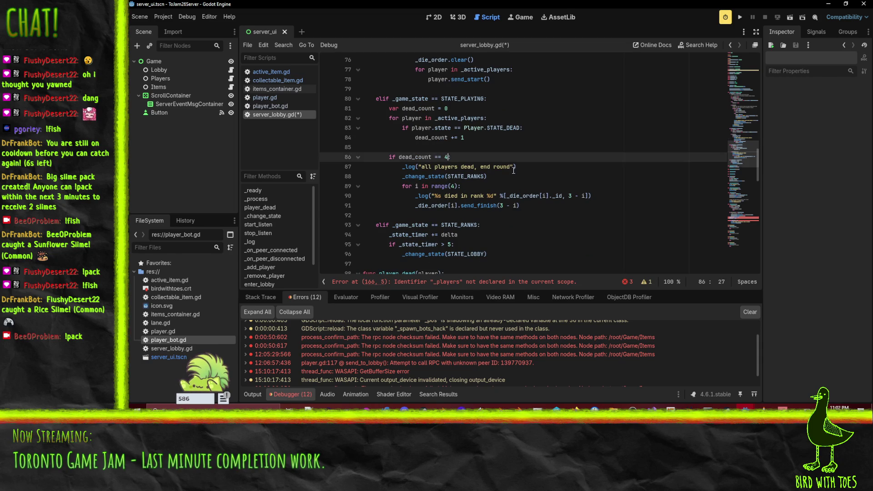
type("len(_active")
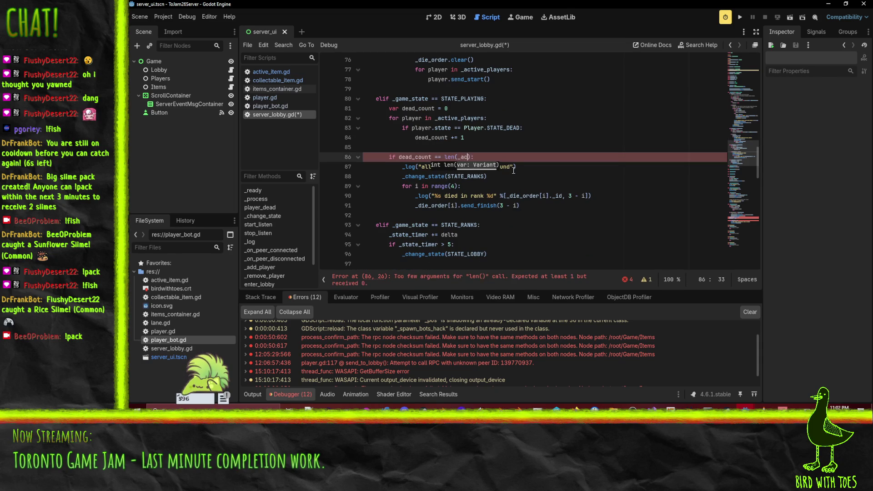
type("_players")
key("Down")
key("Down")
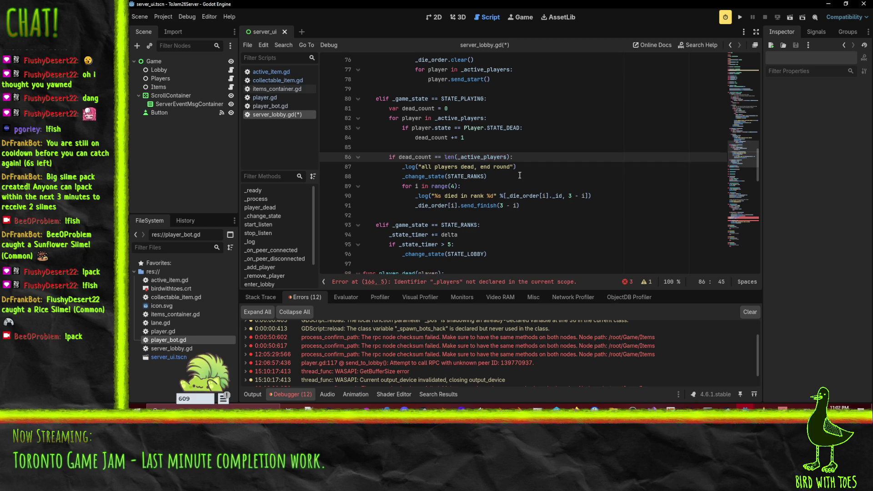
left_click(423, 157)
left_click_drag(445, 157, 511, 157)
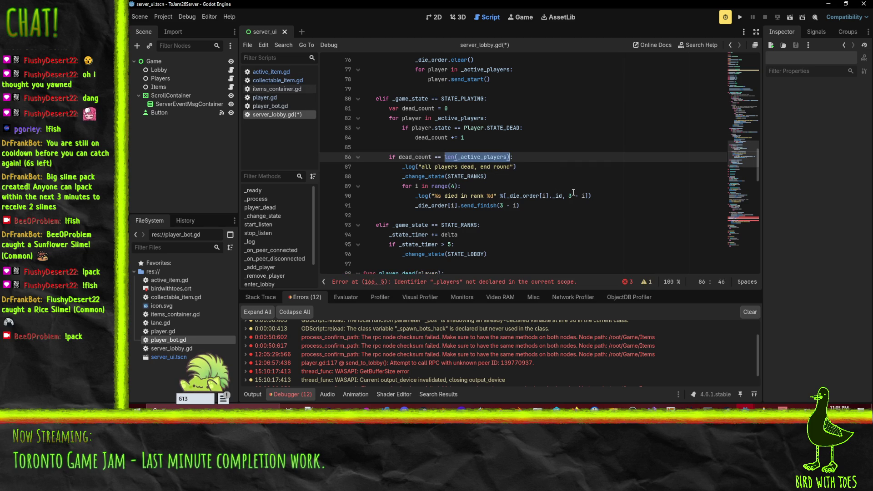
scroll(572, 186, "up", 1)
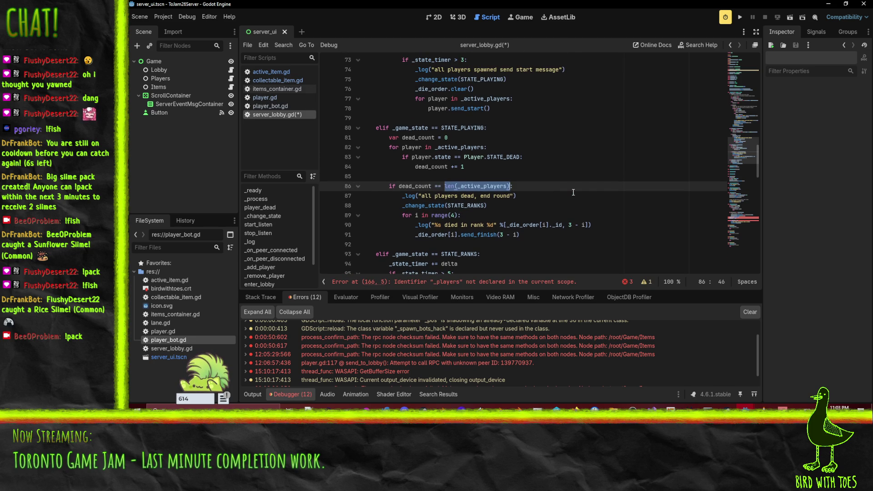
key("BackSpace")
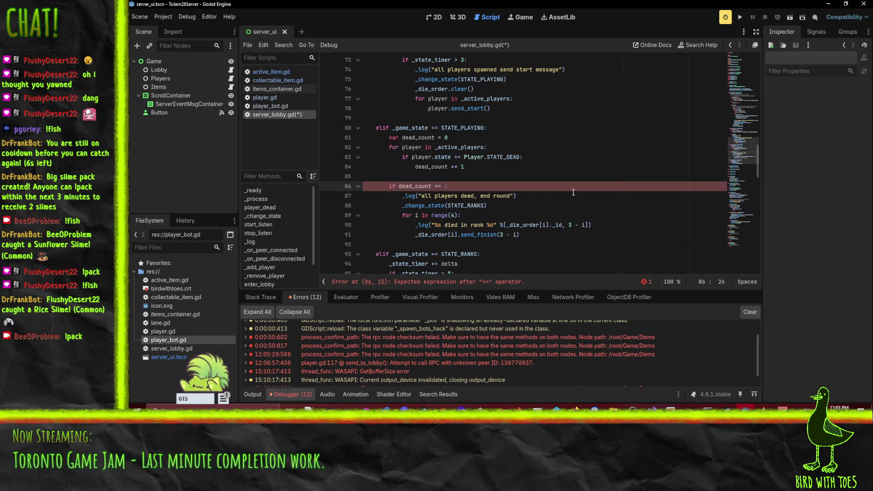
type("player_")
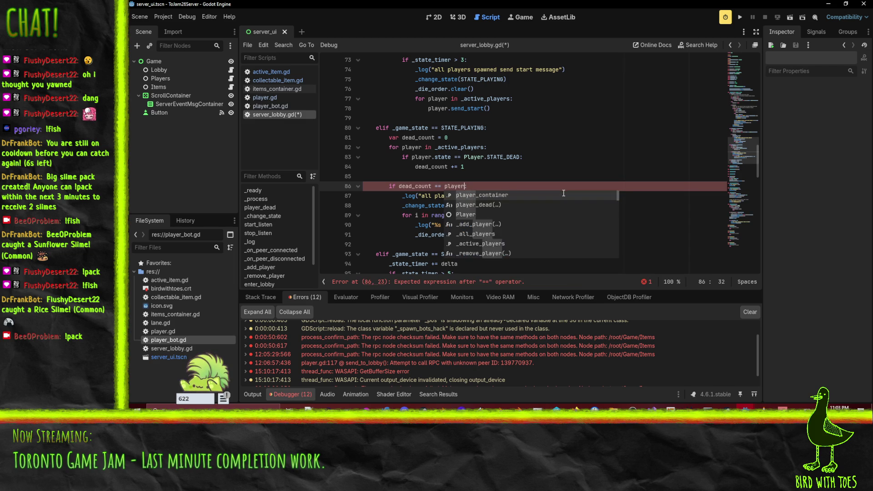
type("count:")
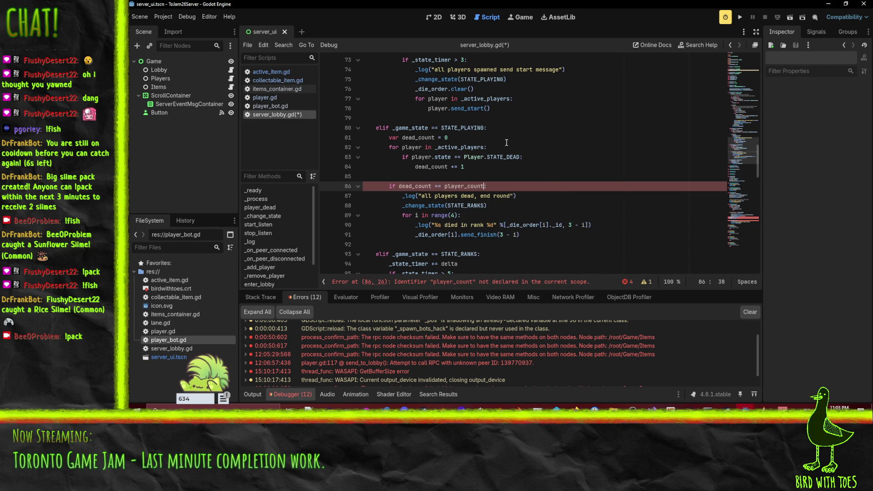
Declare 'var player_count = len(_active_players)', loop over range(player_count), and save
left_click(506, 142)
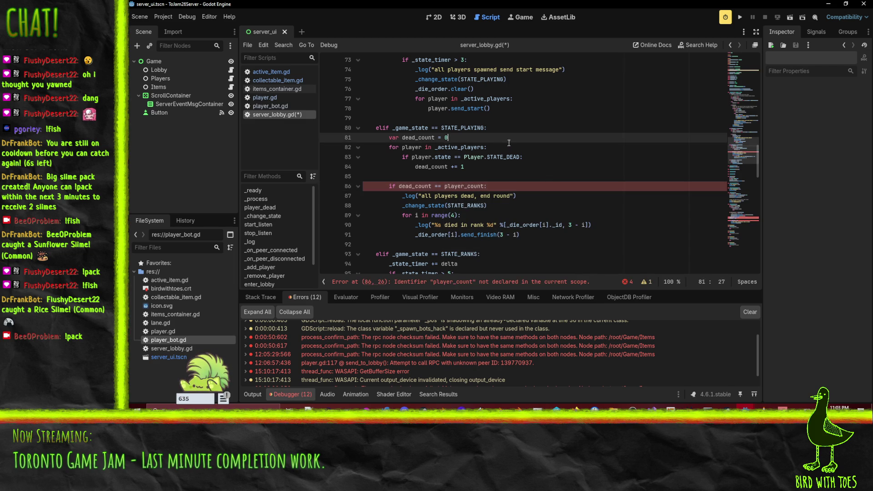
key("Return")
type("var player_count = len(_active_players)")
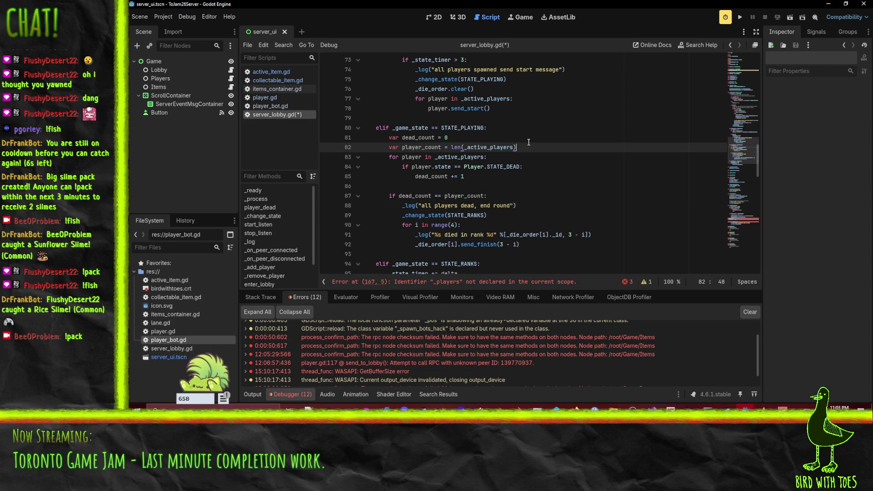
double_click(464, 196)
left_click(453, 226)
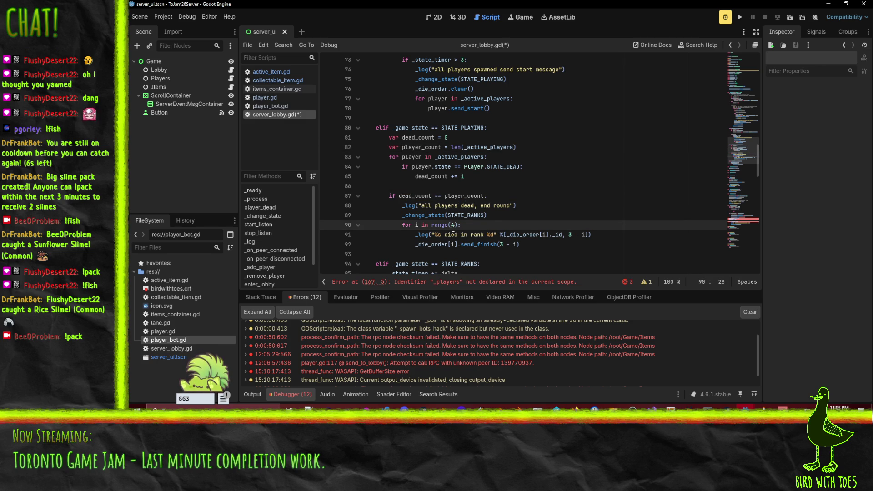
key("Delete")
type("player_count")
key("Up")
key("Up")
key("Up")
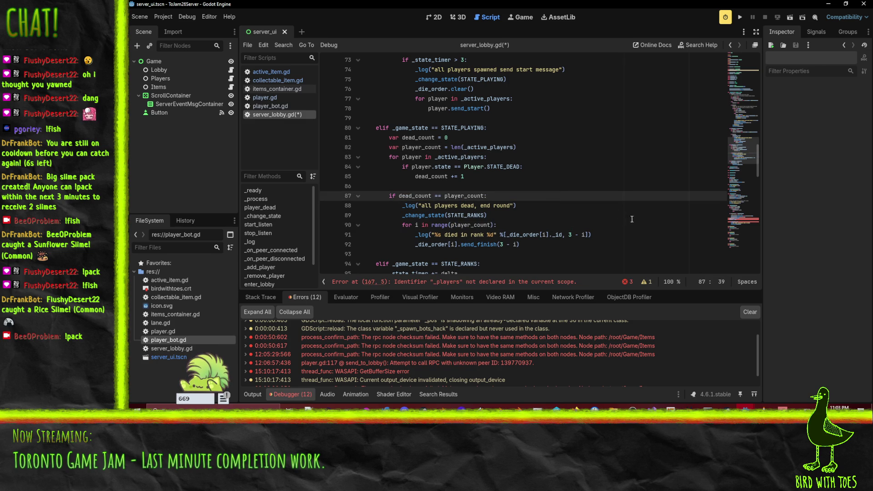
key("Down")
key("Down")
key("Down")
key("End")
key("ctrl+s")
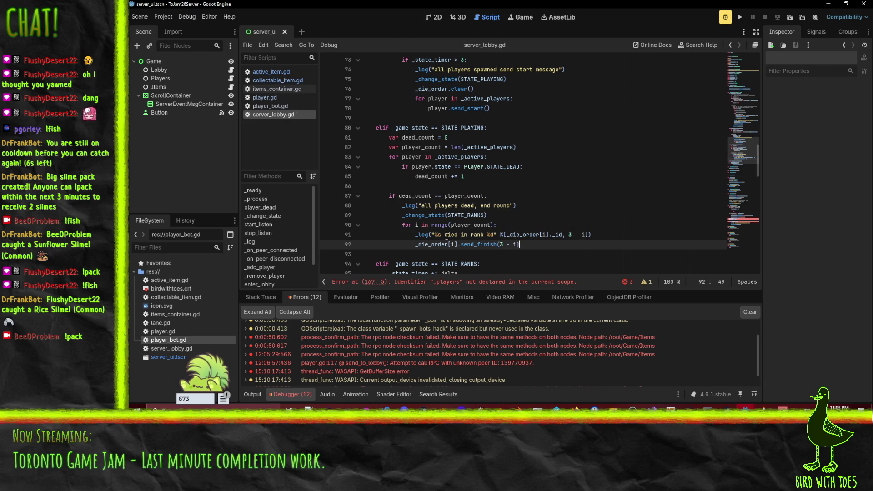
Add 'var rank = (player_count - 1) - i' and use rank in the _log call
left_click(569, 234)
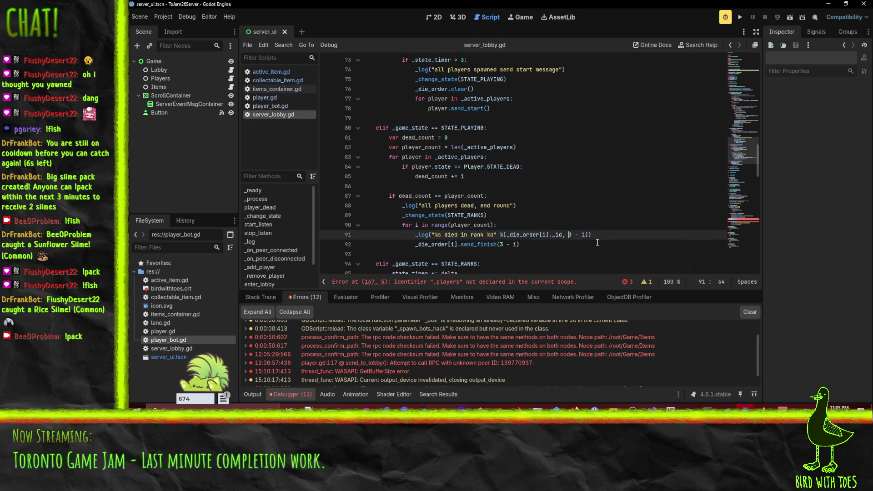
type("(player_count - 1")
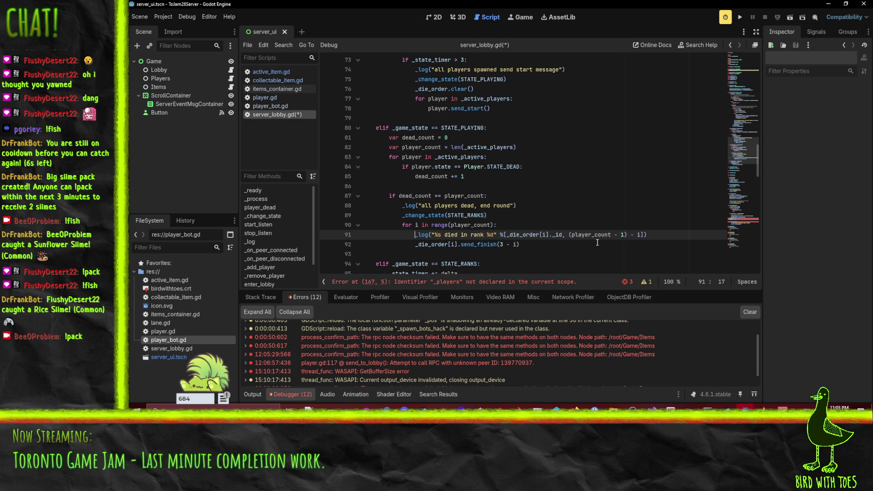
key("ctrl+s")
left_click(547, 245)
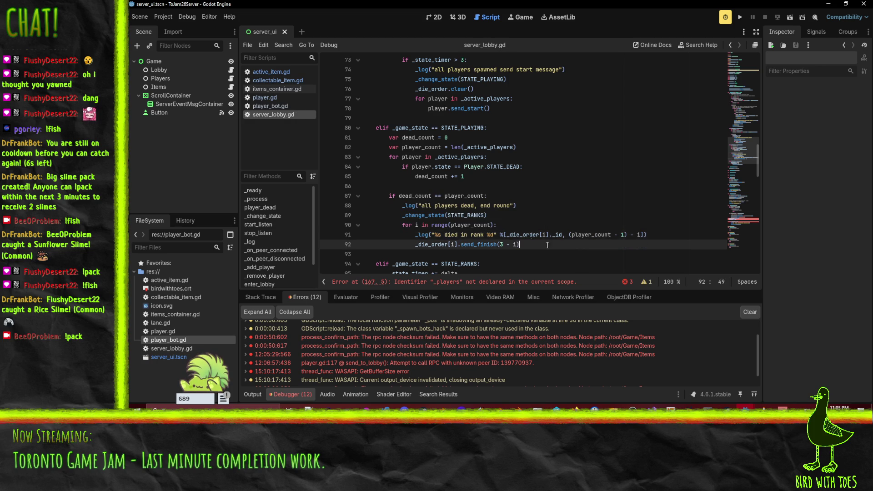
left_click_drag(569, 235, 628, 238)
key("BackSpace")
type("rank")
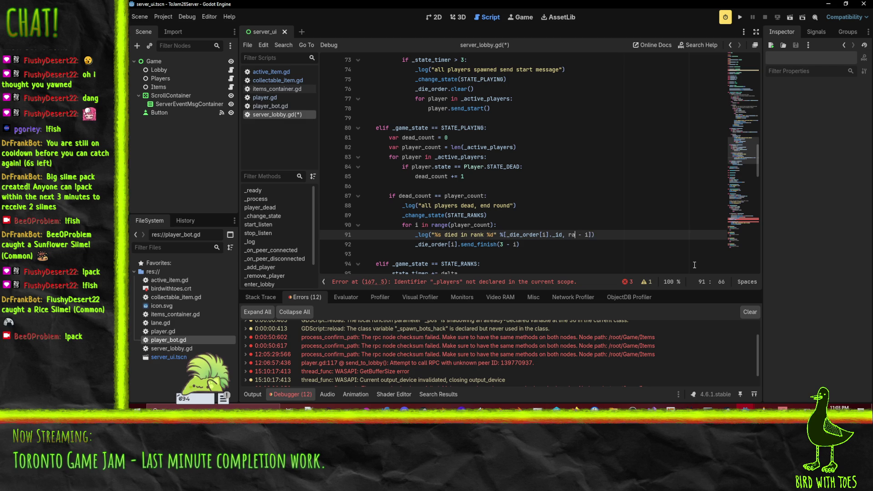
key("Delete")
key("Delete")
key("Delete")
key("Escape")
key("Up")
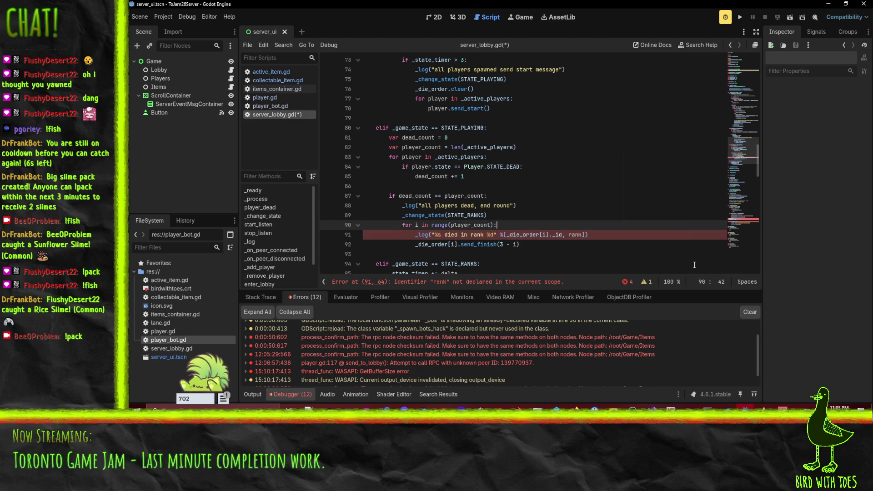
key("Return")
type("var rank = (player_count - 1)")
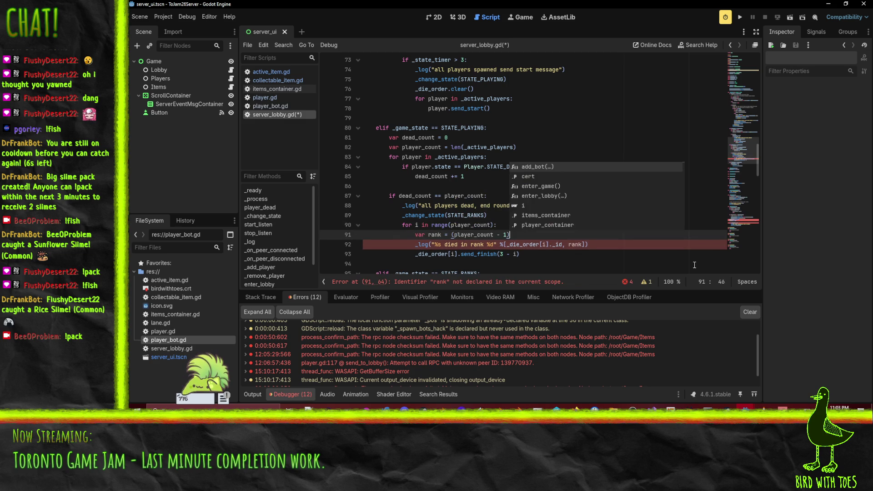
type(" - i")
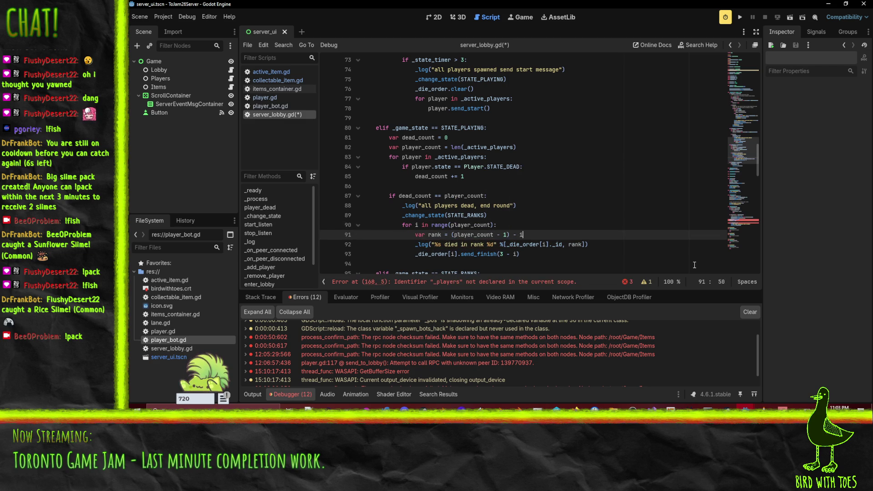
Pass rank to send_finish in place of '3 - i' and save
left_click(503, 255)
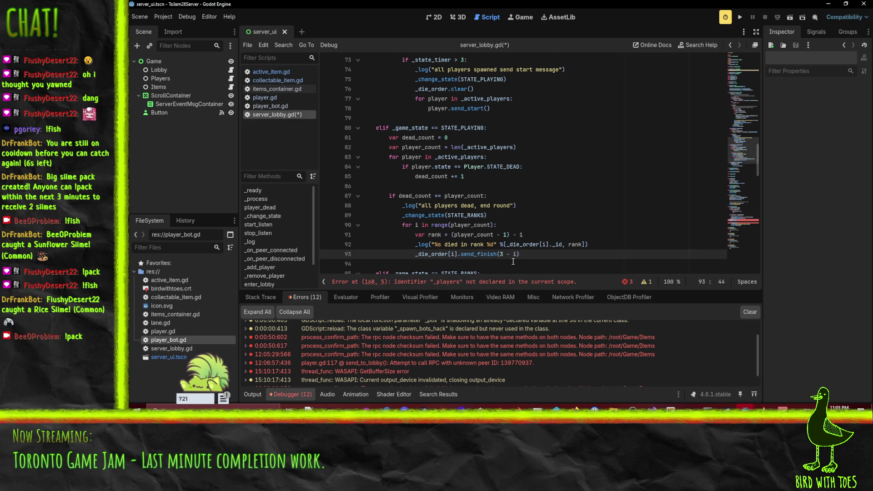
key("shift+Right")
key("shift+Right")
key("shift+Right")
type("rank")
key("ctrl+s")
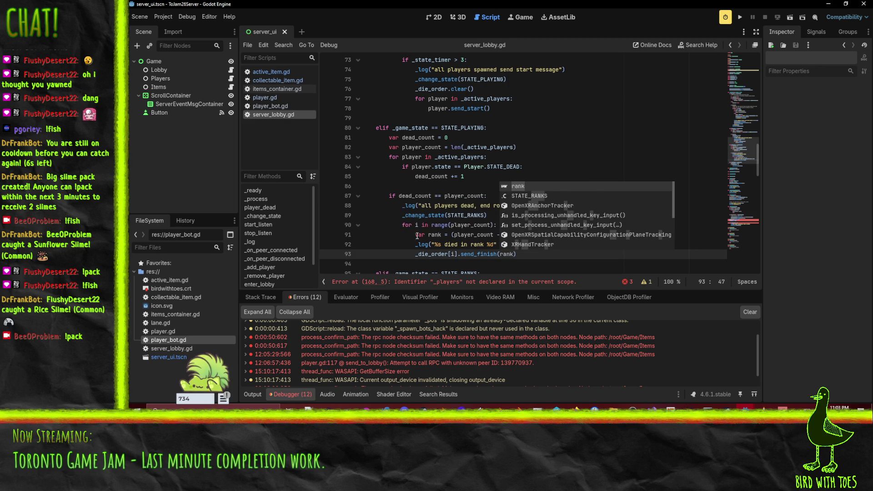
left_click(416, 236)
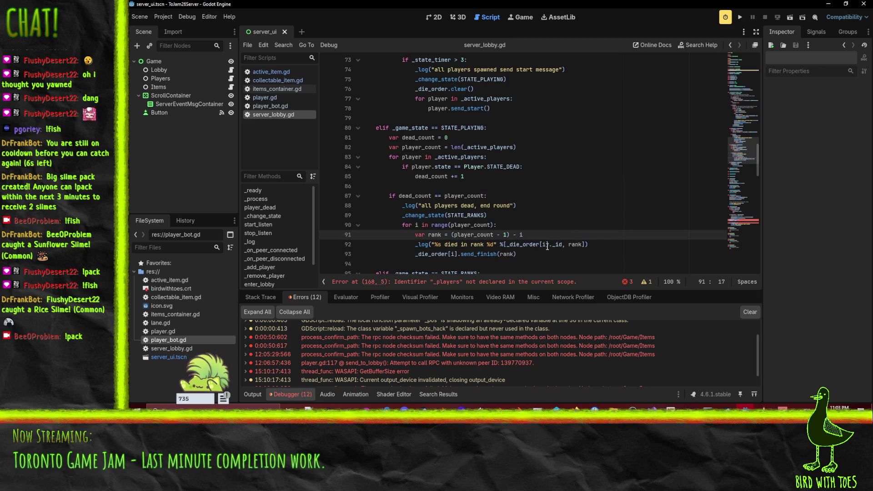
mouse_move(555, 248)
Change line 168 from _players[id].queue_free() to leaving_player.queue_free()
scroll(492, 125, "down", 3)
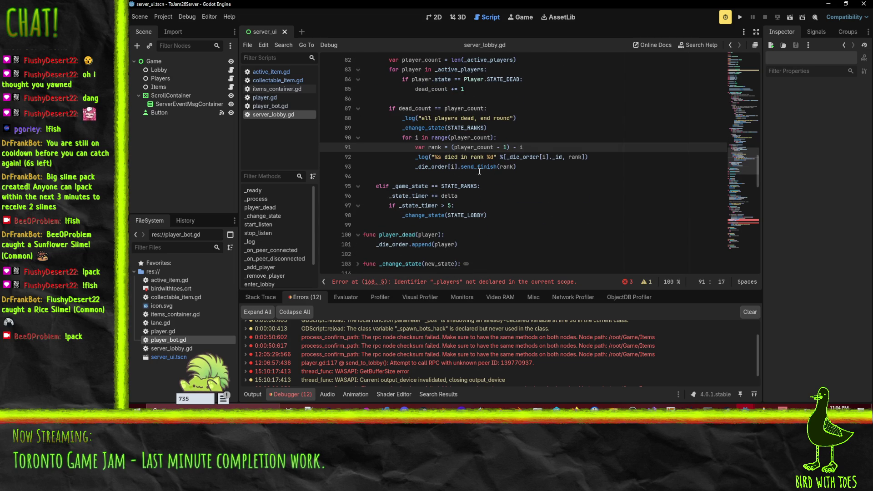
scroll(497, 169, "down", 5)
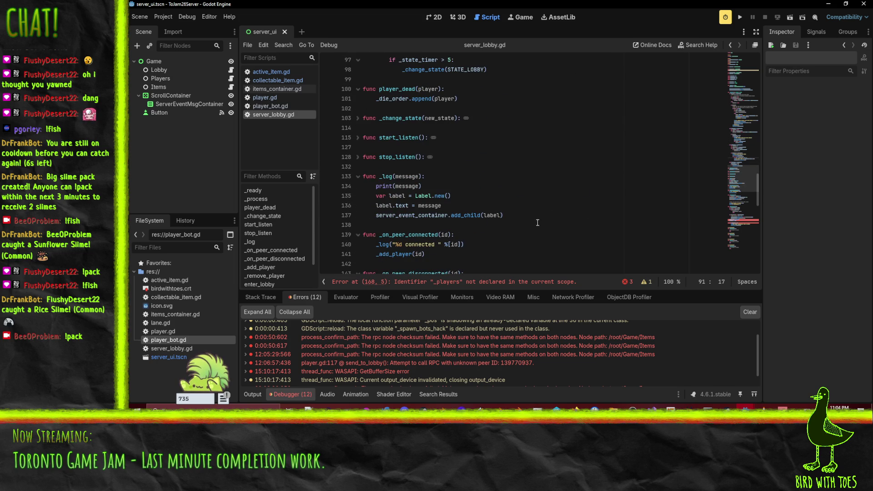
scroll(531, 204, "down", 7)
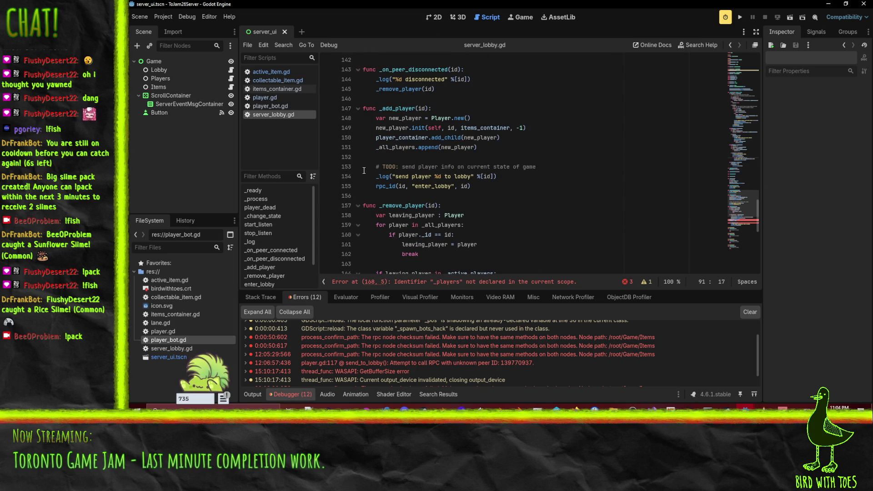
scroll(525, 172, "down", 7)
scroll(532, 178, "up", 6)
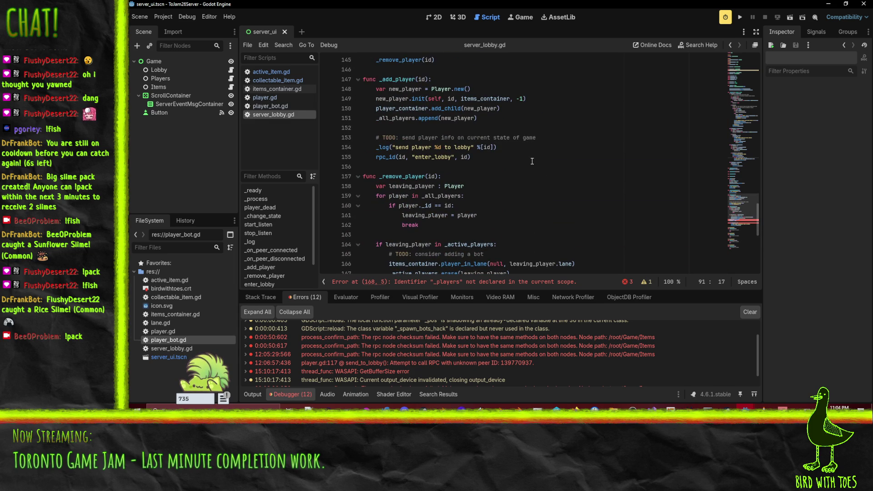
scroll(523, 168, "down", 4)
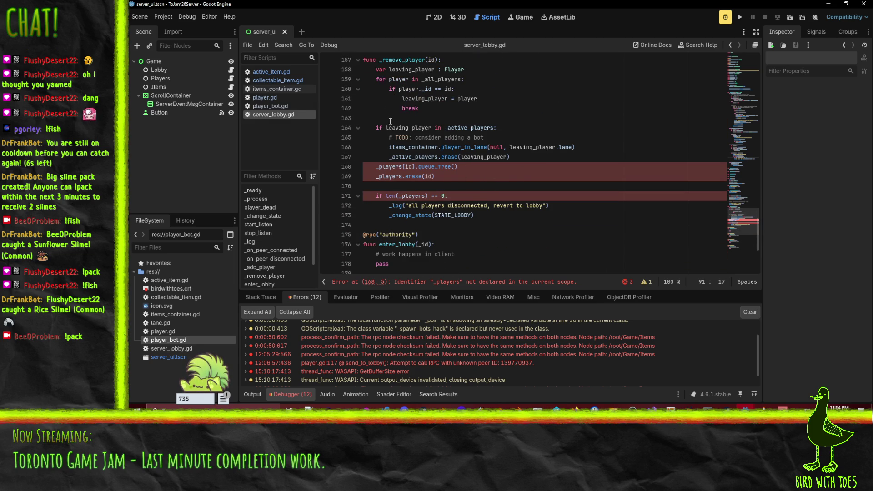
left_click(395, 140)
left_click(450, 167)
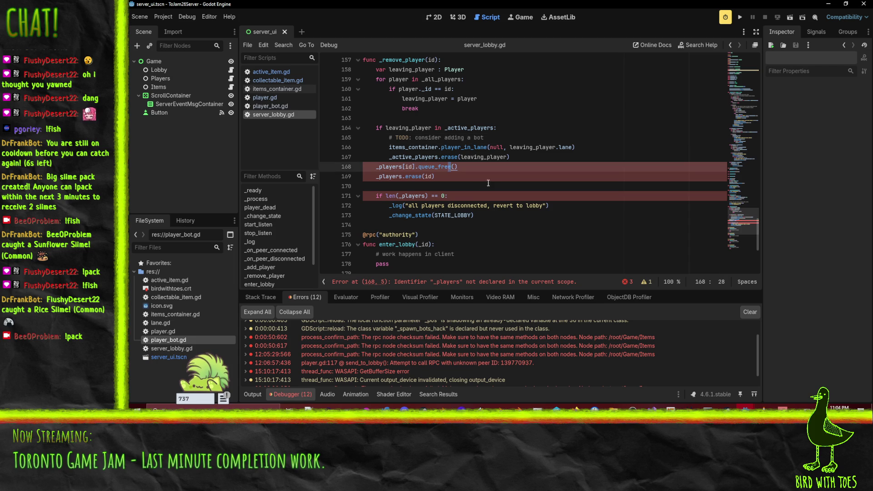
left_click(460, 138)
left_click(481, 168)
left_click(396, 160)
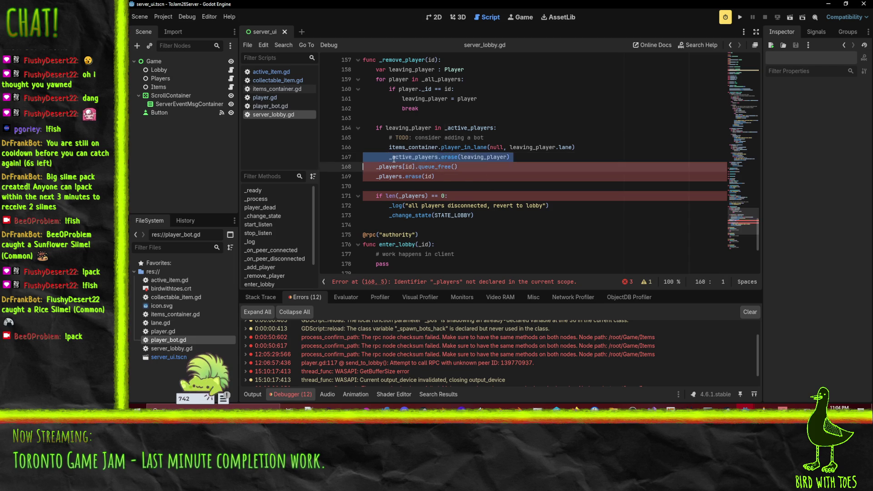
left_click(408, 147)
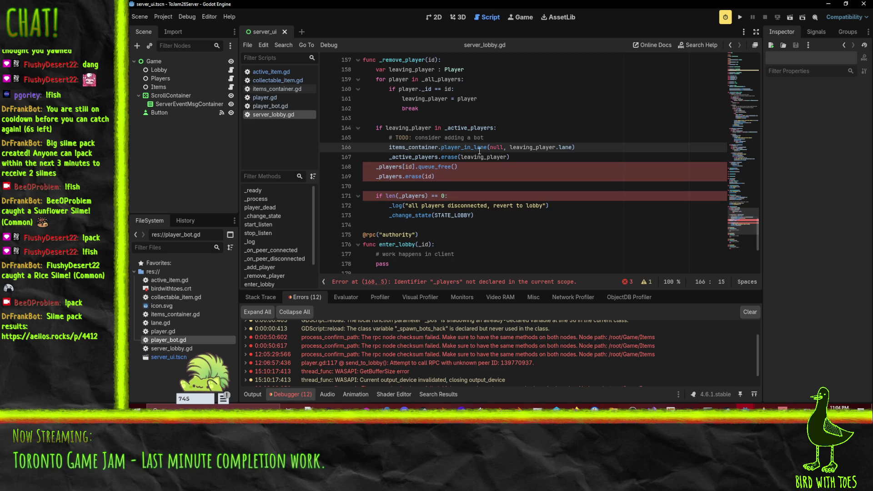
scroll(391, 199, "up", 1)
left_click(376, 195)
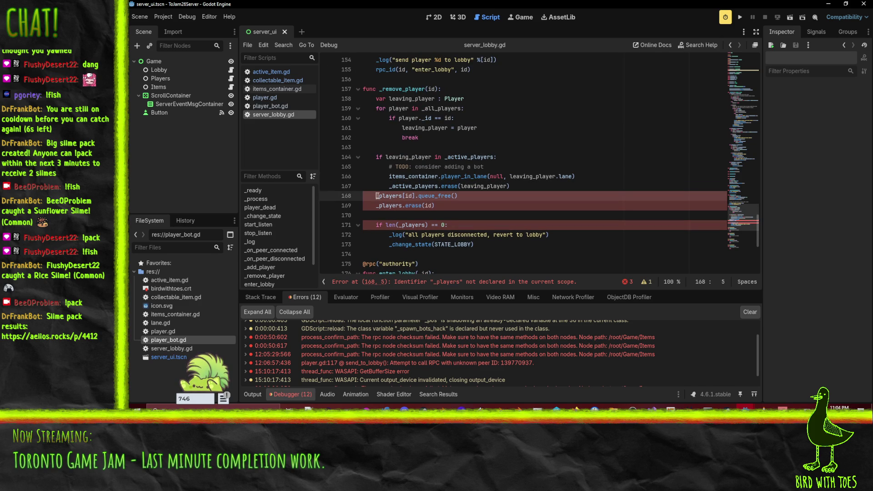
double_click(483, 186)
key("ctrl+c")
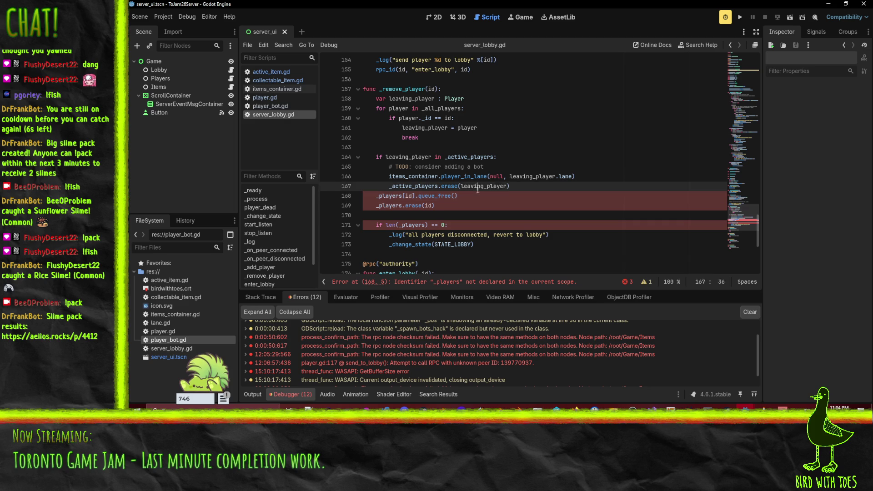
double_click(377, 196)
left_click(412, 196, "shift")
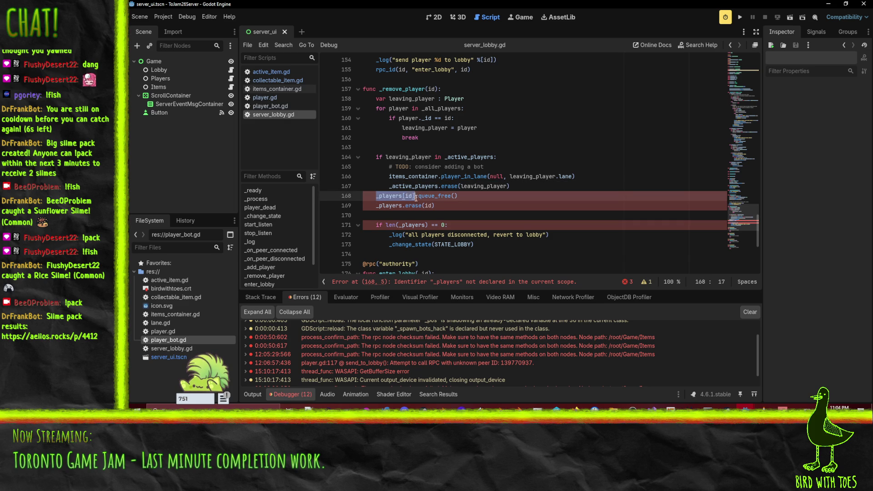
key("ctrl+v")
left_click(387, 205)
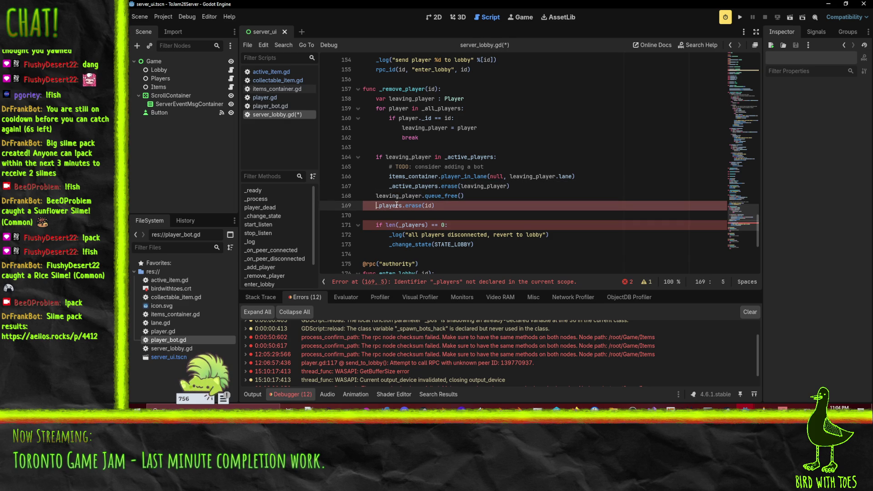
Erase id from _all_players instead of _players on line 169
type("_all")
left_click(401, 215)
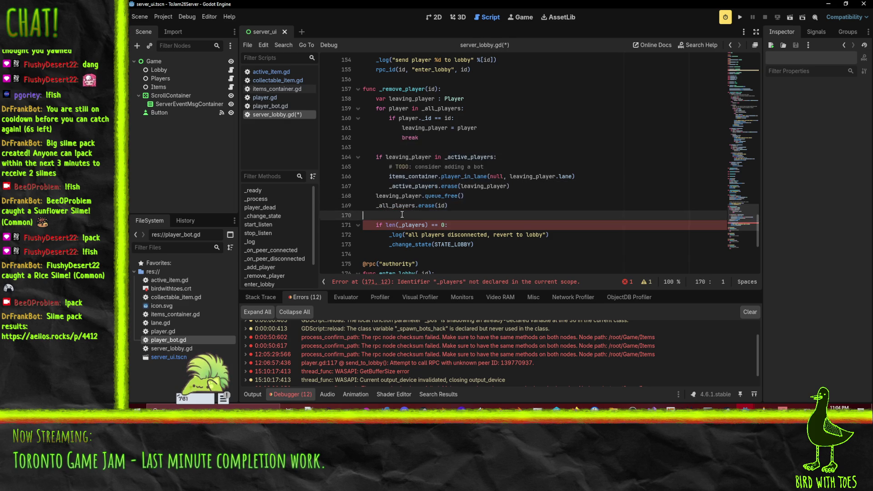
left_click(414, 224)
double_click(395, 206)
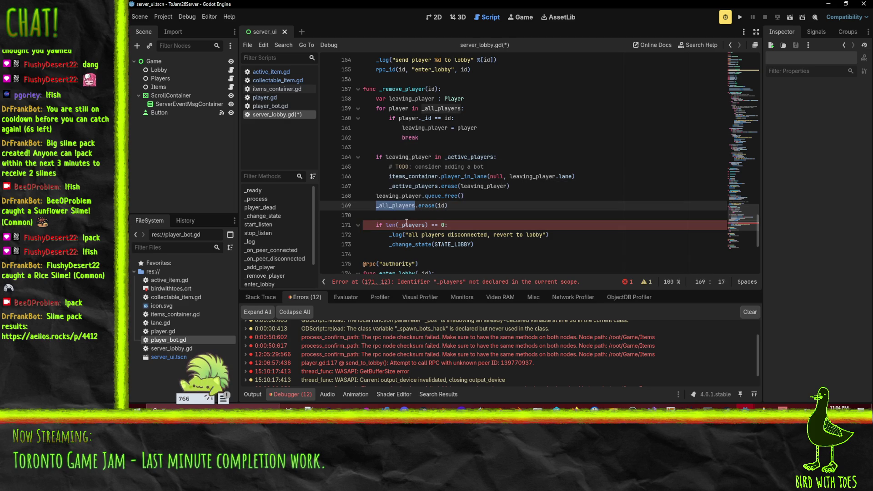
Make the line 171 length check use _active_players, and save the script
double_click(406, 225)
type("_all_players")
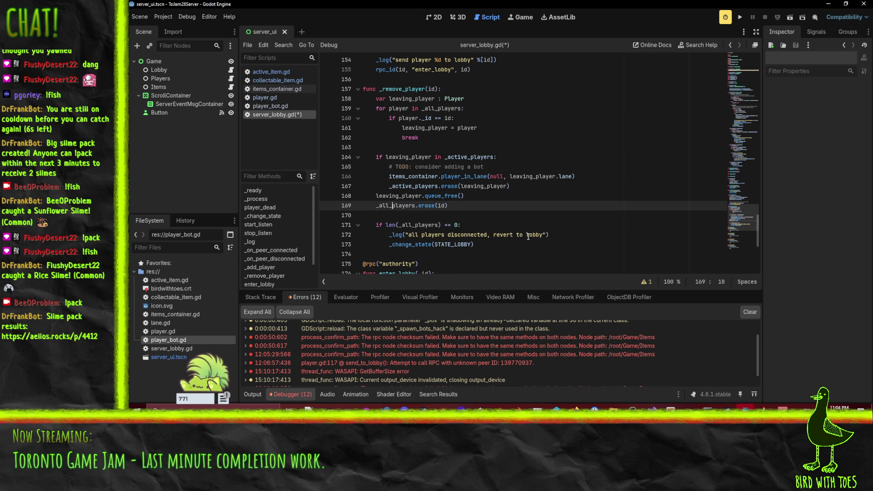
double_click(417, 225)
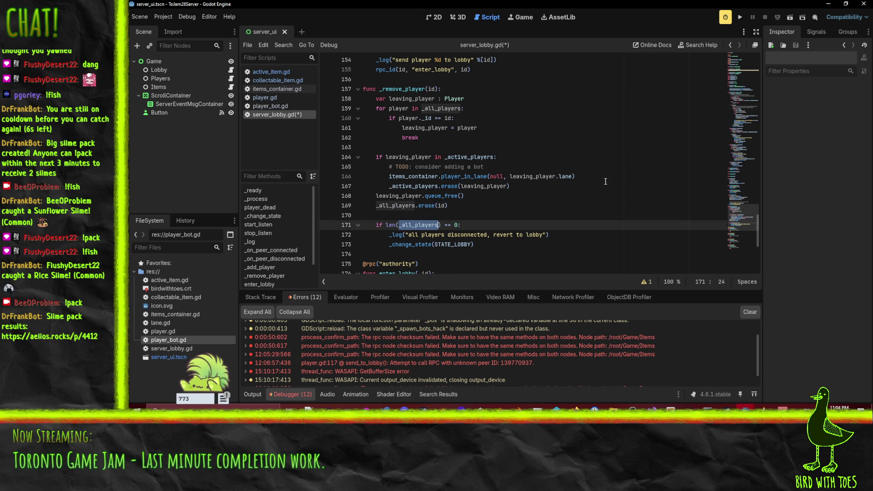
double_click(468, 157)
key("ctrl+c")
double_click(427, 225)
key("ctrl+v")
left_click(431, 215)
key("ctrl+s")
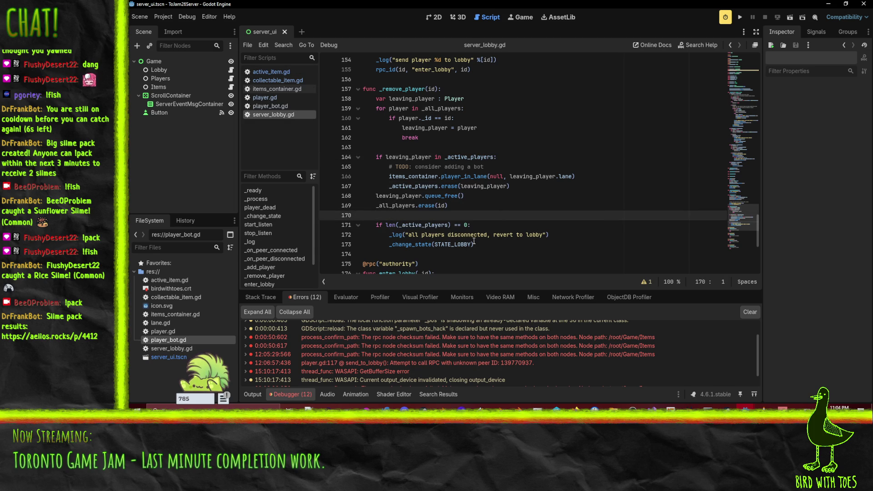
left_click(474, 244)
mouse_move(439, 326)
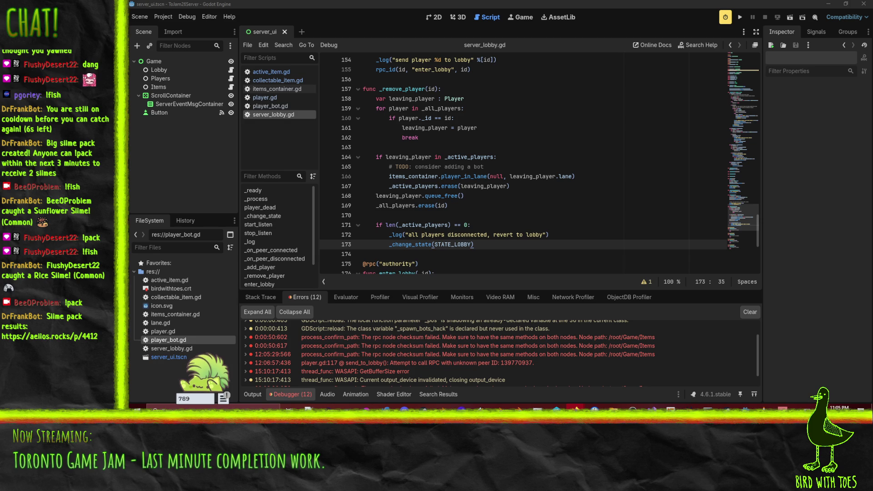
left_click_drag(687, 82, 519, 30)
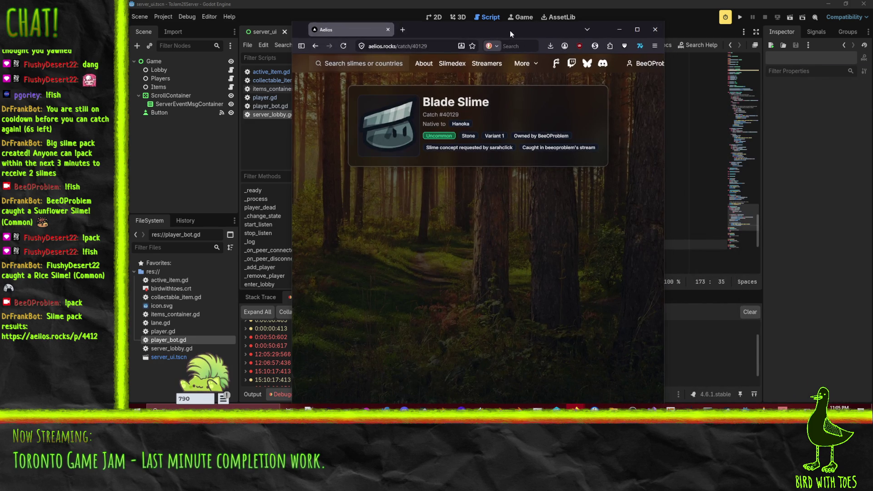
left_click(655, 29)
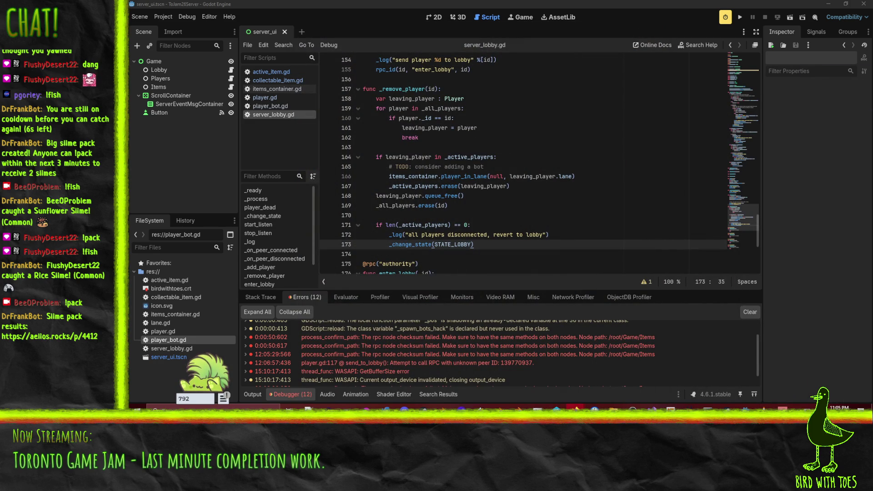
left_click(461, 205)
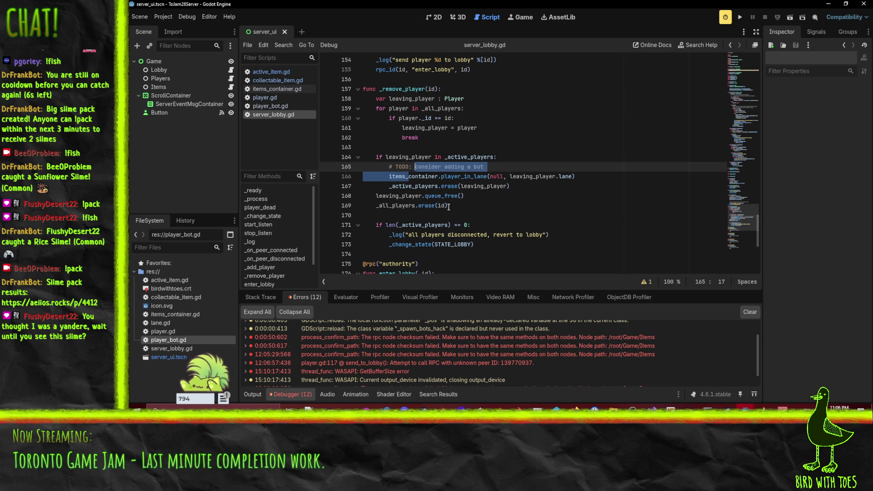
Delete the blank line after line 169, then undo the deletion
key("Delete")
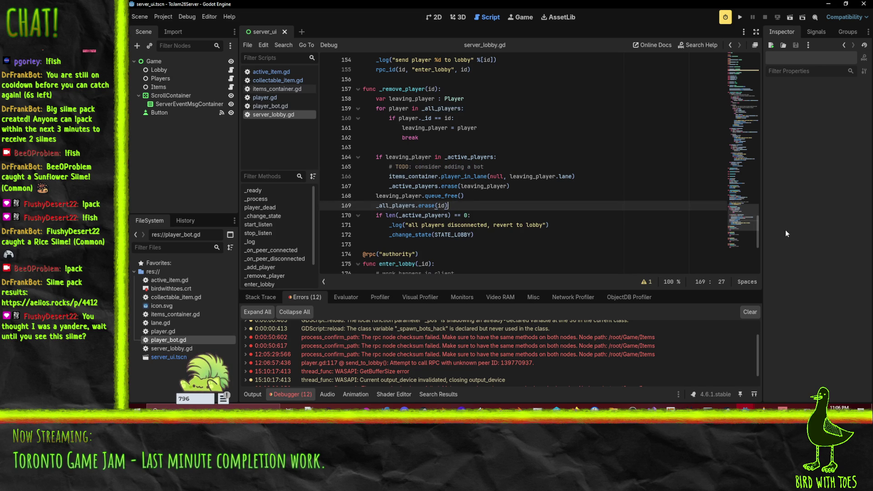
key("ctrl+z")
key("Up")
key("Up")
key("Up")
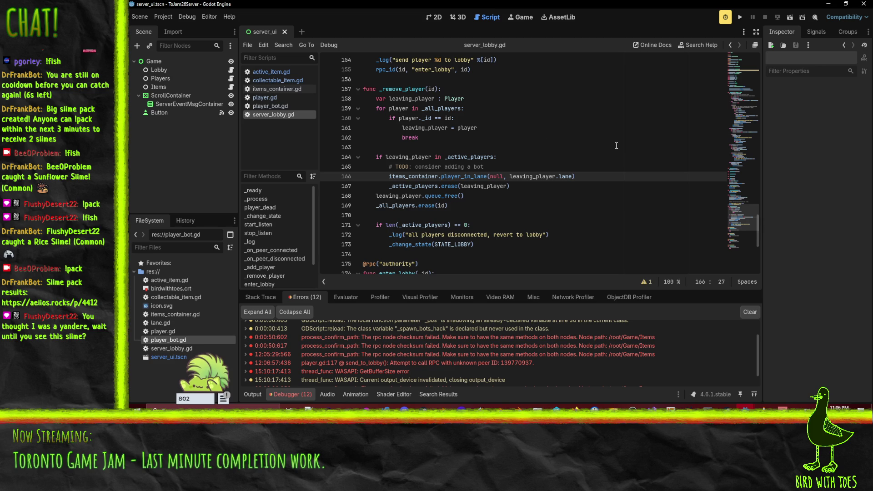
Review the rewritten _remove_player code, then run the server project
left_click(437, 141)
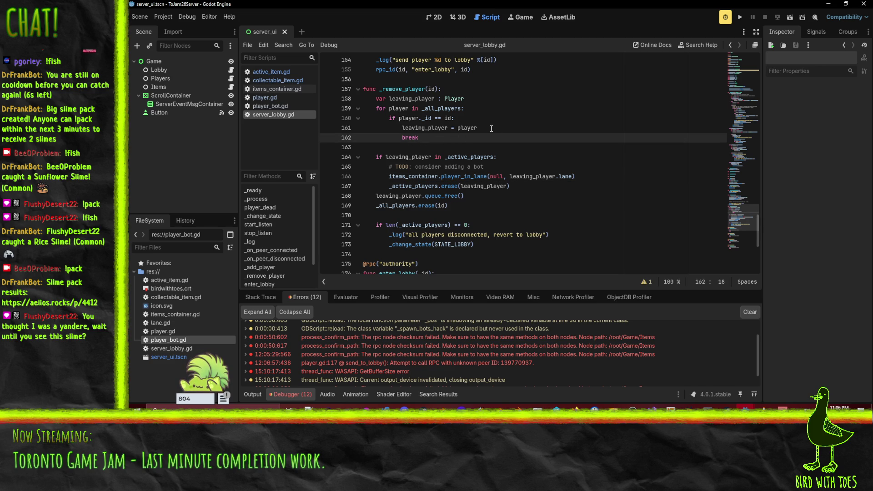
scroll(491, 128, "up", 15)
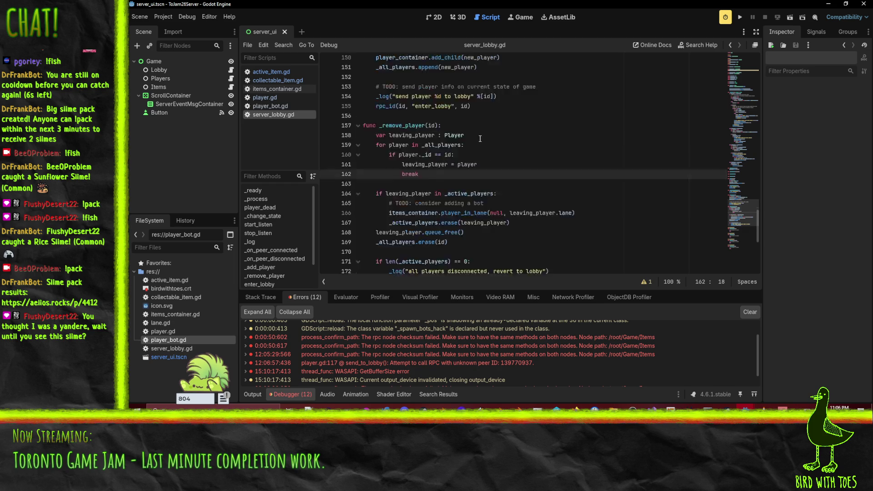
scroll(541, 192, "down", 6)
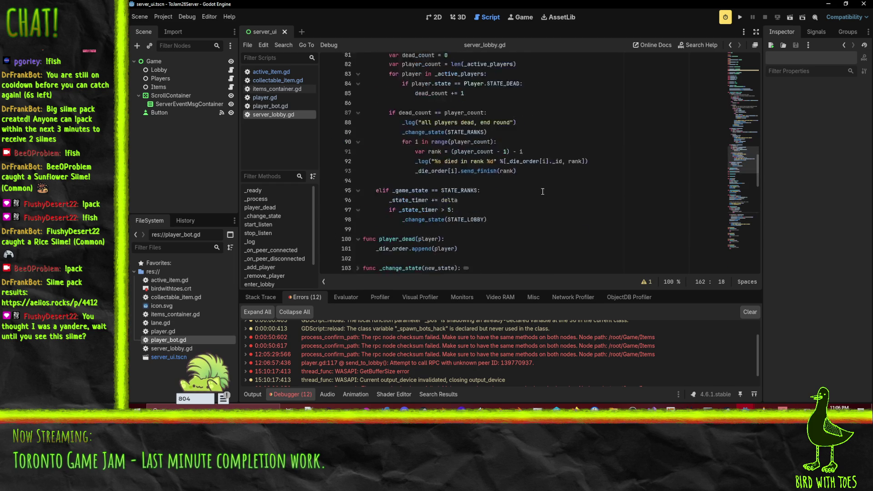
scroll(521, 186, "down", 8)
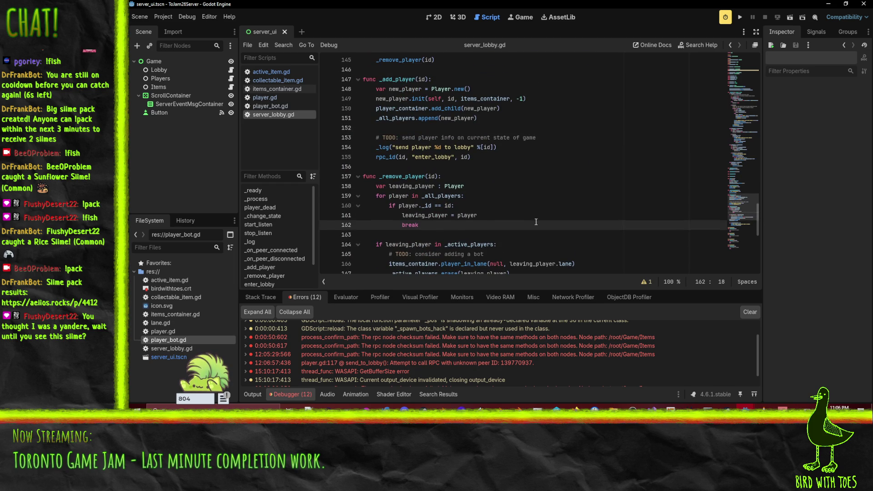
scroll(500, 219, "down", 3)
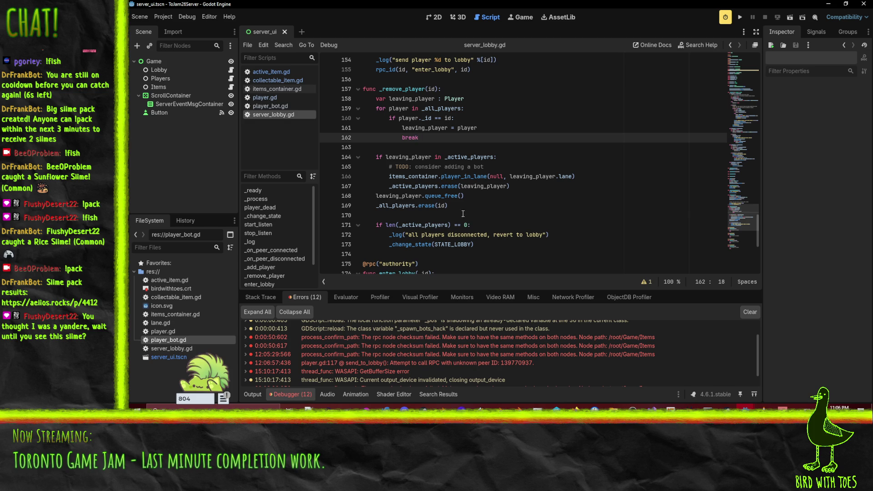
left_click(527, 214)
left_click(544, 235)
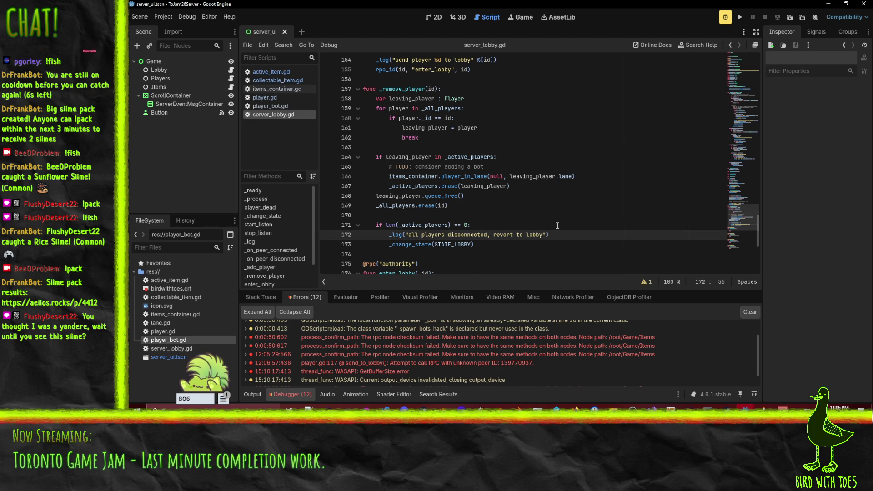
scroll(557, 225, "up", 4)
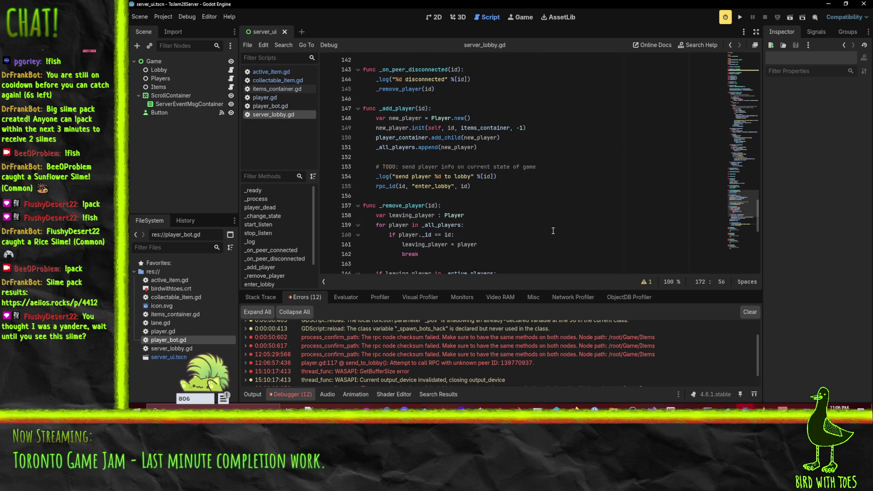
scroll(554, 229, "down", 2)
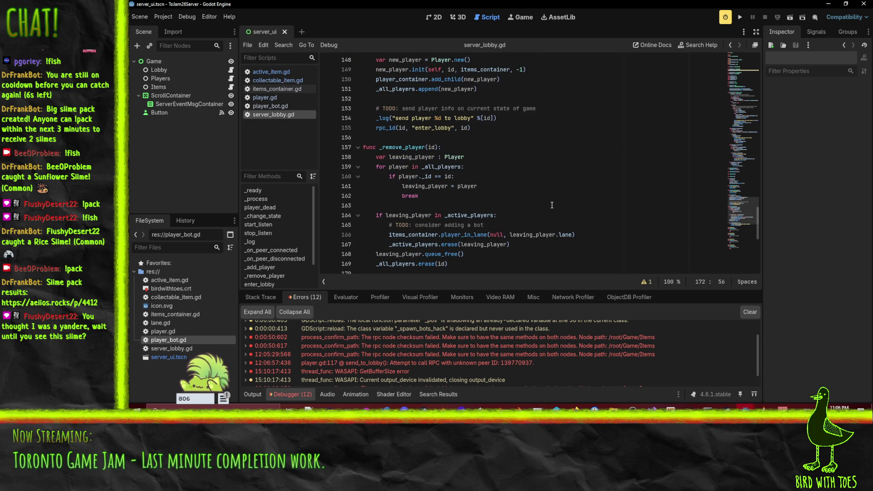
scroll(551, 214, "up", 7)
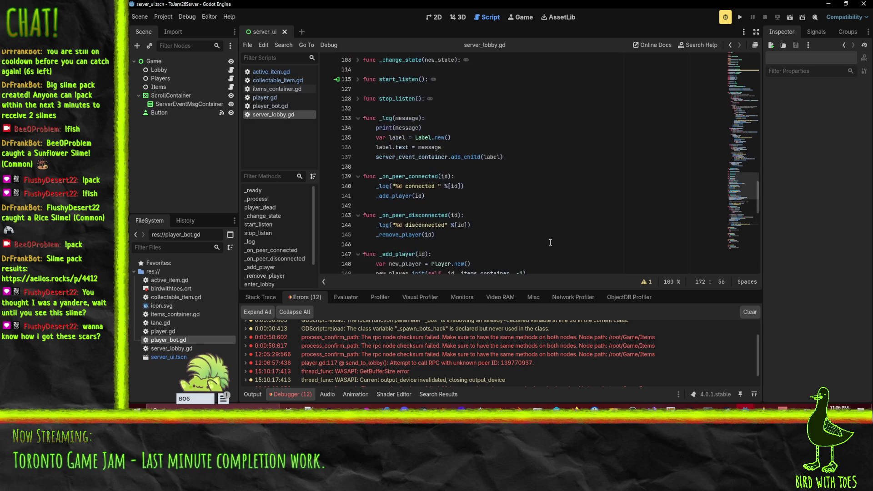
scroll(549, 244, "up", 10)
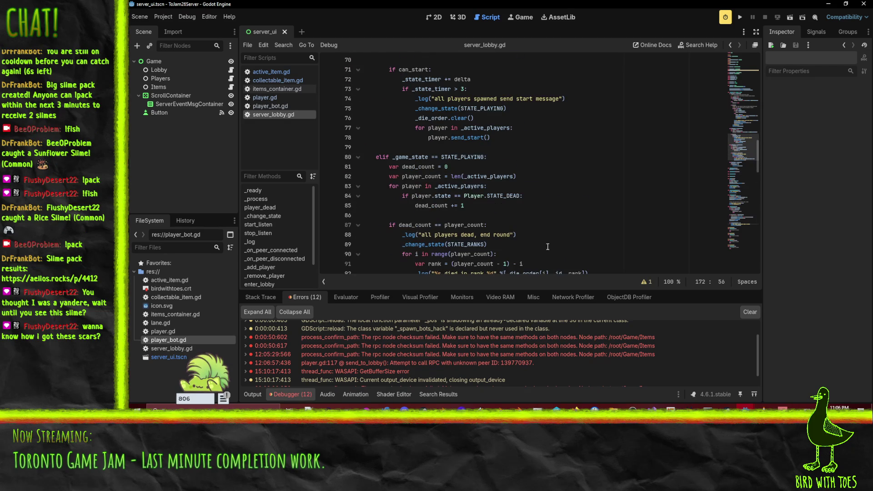
scroll(553, 238, "up", 15)
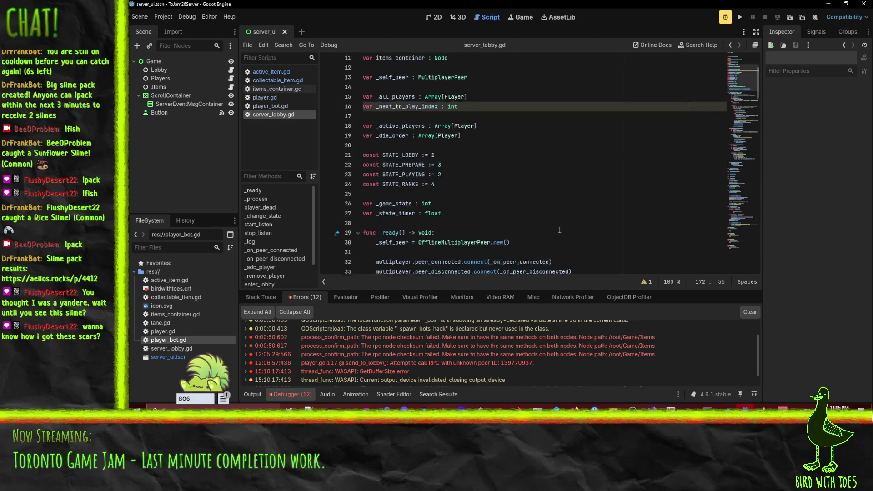
scroll(560, 230, "down", 5)
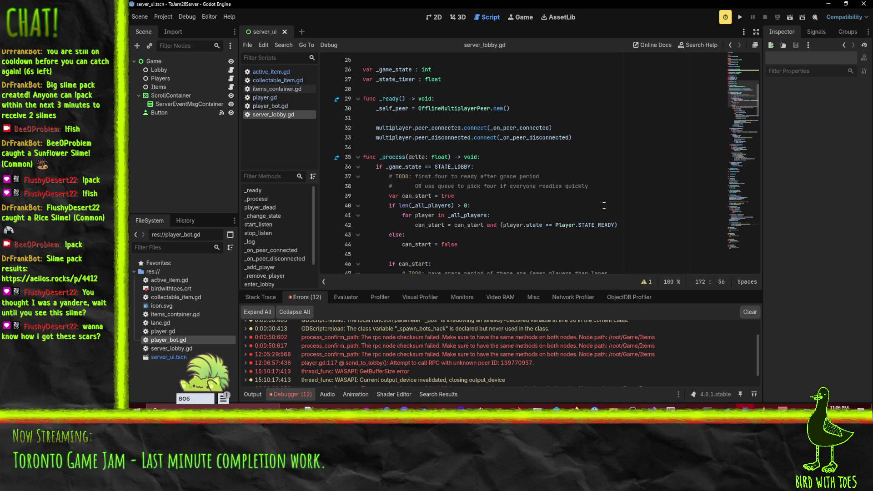
scroll(553, 206, "up", 6)
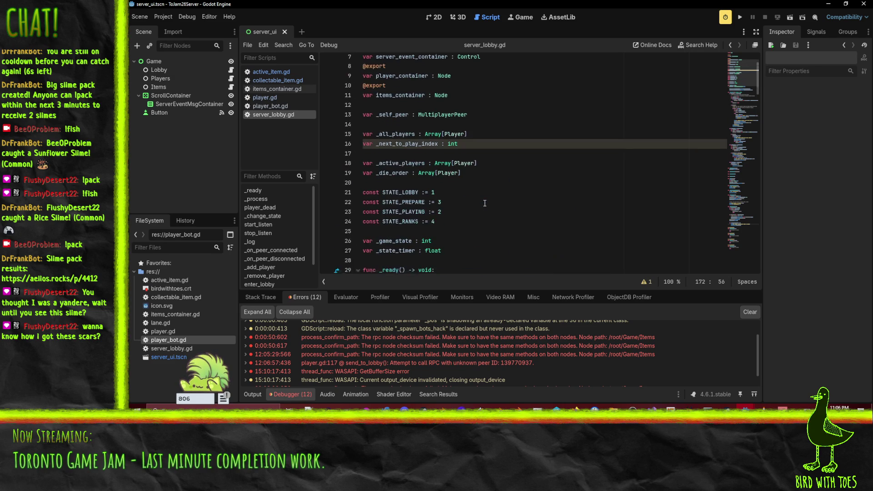
scroll(559, 200, "down", 9)
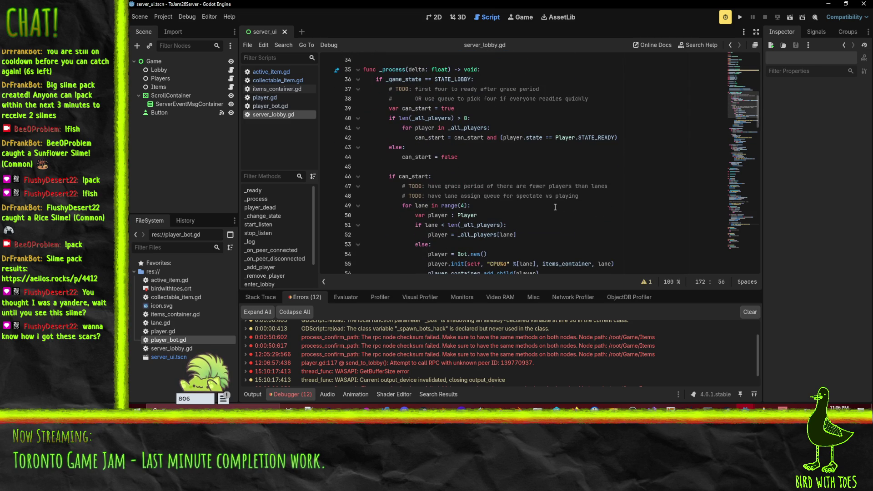
left_click(740, 16)
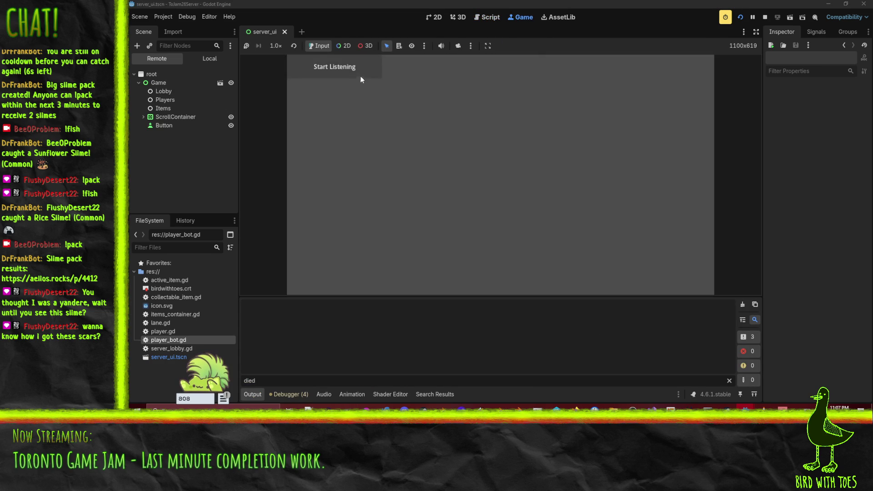
Start the server listening, then bring up and restore the ToJam26 client editor window
left_click(357, 74)
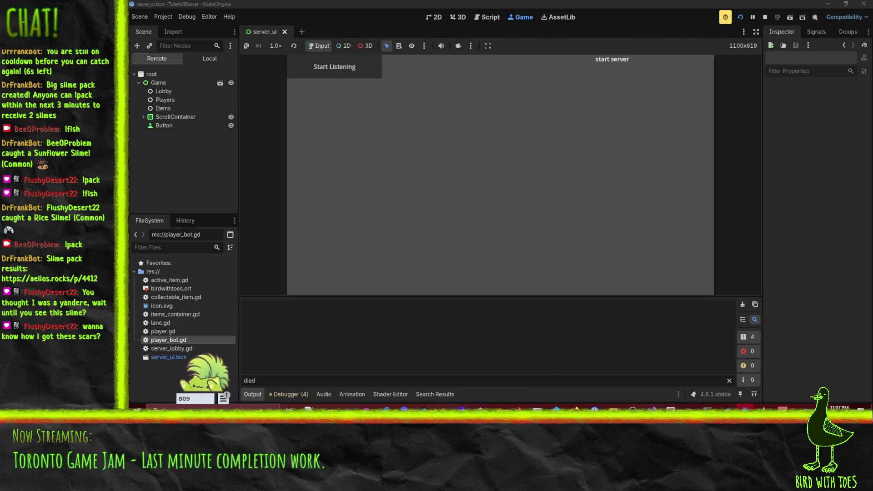
mouse_move(745, 407)
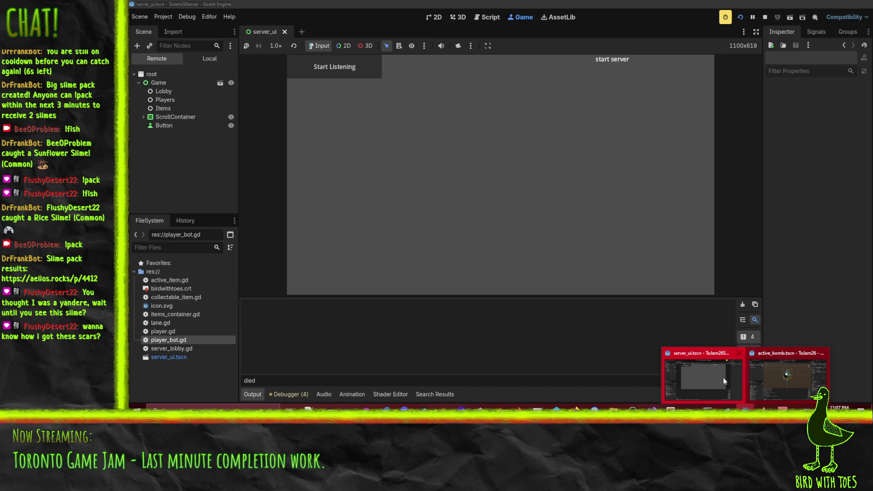
left_click(795, 380)
mouse_move(464, 3)
left_mouse_down()
mouse_move(454, 54)
mouse_move(872, 59)
left_mouse_up()
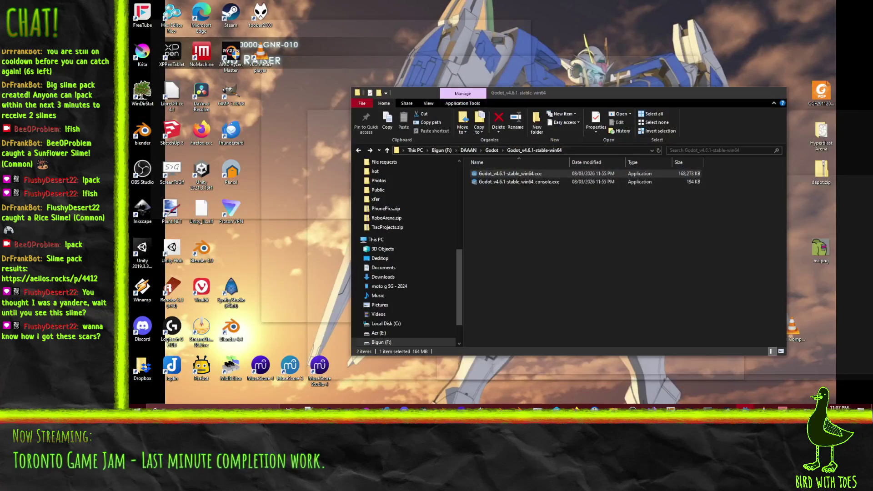
Launch another Godot 4.6.1 from its install folder and open the ToJam26 project
left_click(612, 373)
double_click(498, 173)
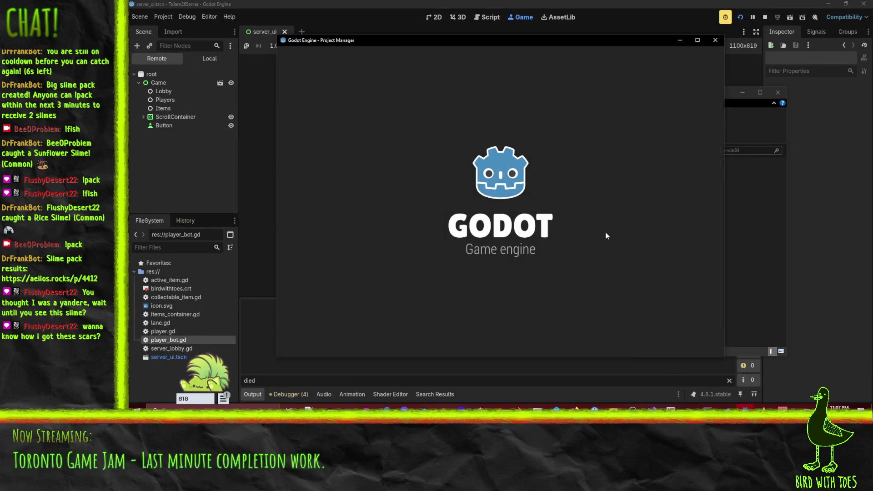
double_click(402, 94)
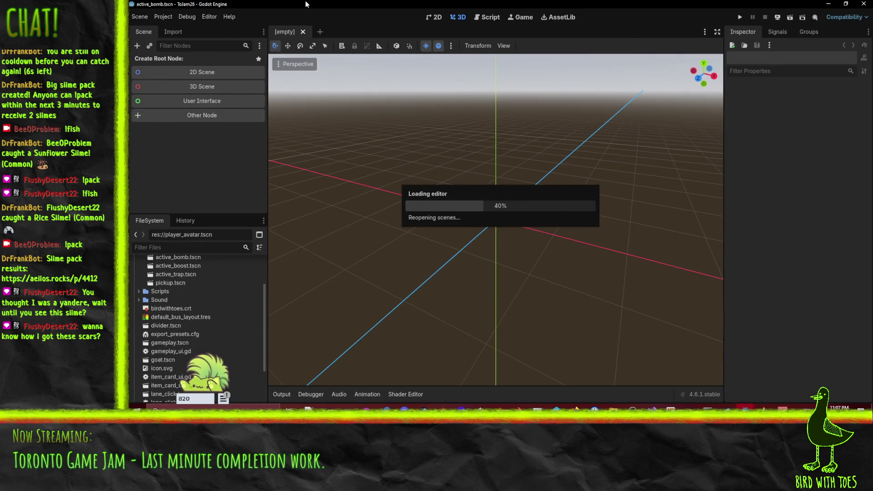
Minimize the ToJam26 editor with Win+Down to reveal the server's connection log
key("super+Down")
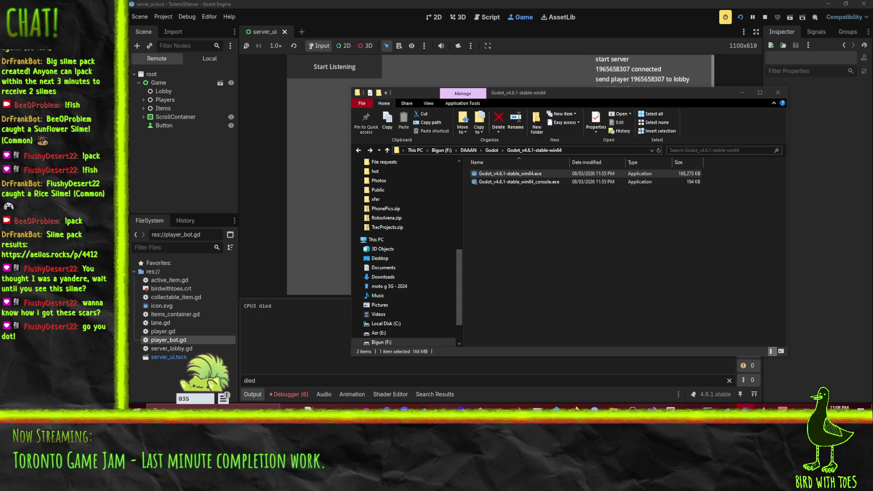
Bring the server editor forward to see the debugger halted at line 166 on 'lane'
left_click(561, 3)
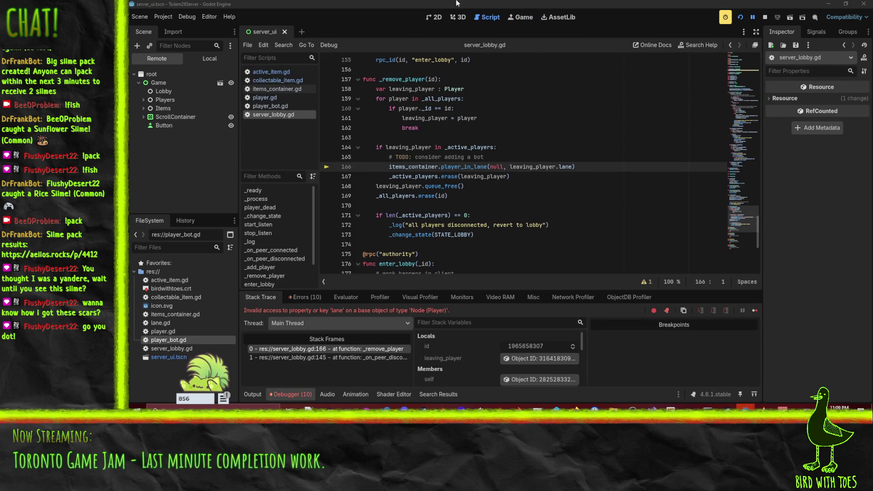
Change 'lane' to '_lane' on line 166 so _remove_player passes leaving_player._lane
left_click(454, 3)
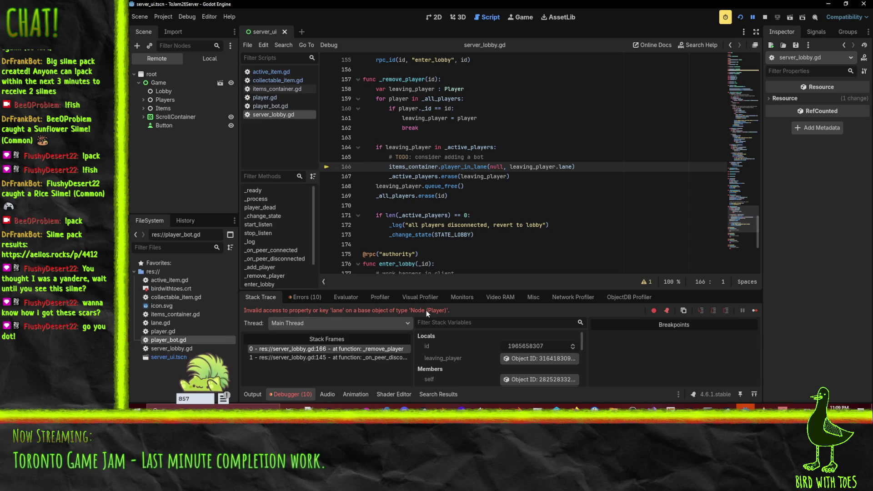
left_click(558, 167)
type("_")
key("Down")
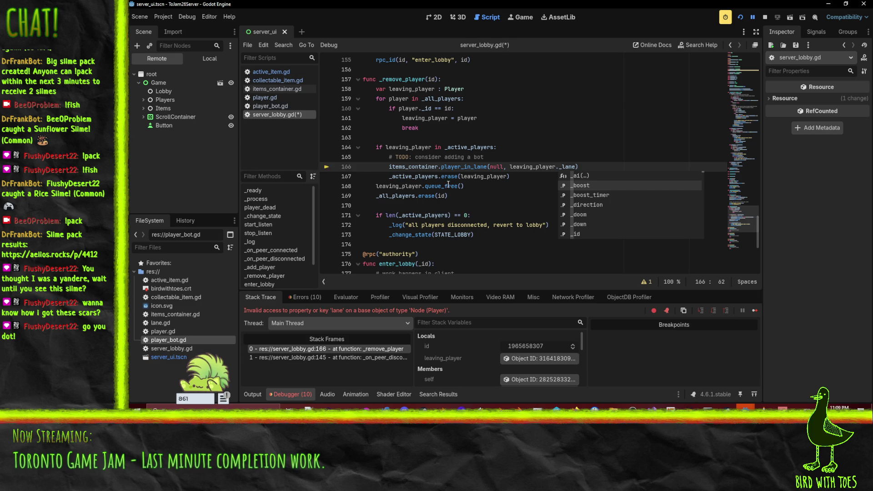
left_click(536, 166)
Resume the paused server and restart the server game with the fix
left_click(753, 18)
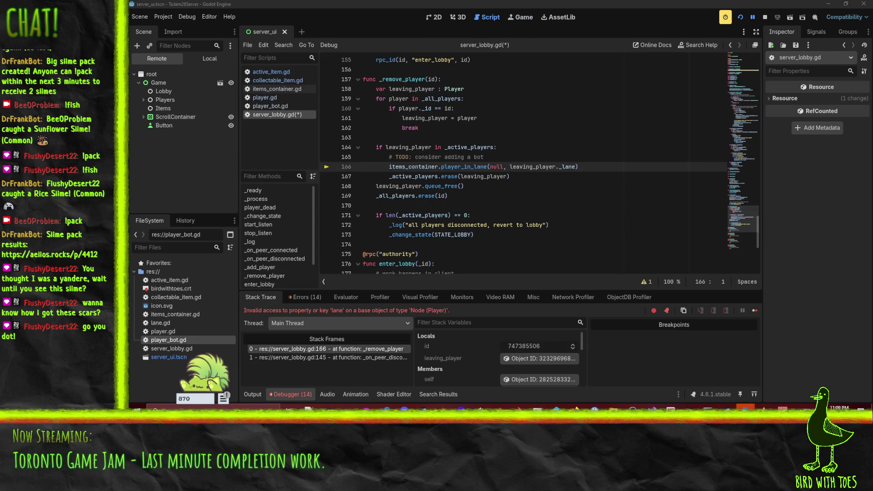
left_click(578, 166)
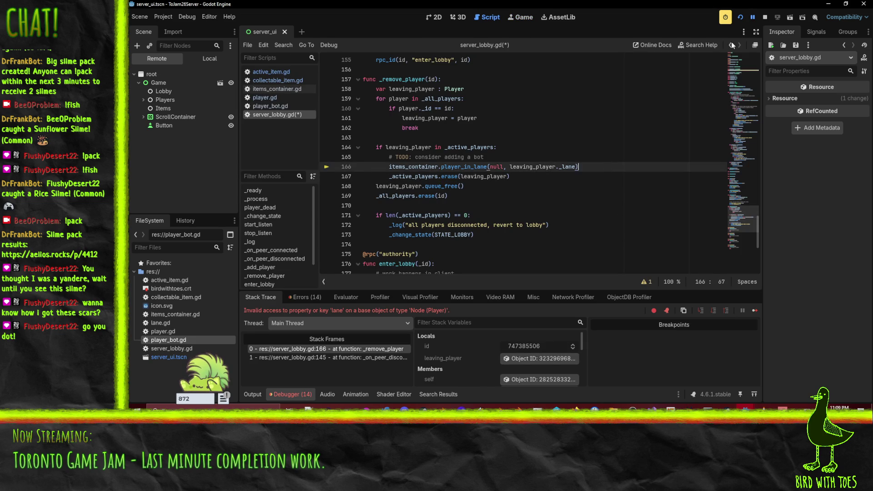
left_click(742, 18)
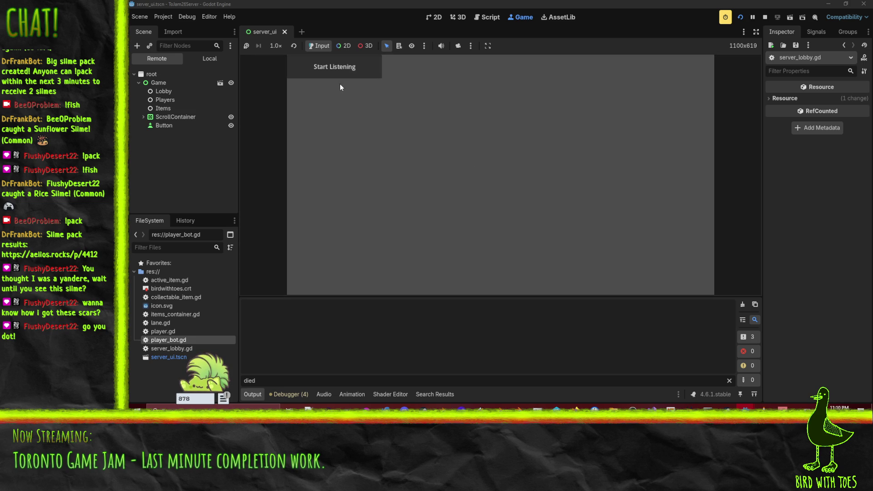
Stop the running server game and return to server_lobby.gd in the Script editor
left_click(765, 21)
left_click(594, 194)
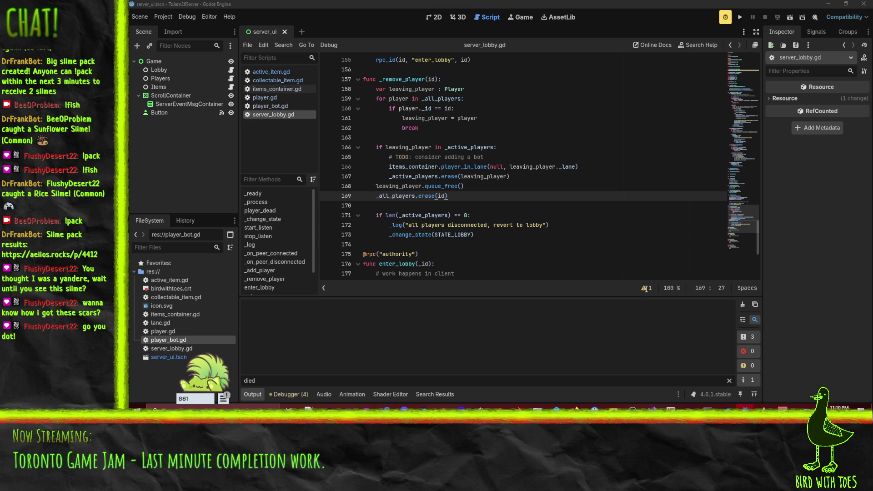
left_click(579, 225)
Scroll through server_lobby.gd and select the STATE_LOBBY constant on line 21
scroll(578, 226, "up", 10)
scroll(579, 225, "up", 15)
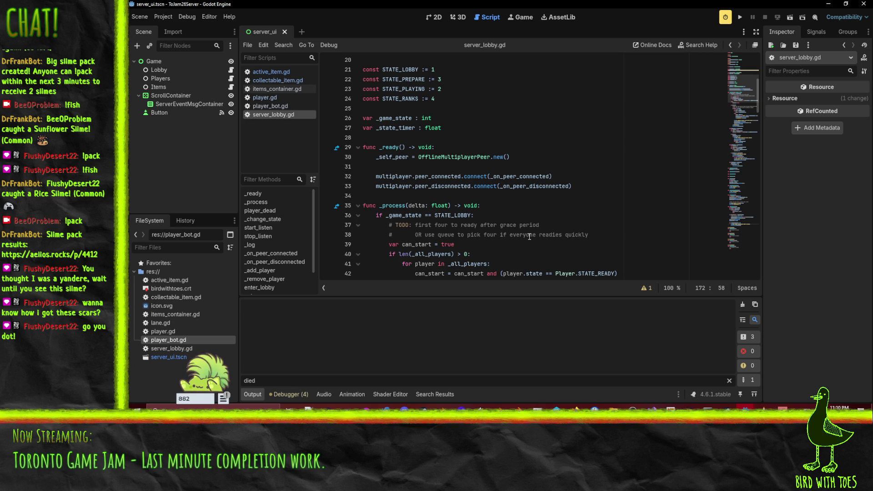
scroll(469, 239, "down", 2)
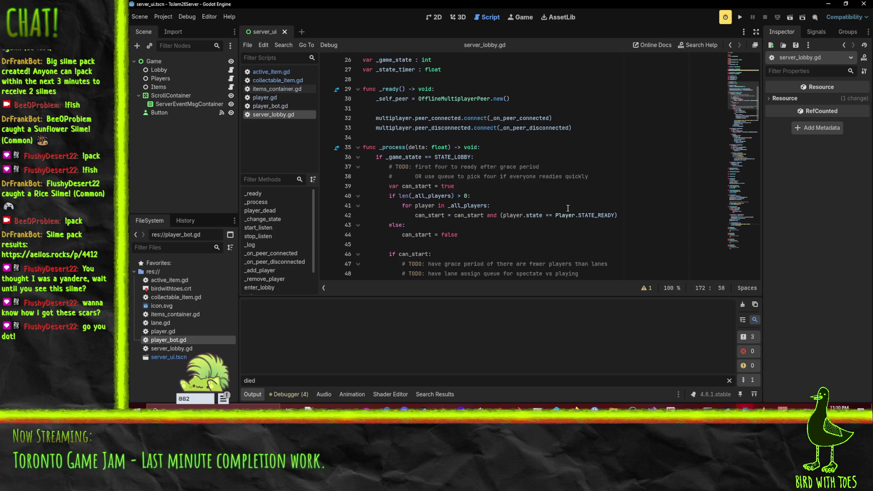
scroll(568, 209, "up", 5)
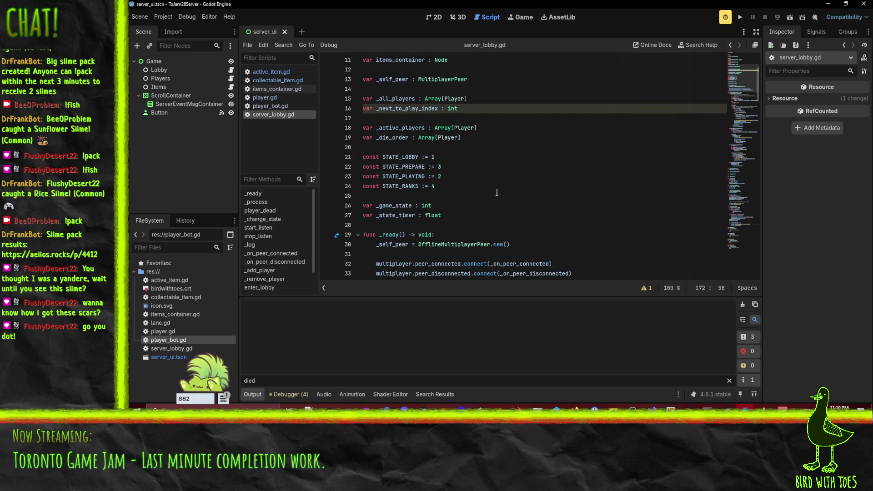
double_click(404, 157)
scroll(586, 156, "down", 14)
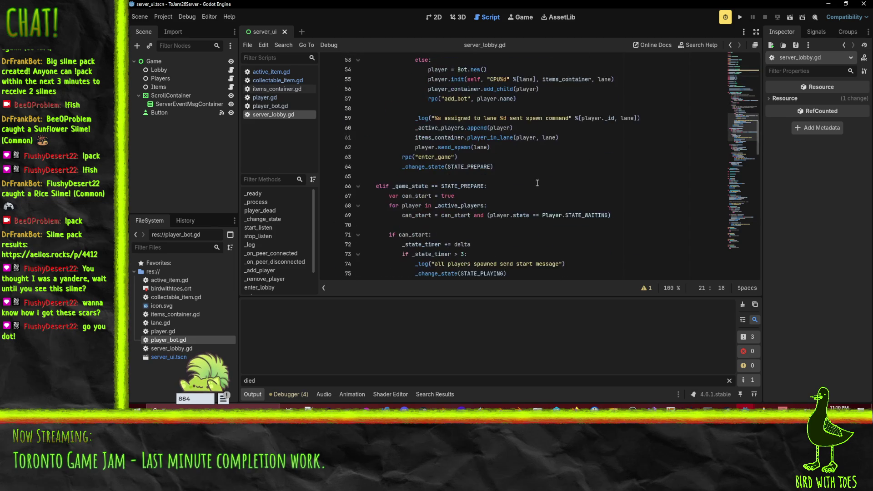
scroll(585, 157, "up", 3)
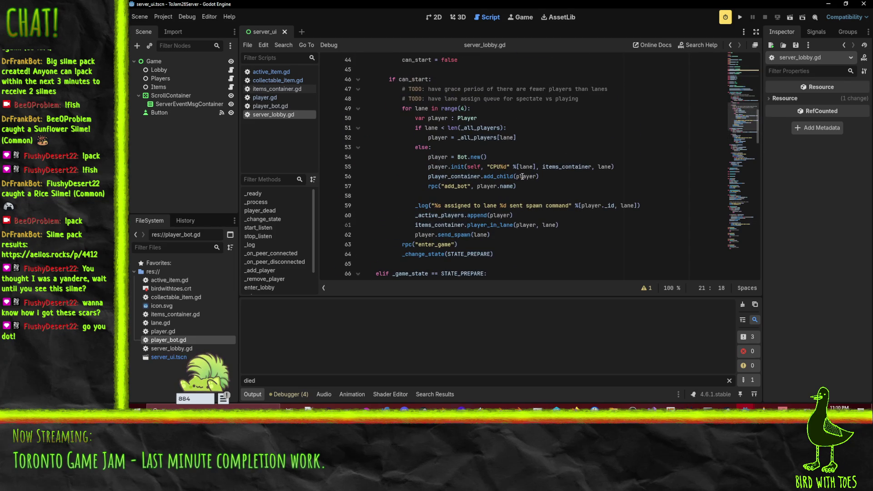
scroll(522, 176, "up", 1)
scroll(521, 176, "down", 2)
left_click(270, 97)
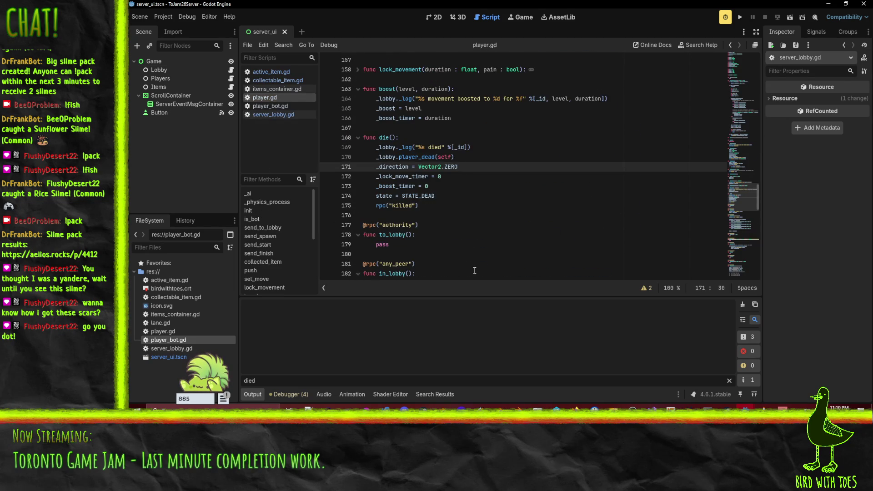
scroll(474, 270, "up", 20)
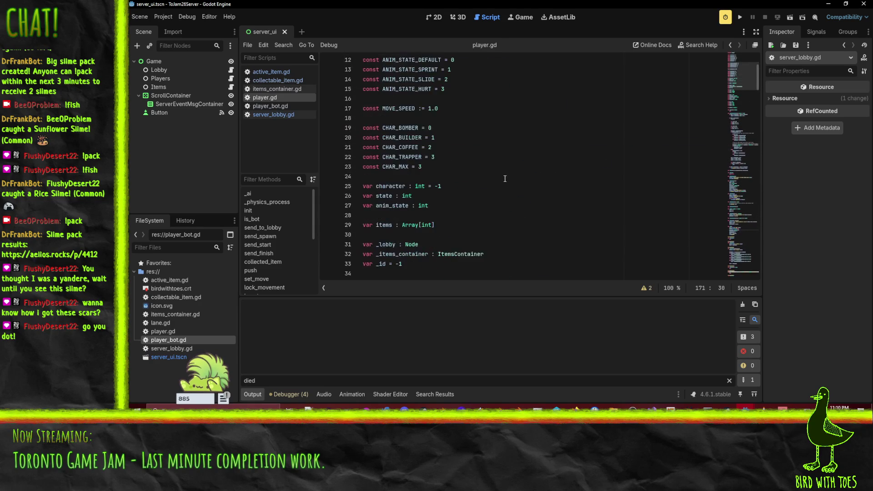
scroll(504, 178, "up", 4)
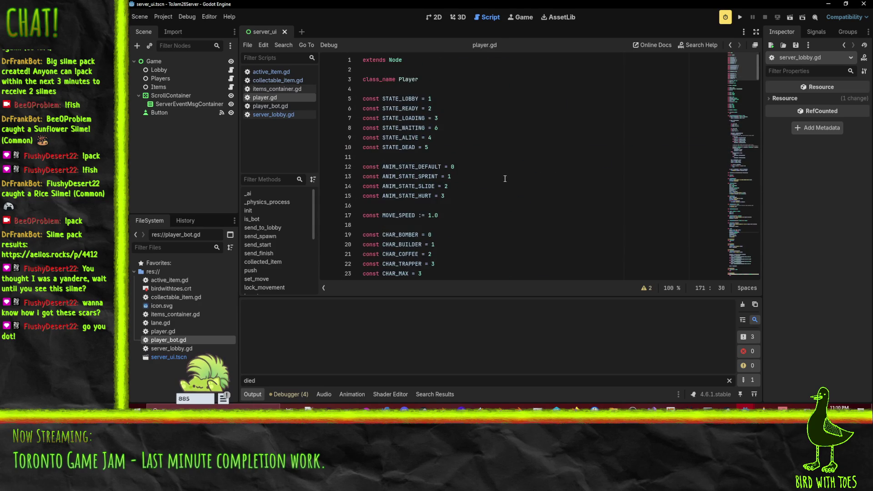
left_click(400, 105)
key("Down")
key("Down")
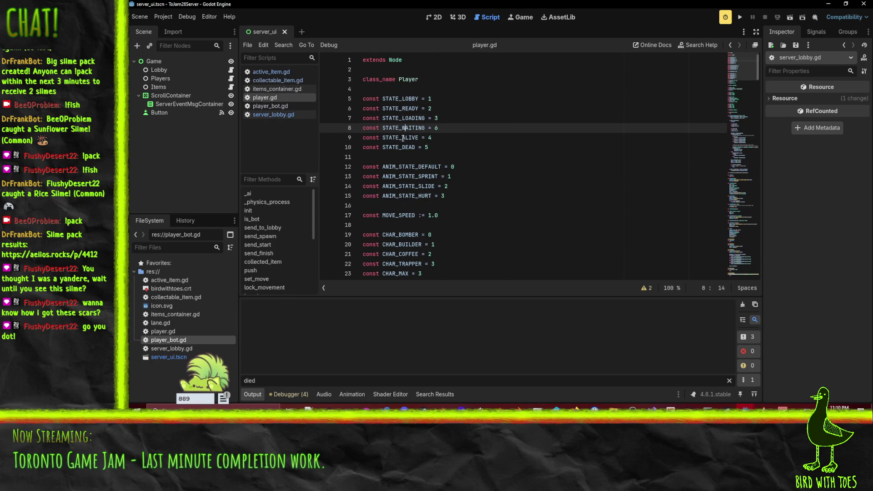
left_click(402, 138)
left_click(402, 146)
key("Return")
type("const S")
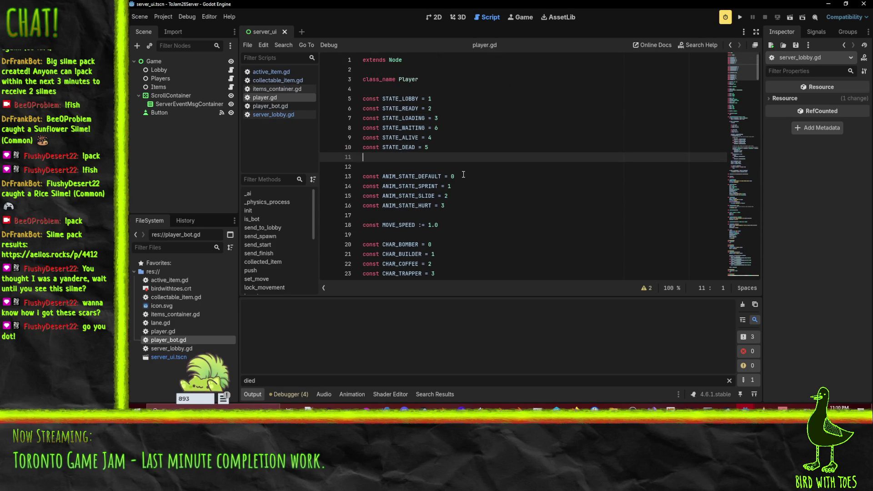
type("TATE_")
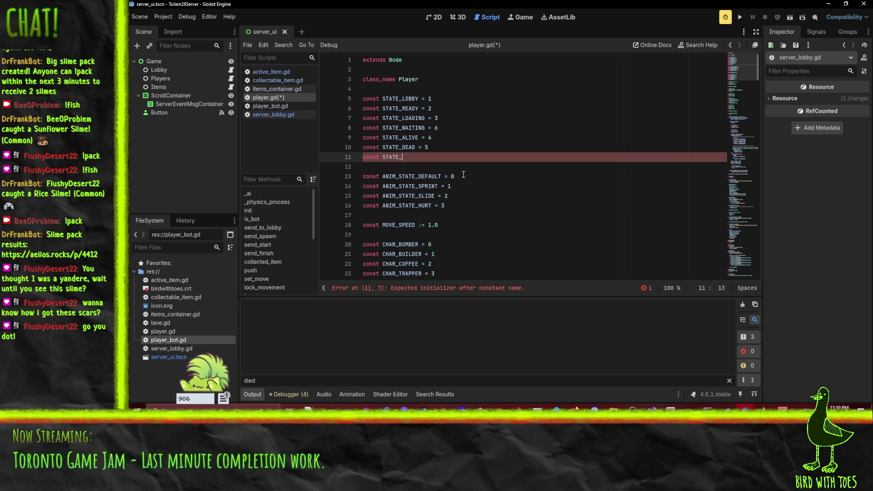
type("SPECTATE = ")
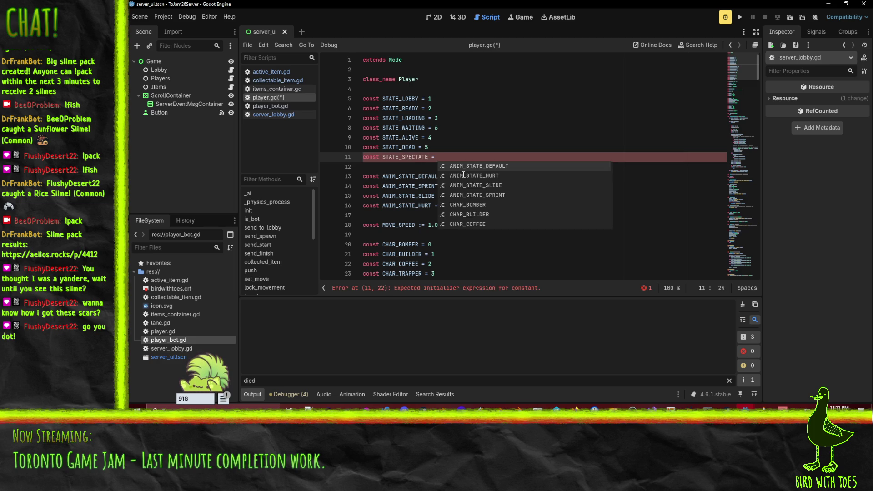
type("7")
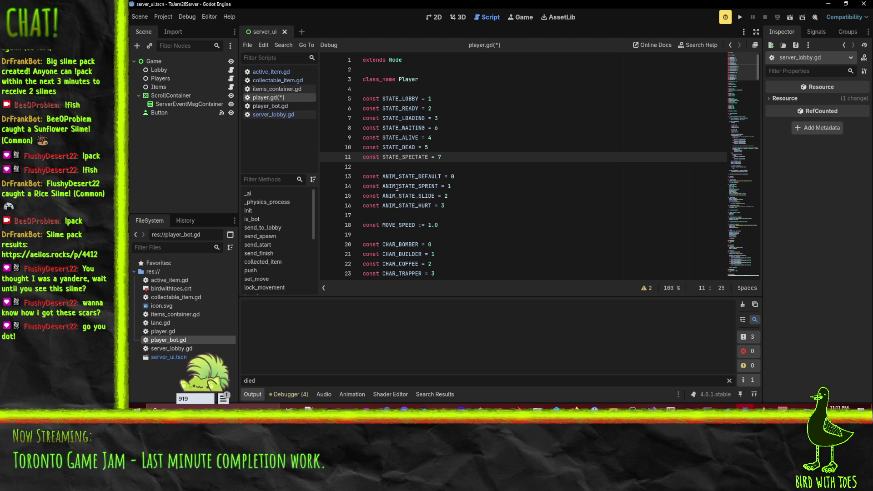
key("ctrl+s")
scroll(437, 213, "down", 2)
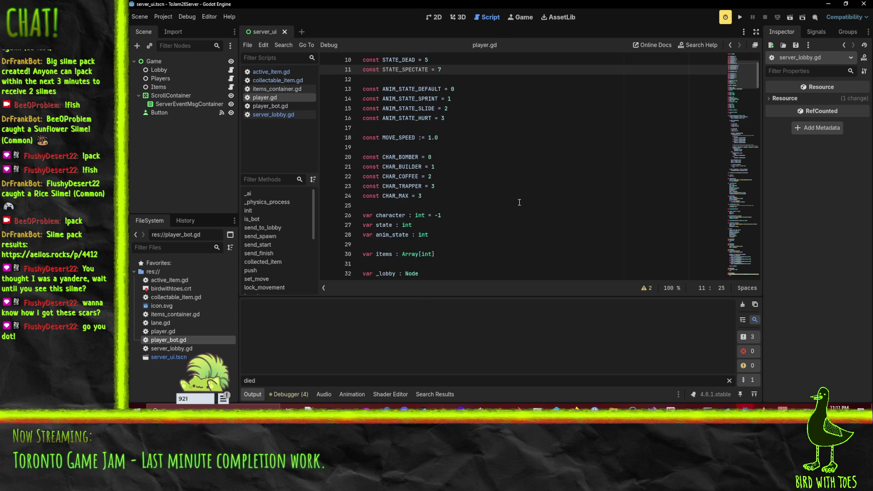
scroll(417, 173, "up", 1)
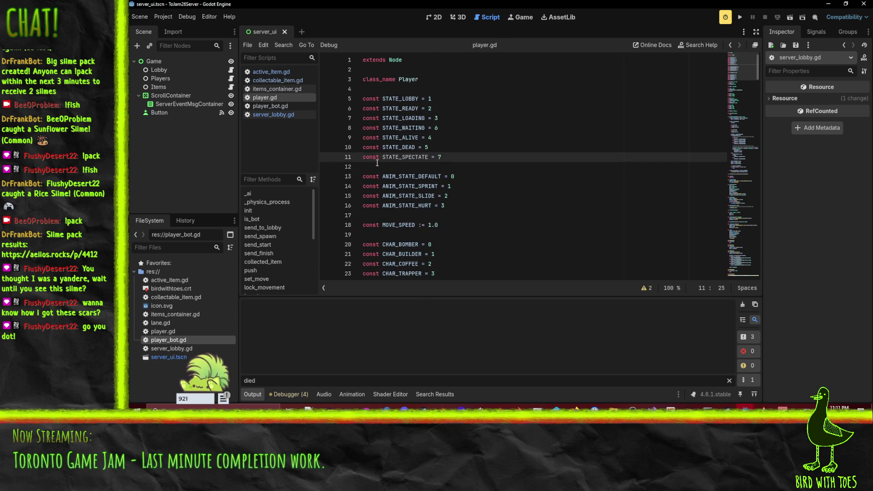
double_click(400, 157)
scroll(535, 161, "down", 5)
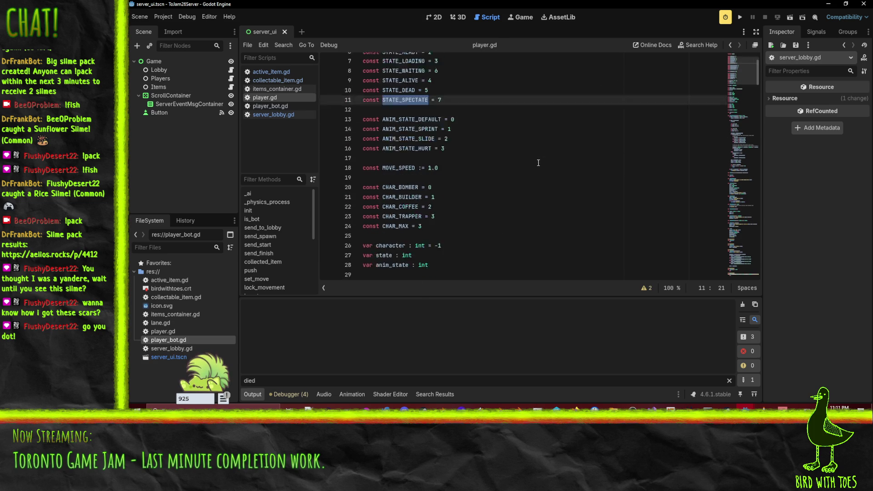
scroll(535, 162, "up", 3)
scroll(535, 161, "down", 1)
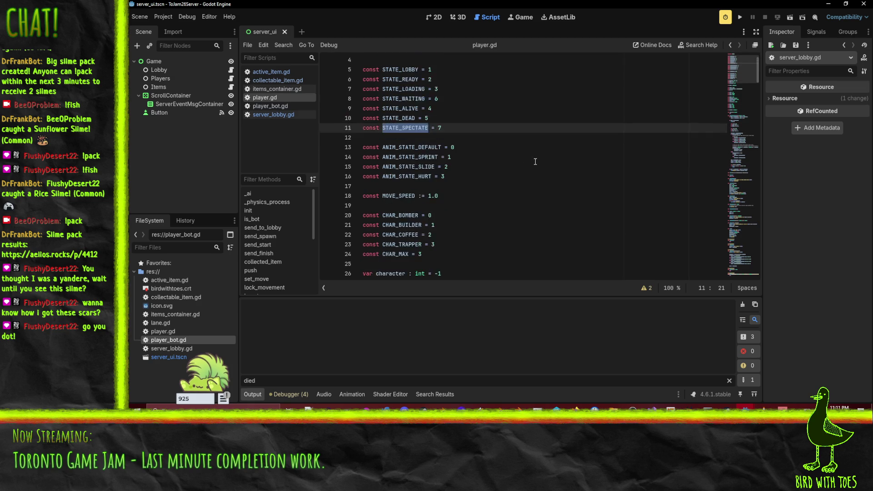
scroll(535, 161, "up", 4)
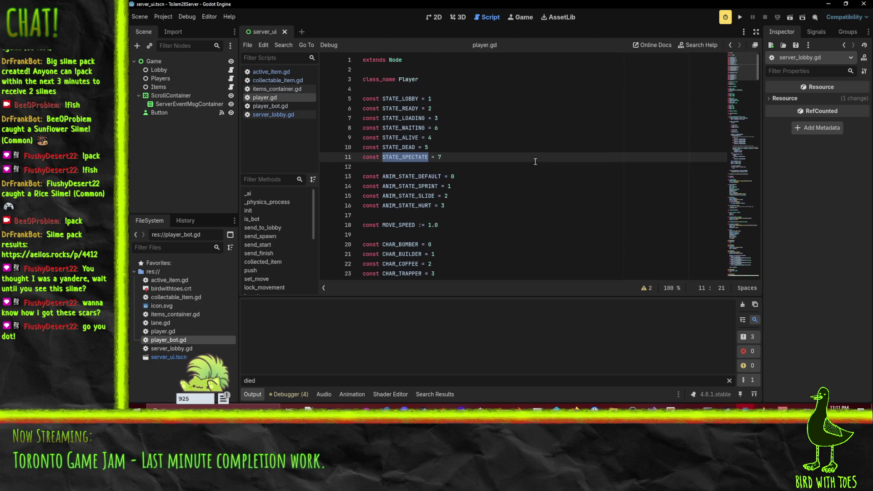
left_click(482, 162)
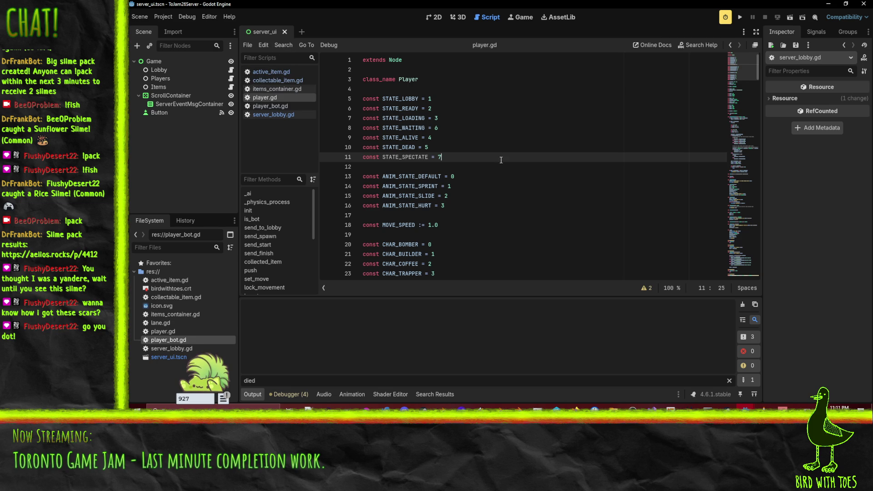
Collapse the STATE_ALIVE movement, update-sending and doom-increment blocks in _physics_process
scroll(483, 164, "down", 18)
scroll(484, 165, "down", 7)
scroll(483, 165, "up", 10)
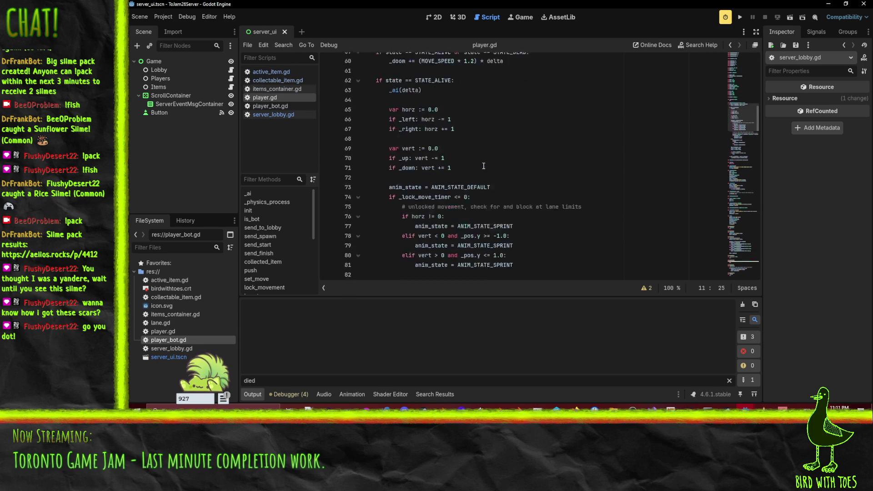
left_click(358, 128)
left_click(357, 127)
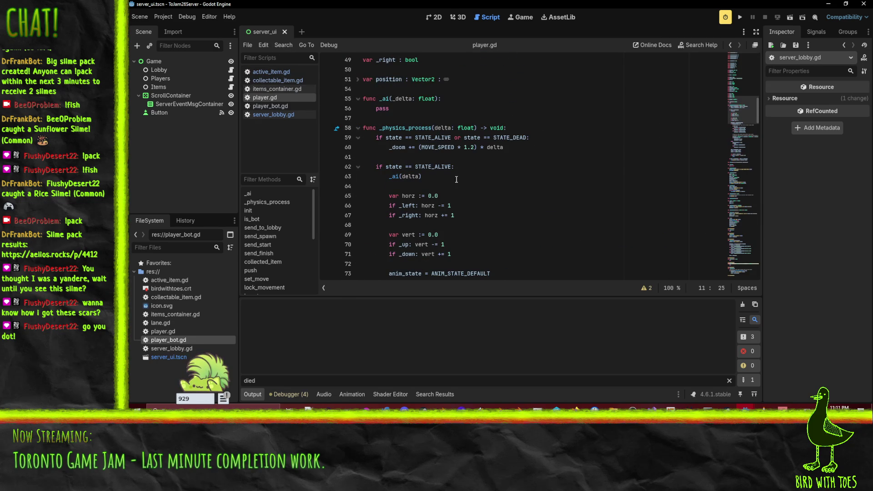
scroll(458, 200, "down", 18)
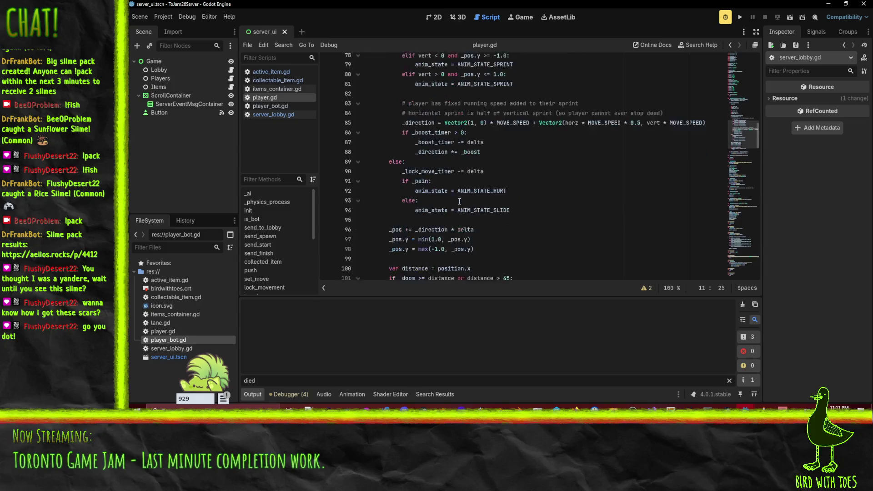
scroll(457, 200, "up", 6)
scroll(457, 200, "up", 9)
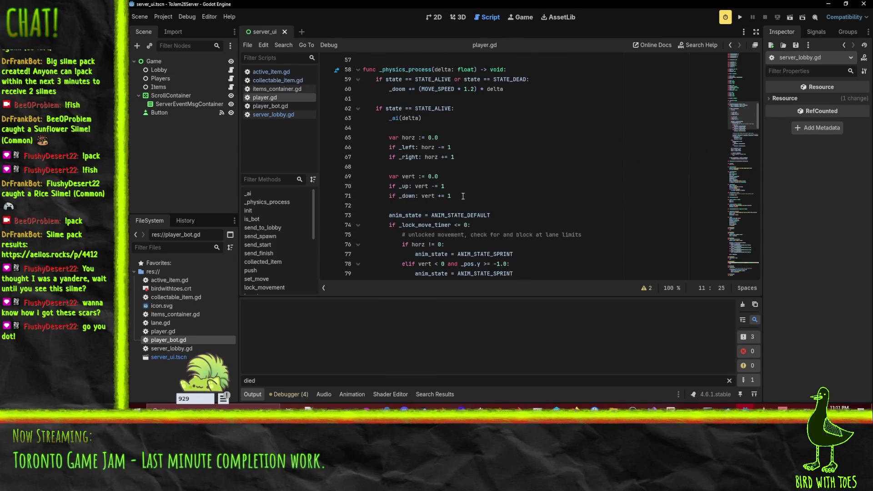
left_click(358, 108)
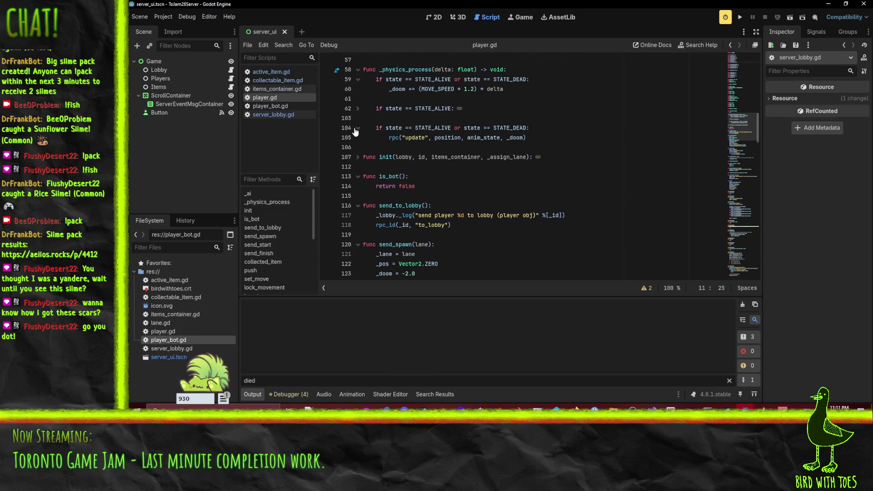
left_click(358, 128)
left_click(358, 80)
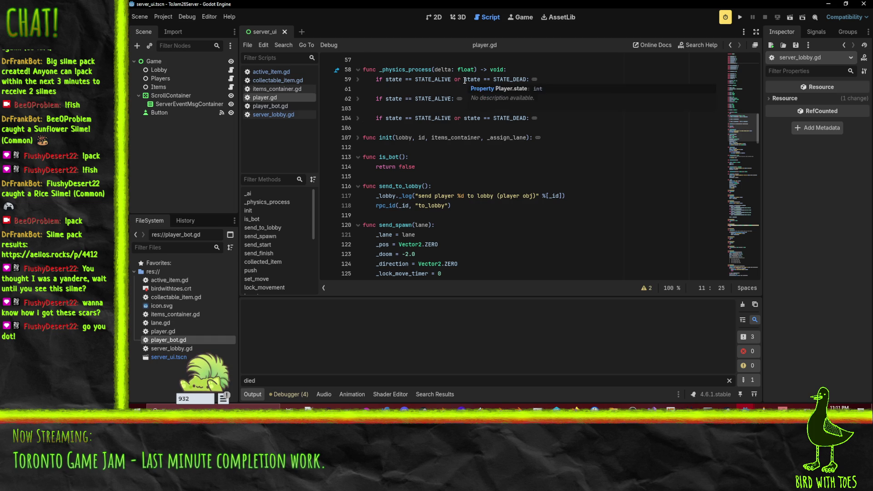
left_click(358, 80)
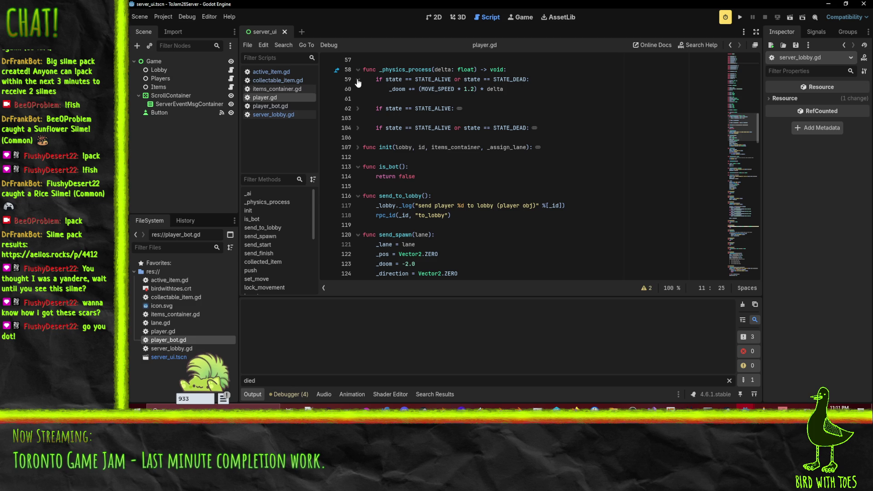
Check the _doom update line, then re-collapse the line 59, 104 and STATE_ALIVE blocks
left_click_drag(468, 88, 395, 93)
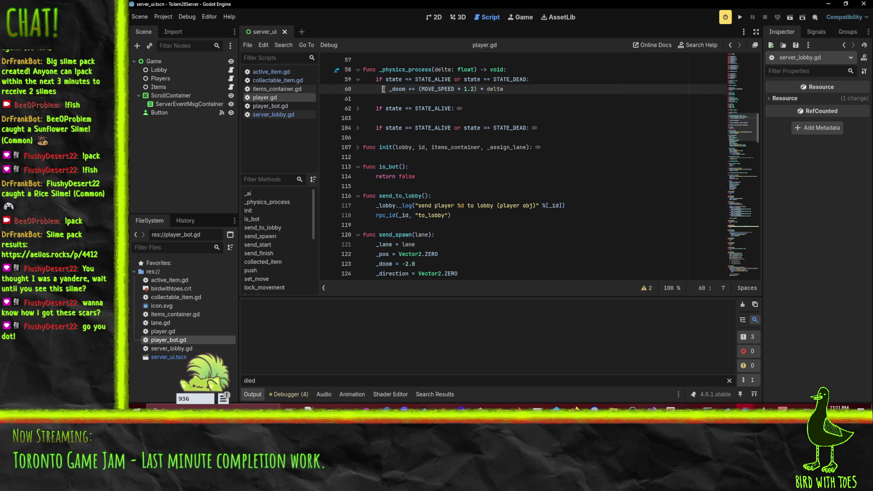
left_click(505, 89)
left_click(359, 127)
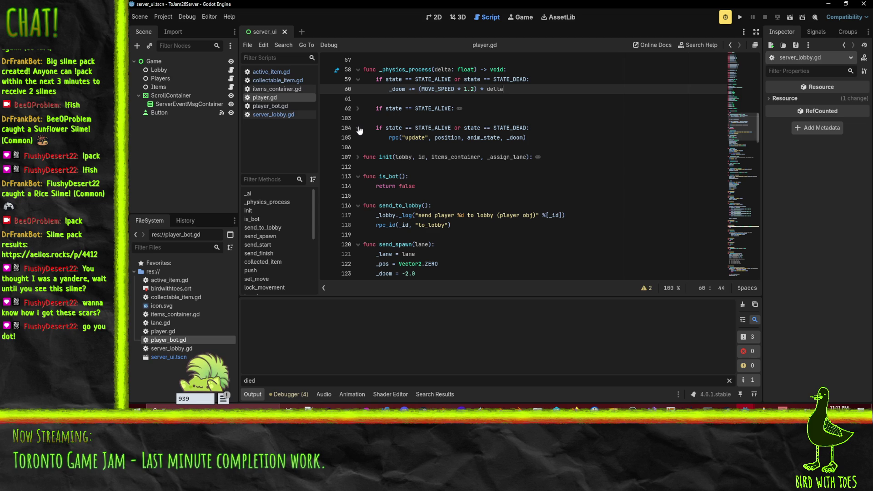
left_click(358, 127)
left_click(357, 108)
left_click(358, 108)
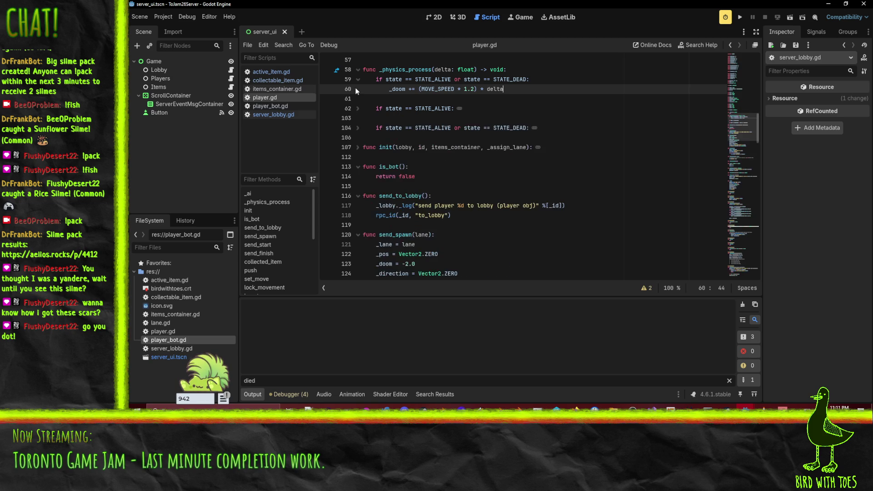
left_click(357, 80)
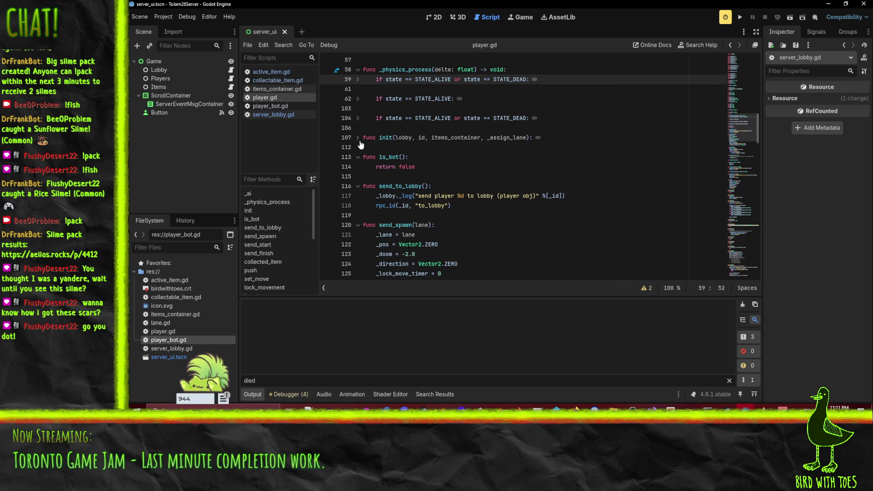
Expand the init function and look over its body
left_click(383, 138)
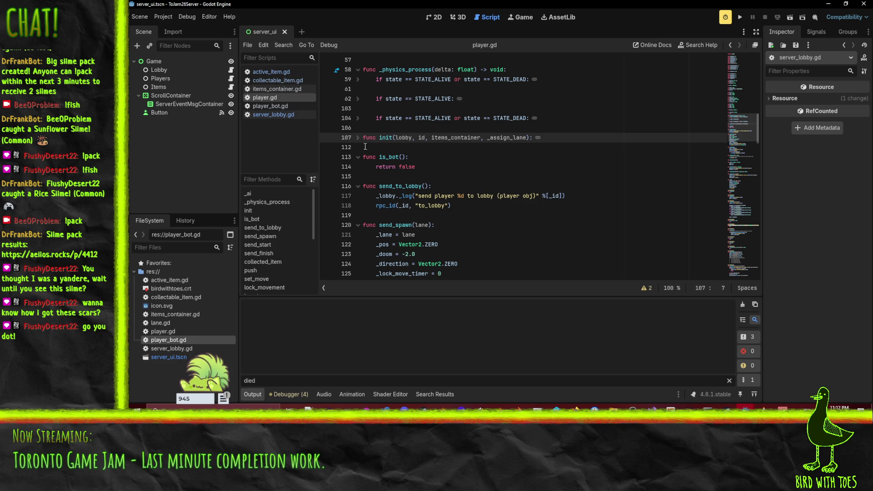
left_click(357, 137)
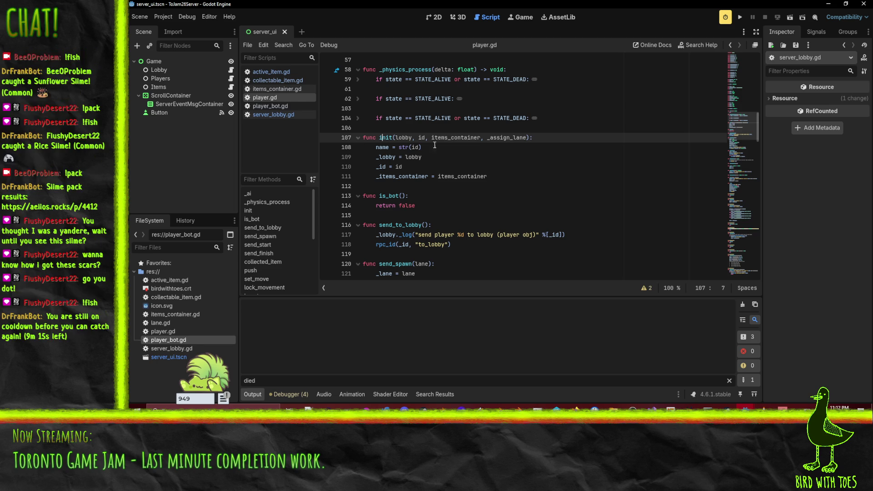
left_click_drag(516, 177, 348, 135)
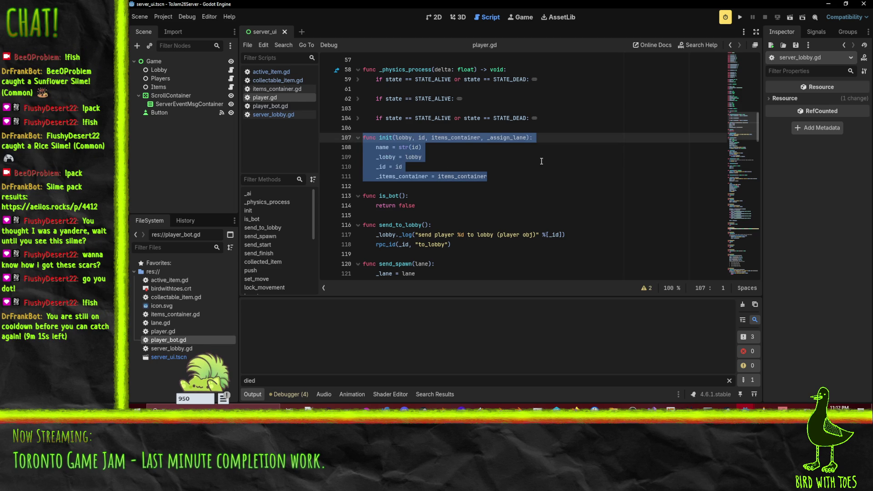
scroll(541, 161, "down", 4)
scroll(532, 162, "up", 3)
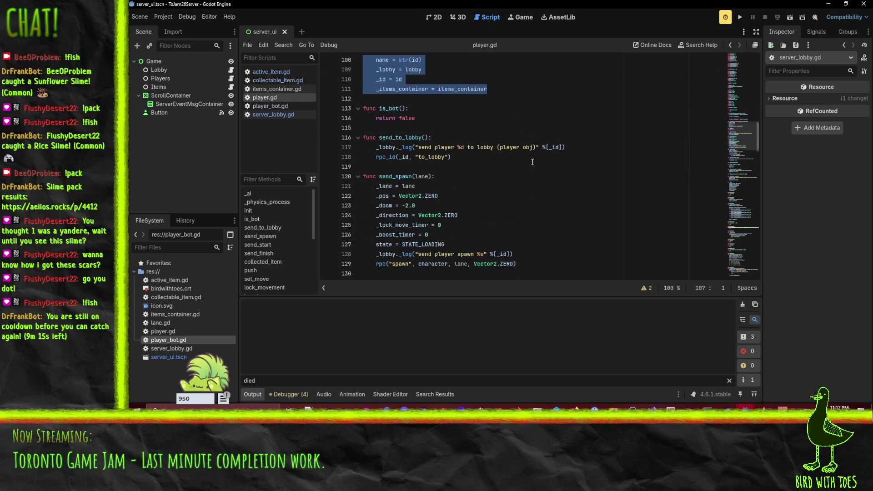
key("Right")
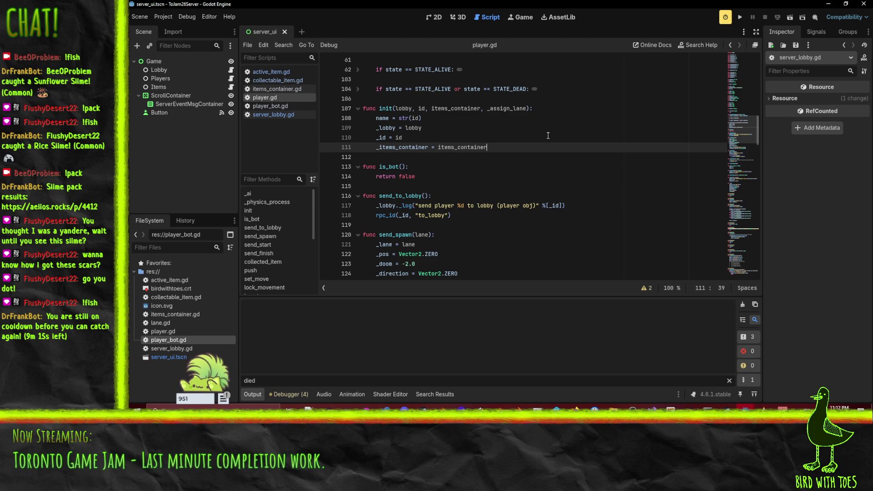
left_click(548, 135)
scroll(469, 147, "up", 1)
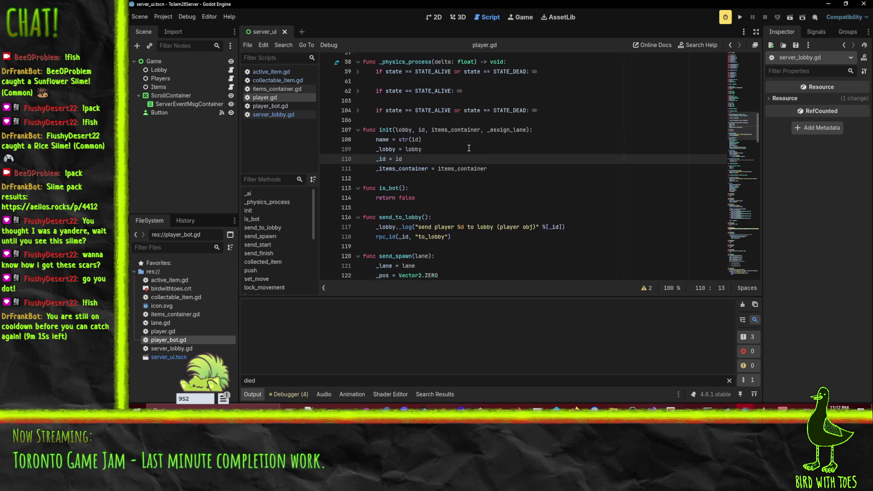
Check items_container and the _assign_lane parameter, then go to the blank line after is_bot()
double_click(468, 176)
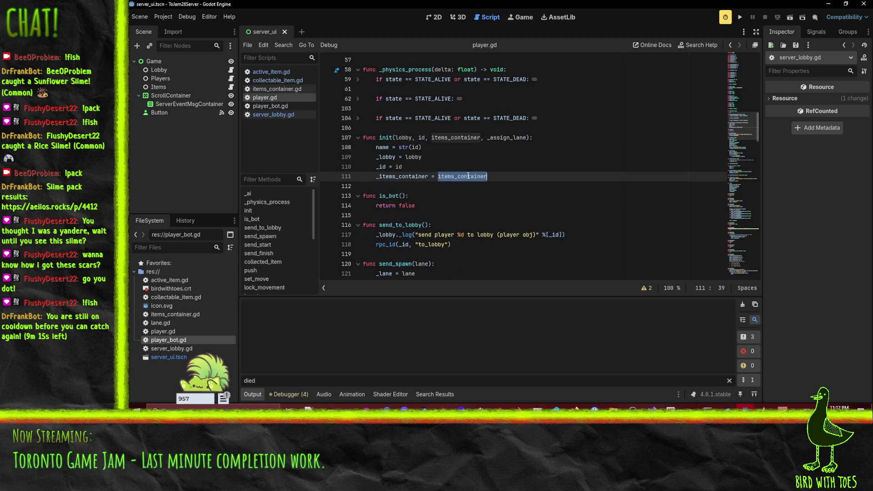
scroll(477, 155, "down", 1)
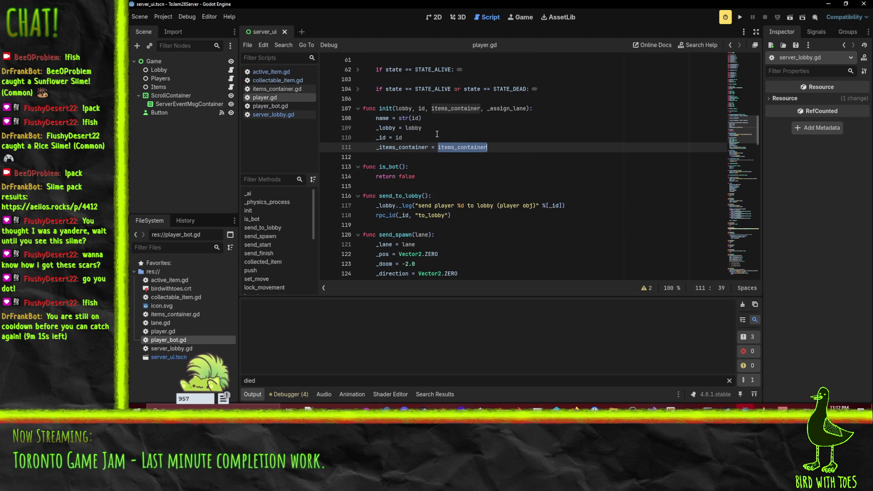
double_click(502, 109)
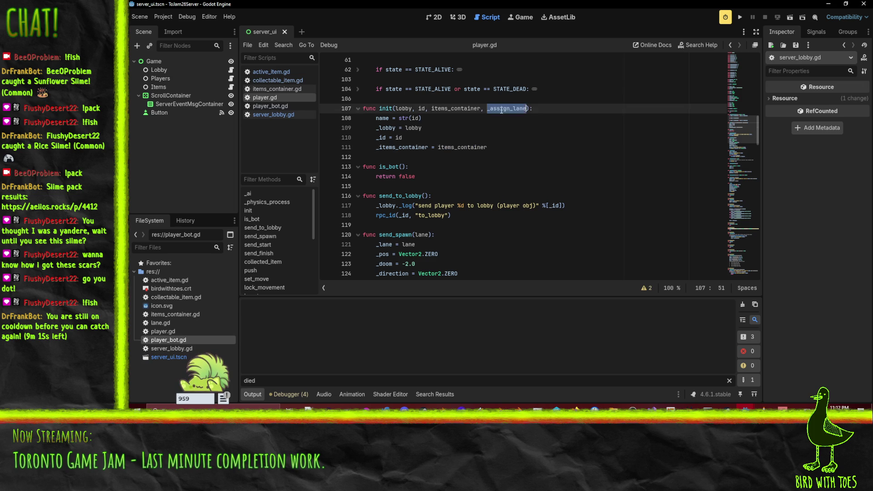
scroll(513, 151, "down", 1)
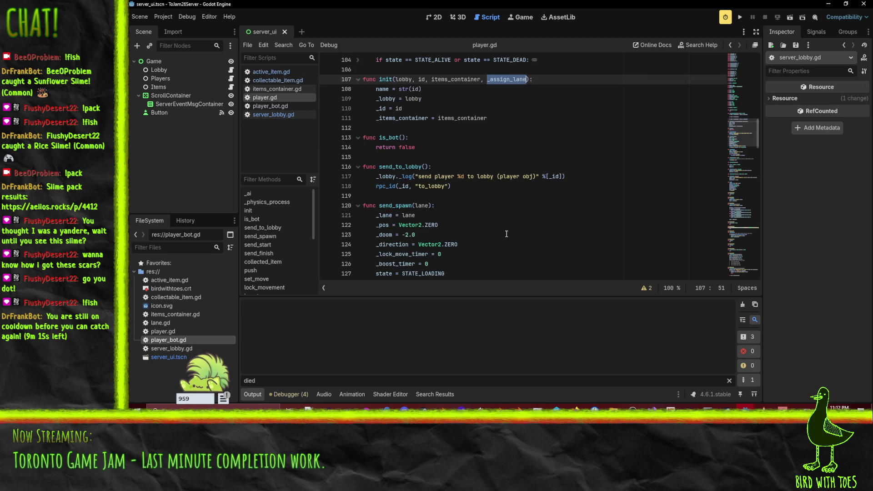
scroll(491, 237, "up", 1)
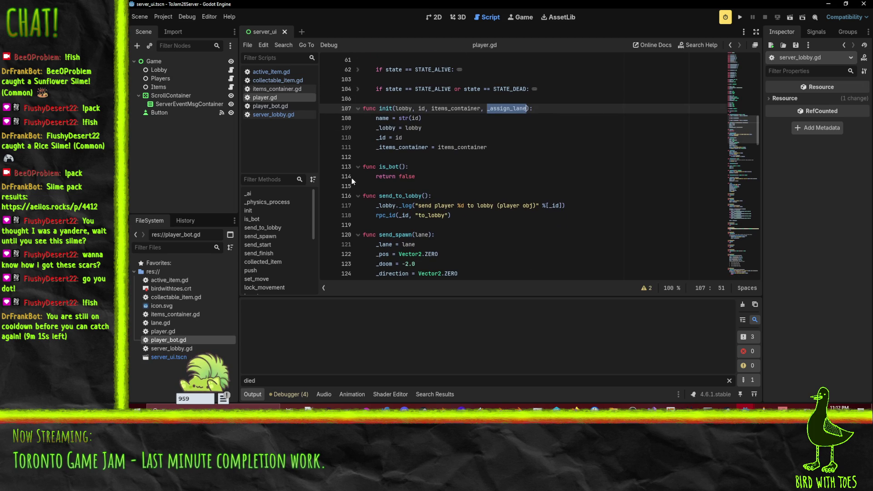
left_click(459, 225)
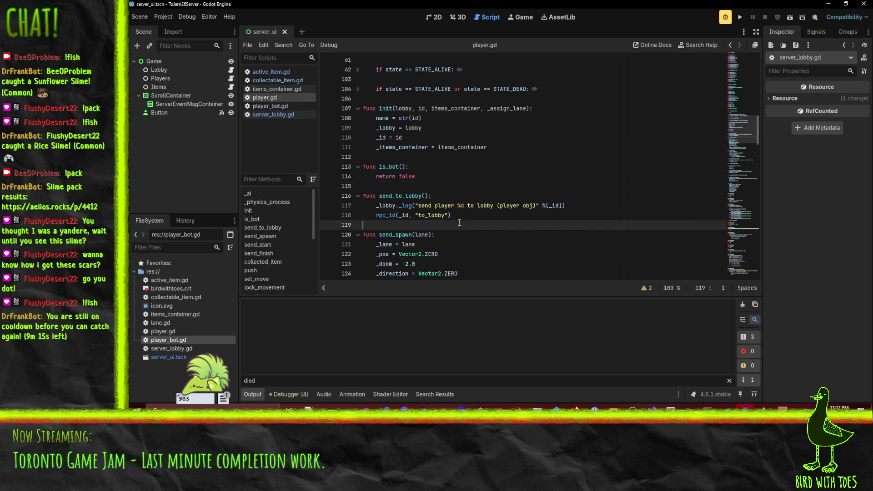
left_click(390, 186)
Add a send_spectate() function that calls rpc_id(_id, "spectate")
key("Return")
key("Return")
key("Up")
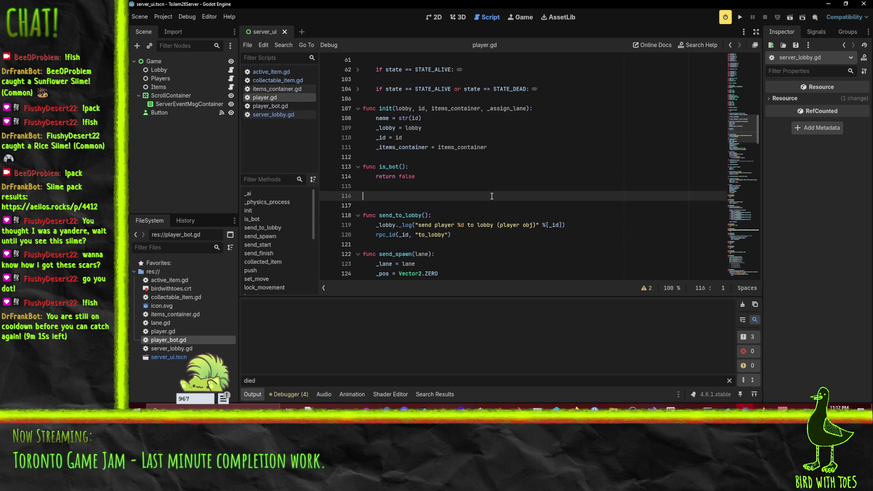
type("func ")
type("send_spec")
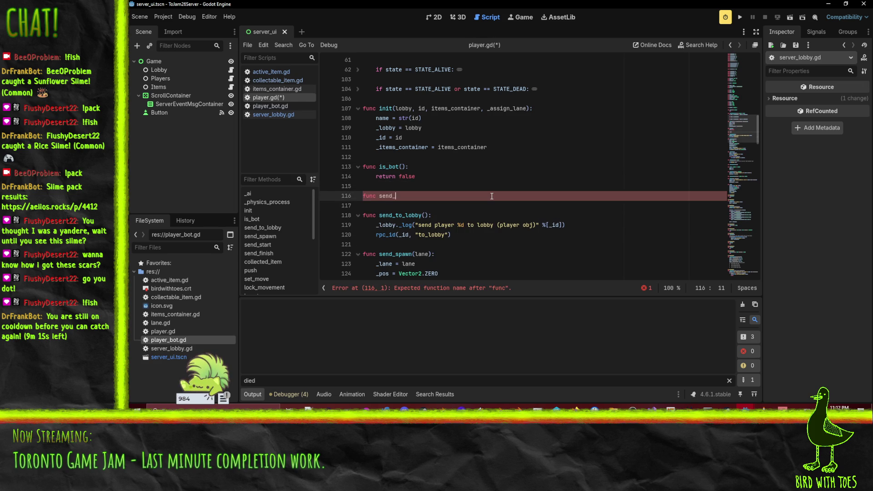
type("tate():")
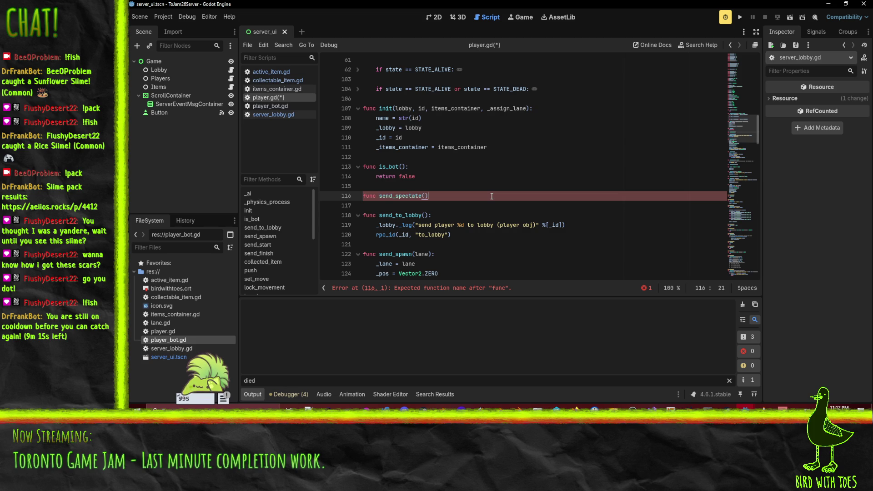
key("Return")
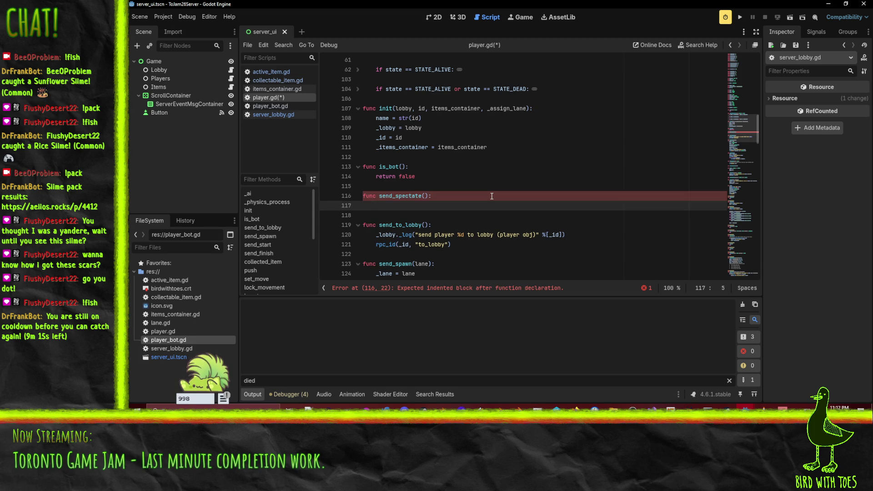
type("rp")
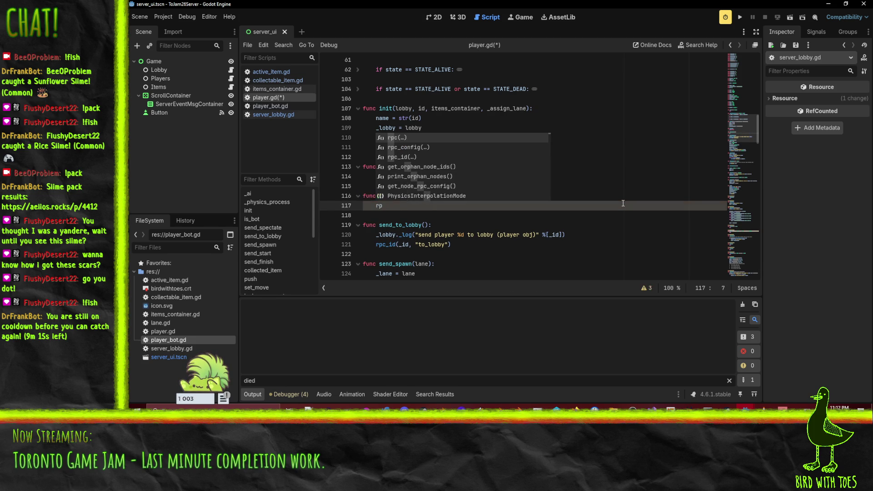
type("c_id")
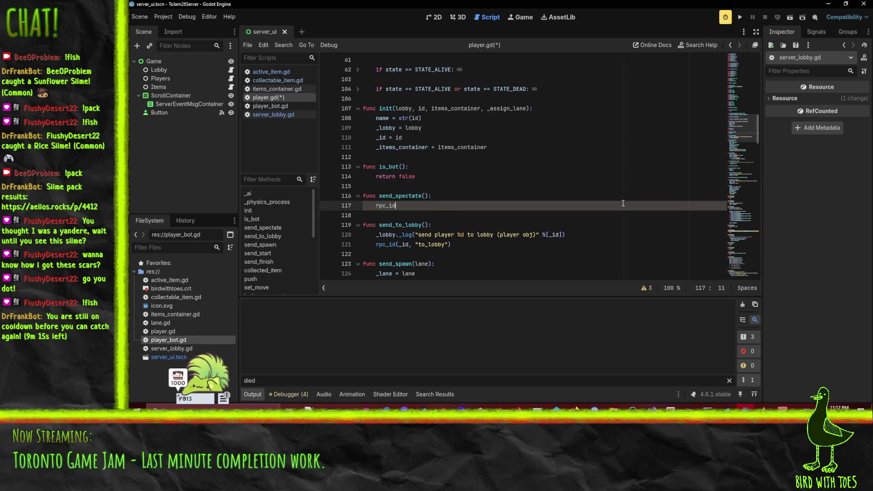
type("(_id, \"")
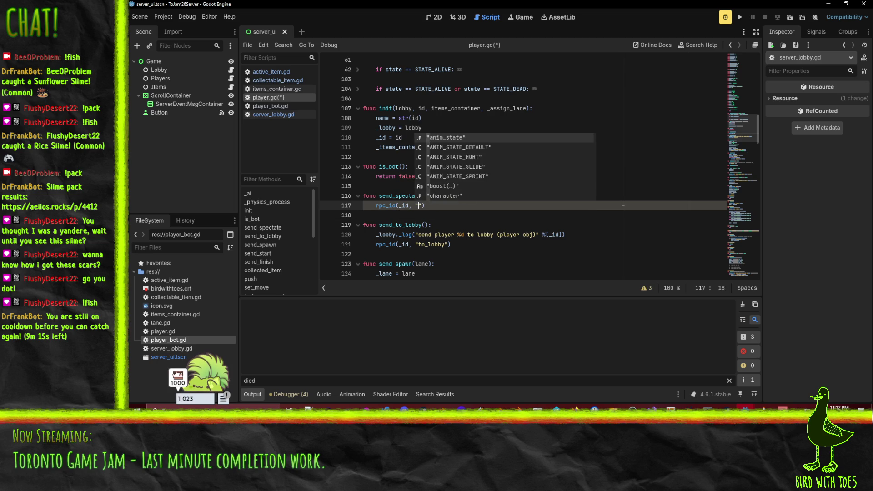
type("spectate")
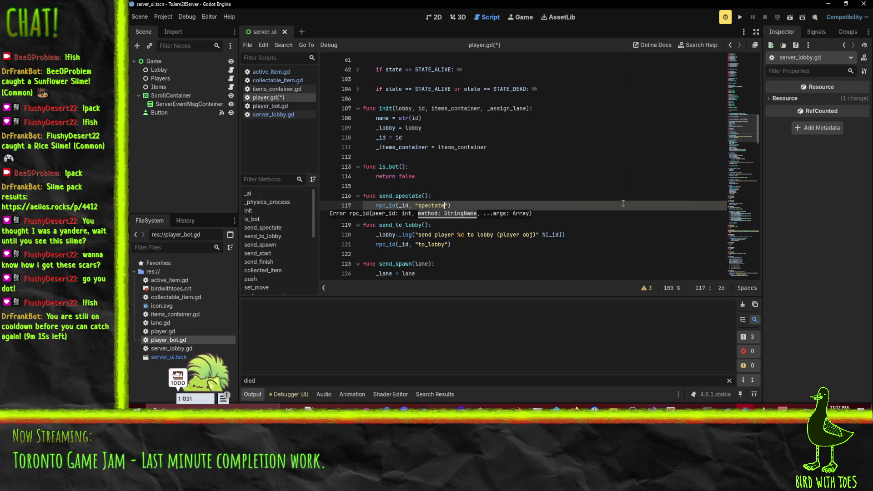
key("Down")
key("Down")
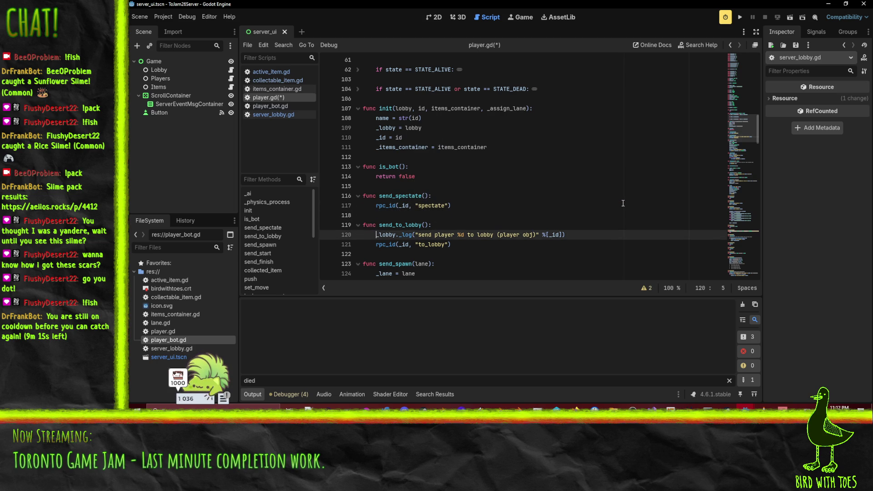
Copy send_to_lobby's log line into send_spectate, changing its message to 'send player %d to spectate'
key("Up")
key("Up")
key("ctrl+v")
key("Up")
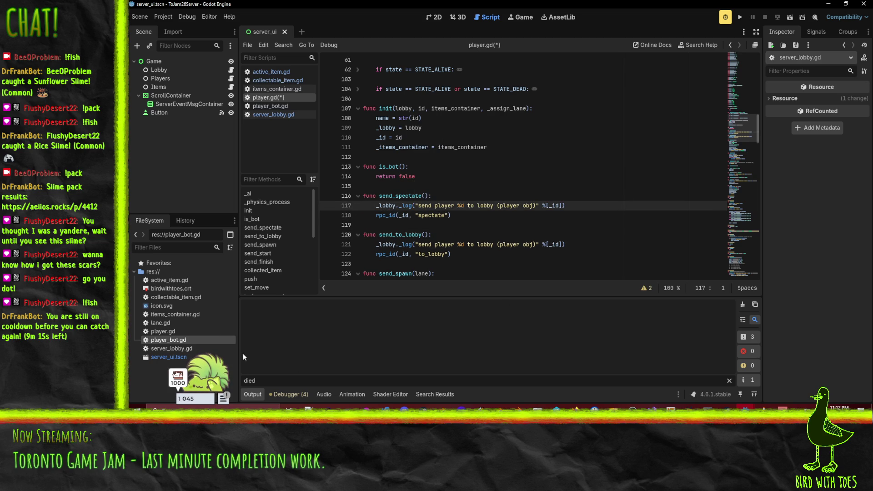
left_click(452, 205)
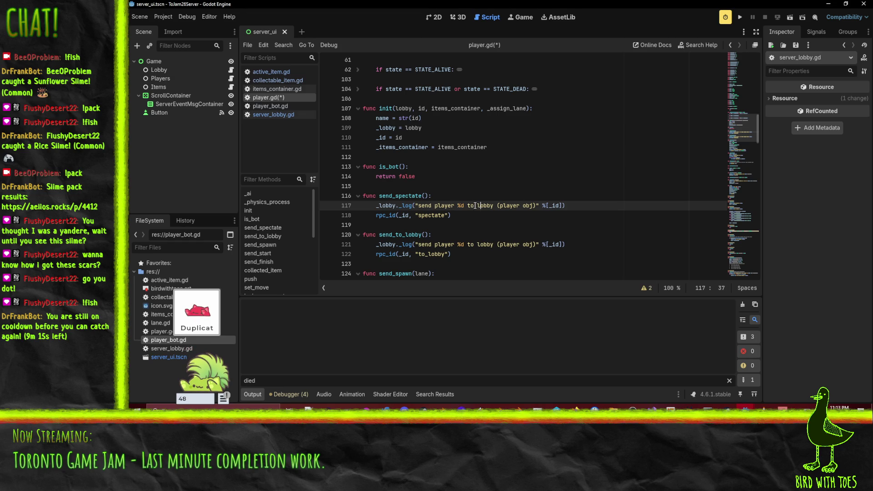
left_click_drag(477, 207, 536, 207)
type("spectate")
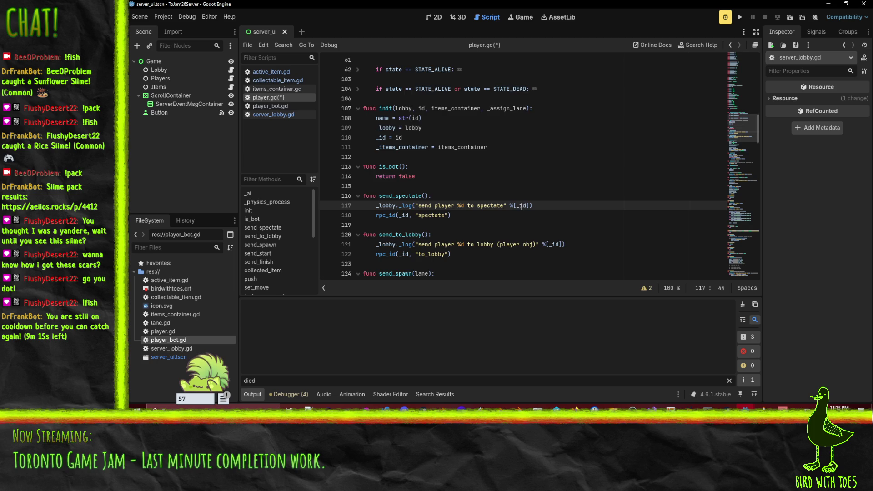
scroll(521, 206, "down", 10)
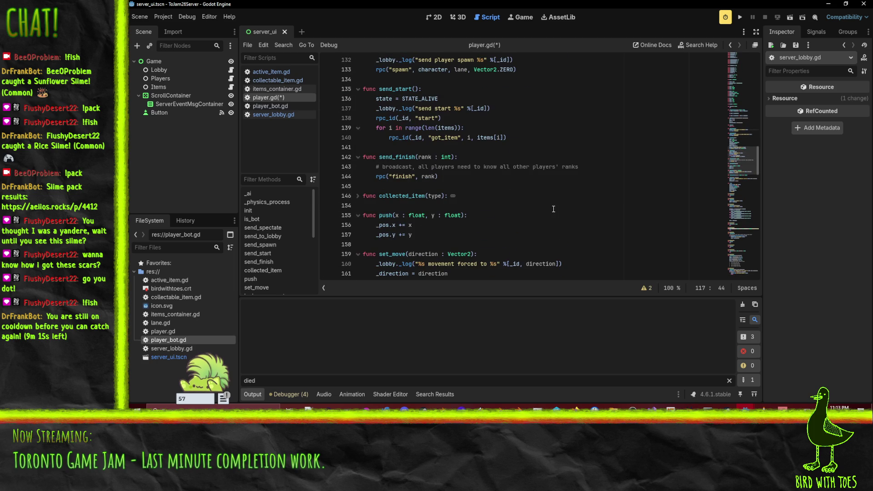
scroll(553, 209, "up", 4)
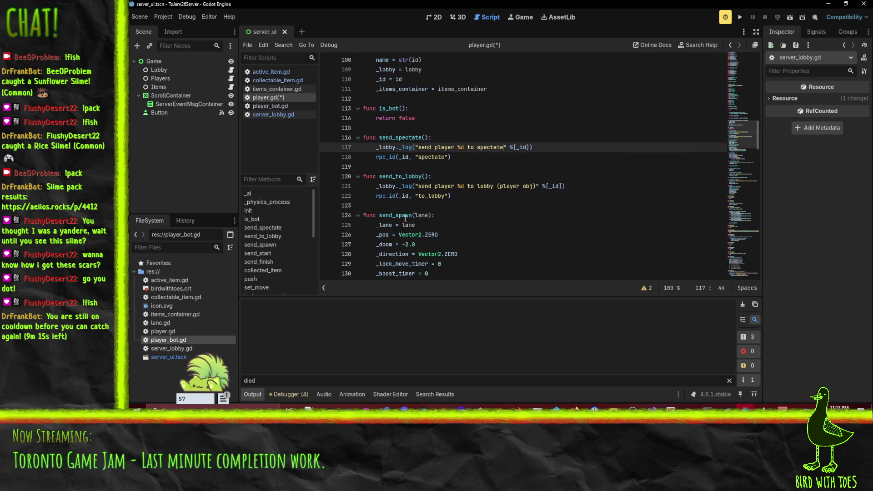
left_click(537, 159)
scroll(509, 157, "down", 10)
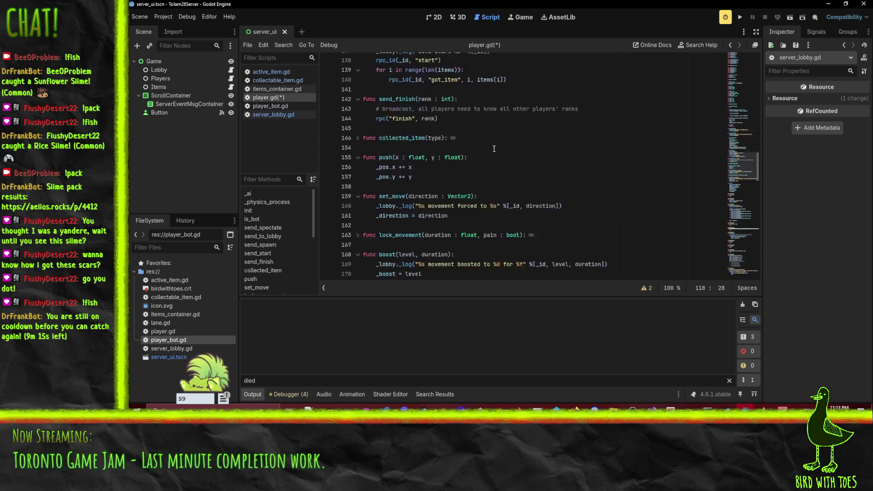
scroll(483, 153, "up", 4)
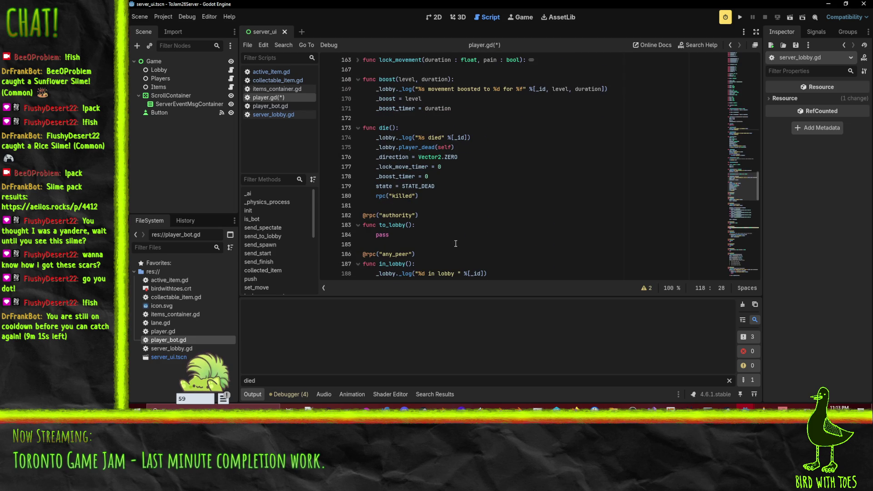
left_click(390, 215)
key("Up")
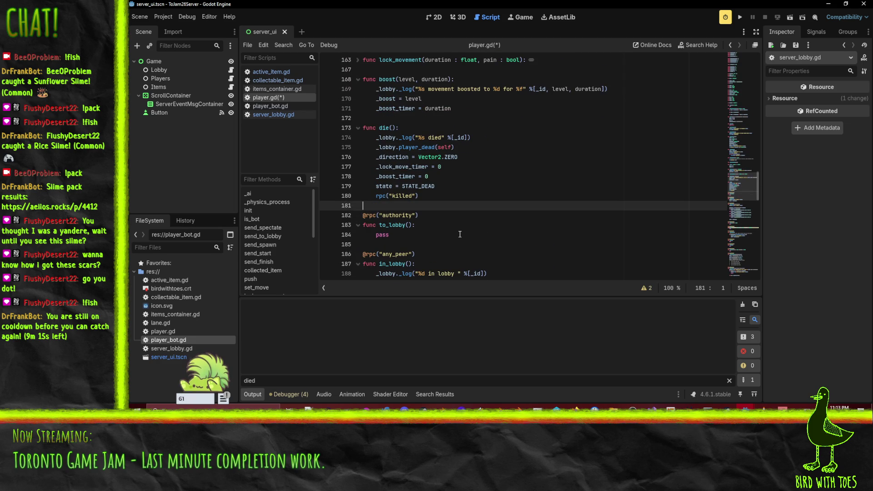
key("Down")
key("Up")
key("shift+Down")
key("shift+Down")
key("shift+Down")
key("shift+Down")
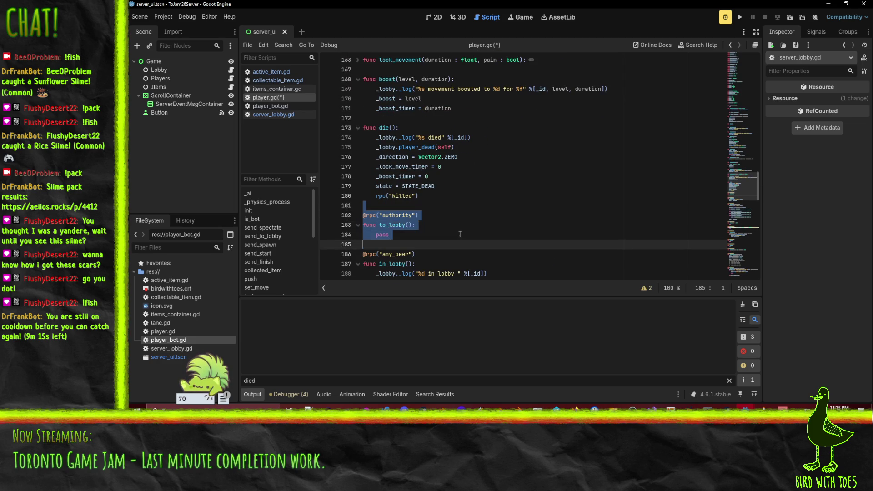
key("ctrl+c")
key("Up")
key("Up")
key("Up")
key("ctrl+v")
Rename the first copy's function to spectate, leaving its pass body
key("Up")
key("Up")
key("Up")
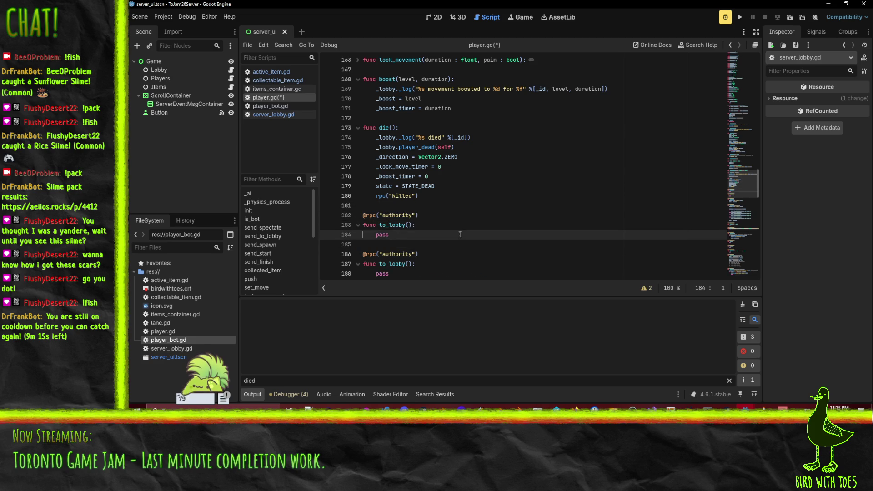
key("Down")
key("Right")
key("Right")
key("Right")
key("shift+Right")
key("shift+Right")
key("shift+Right")
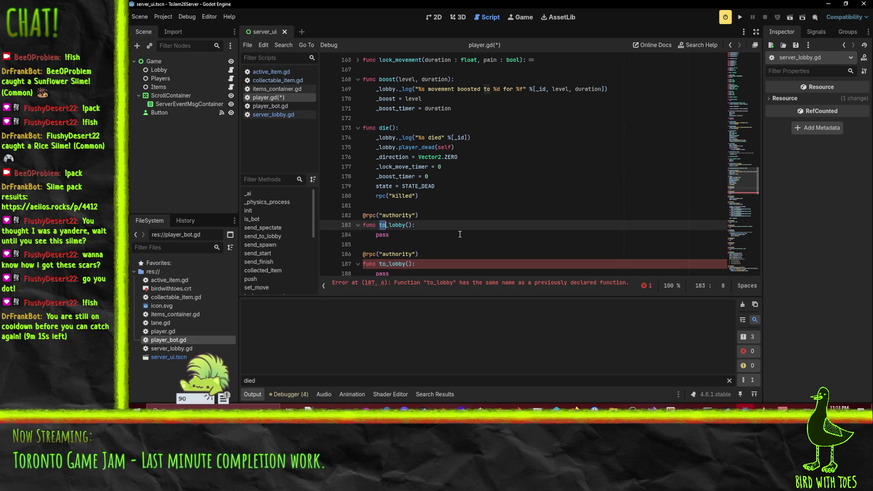
key("shift+Right")
key("shift+Right")
type("cp")
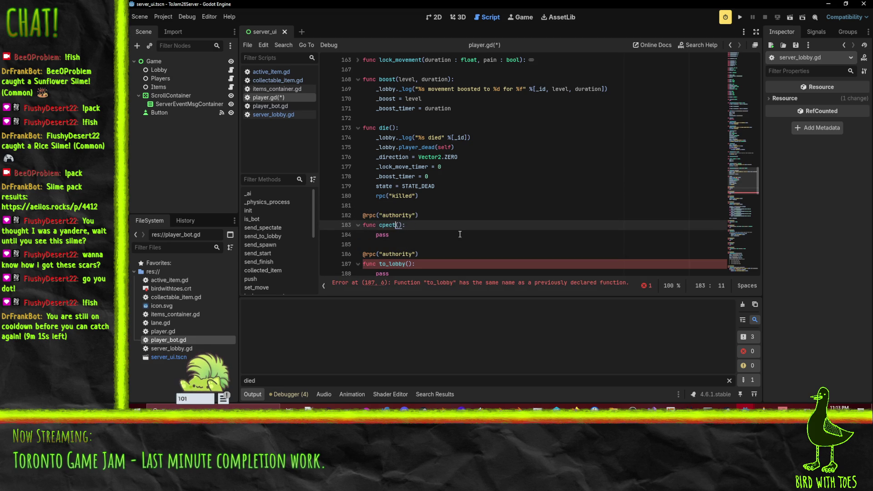
key("BackSpace")
key("BackSpace")
type("spectate")
left_click(441, 245)
scroll(441, 245, "down", 4)
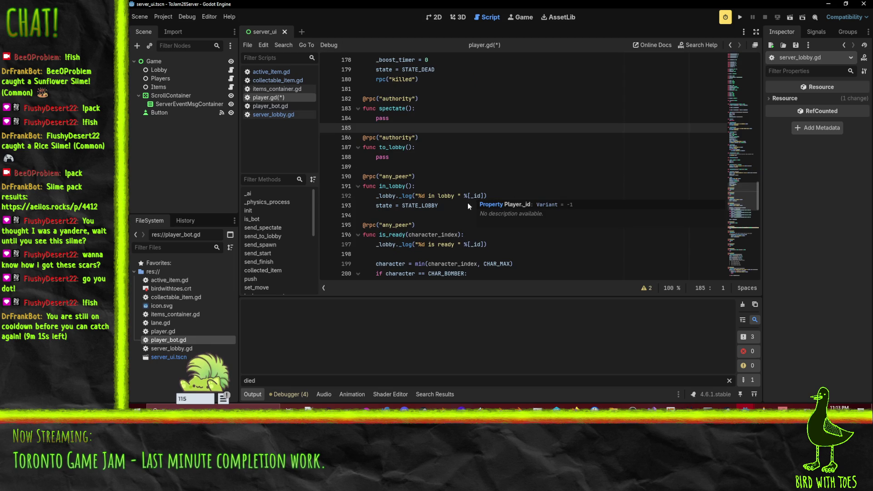
left_click(412, 206)
Insert state = STATE_SPECTATE after send_spectate's log line and save player.gd
scroll(437, 205, "up", 20)
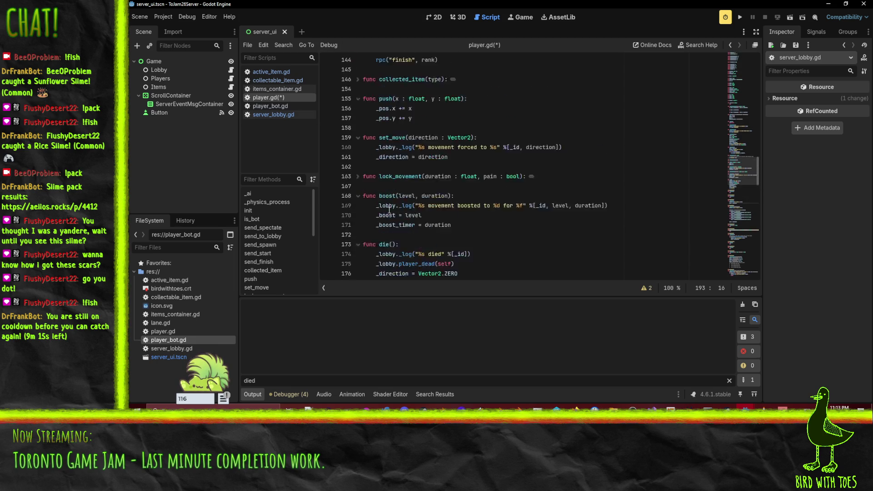
scroll(391, 210, "up", 5)
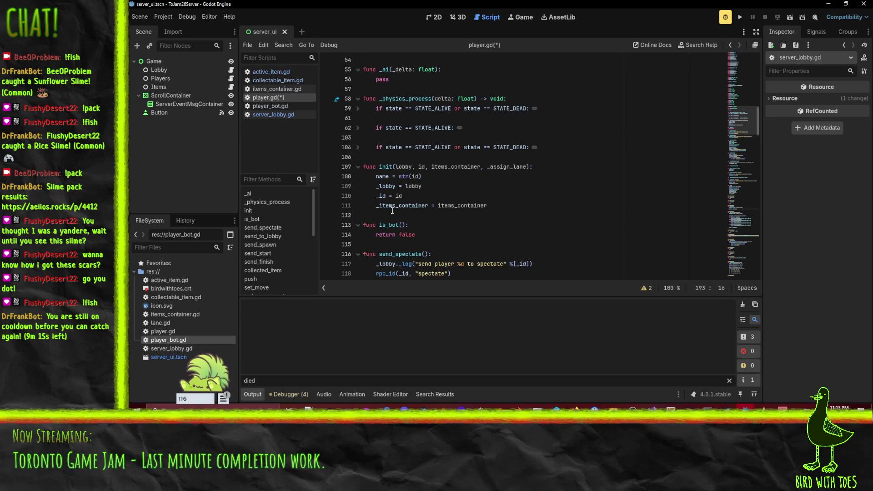
scroll(466, 242, "down", 3)
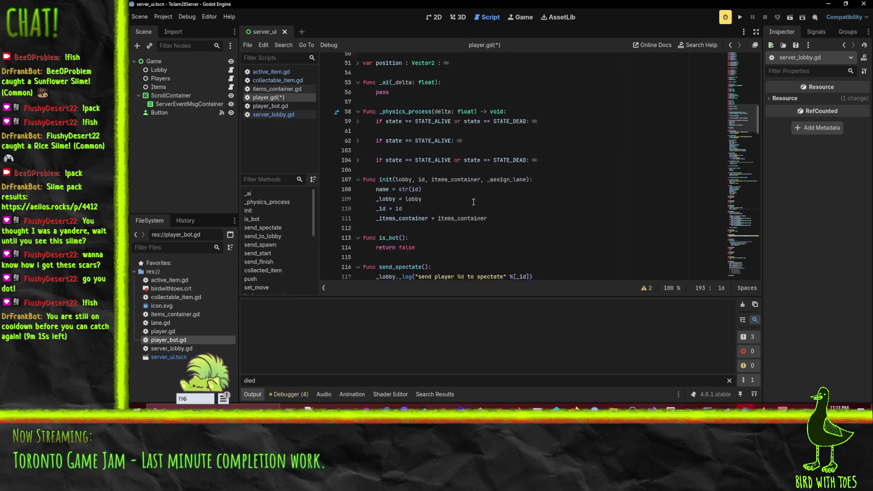
left_click(517, 205)
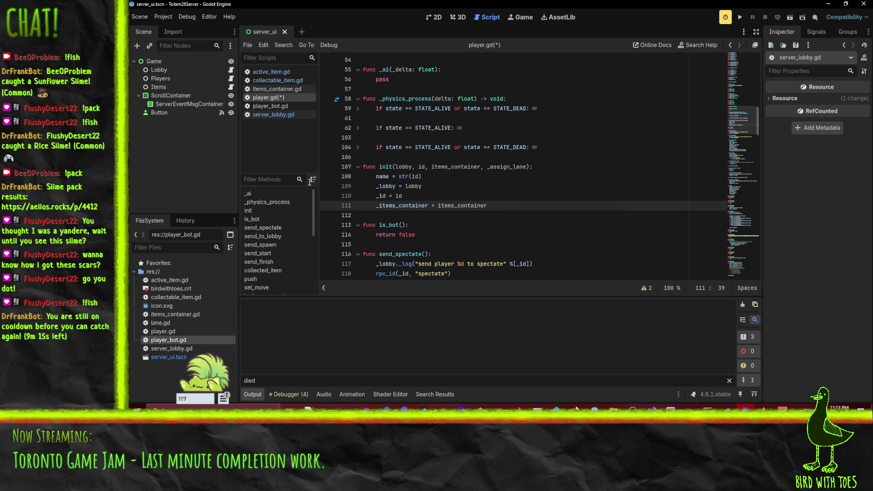
scroll(489, 212, "up", 1)
scroll(489, 212, "down", 3)
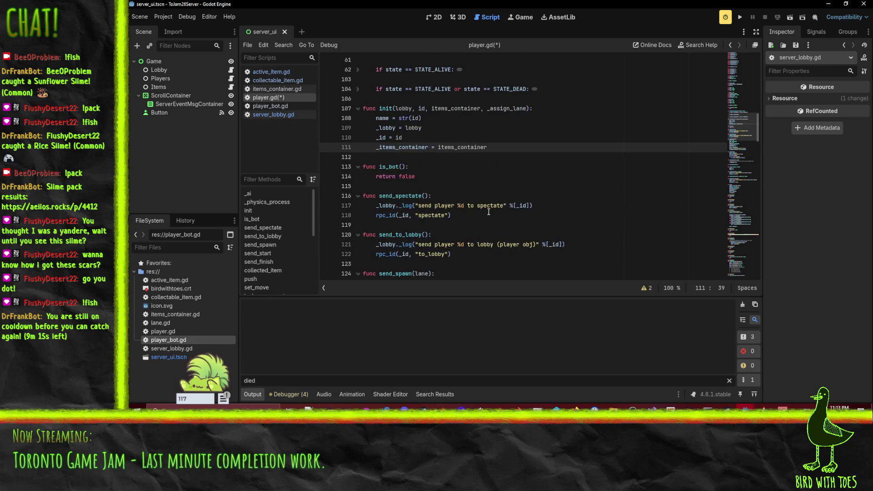
scroll(489, 212, "up", 1)
left_click(461, 244)
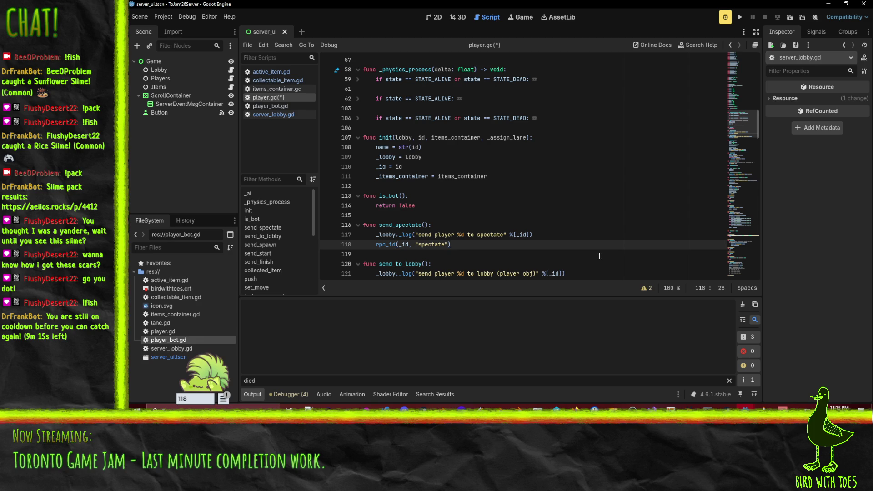
key("Up")
key("Return")
type("state = ")
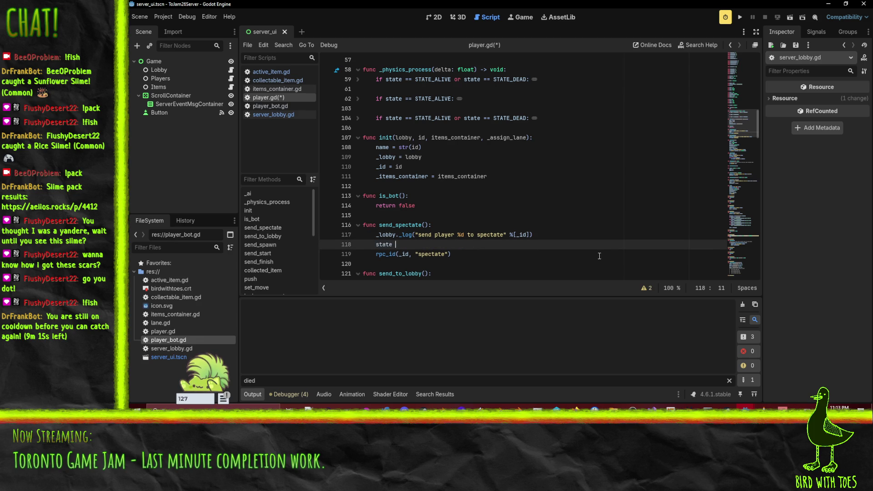
type("STATE_SPE")
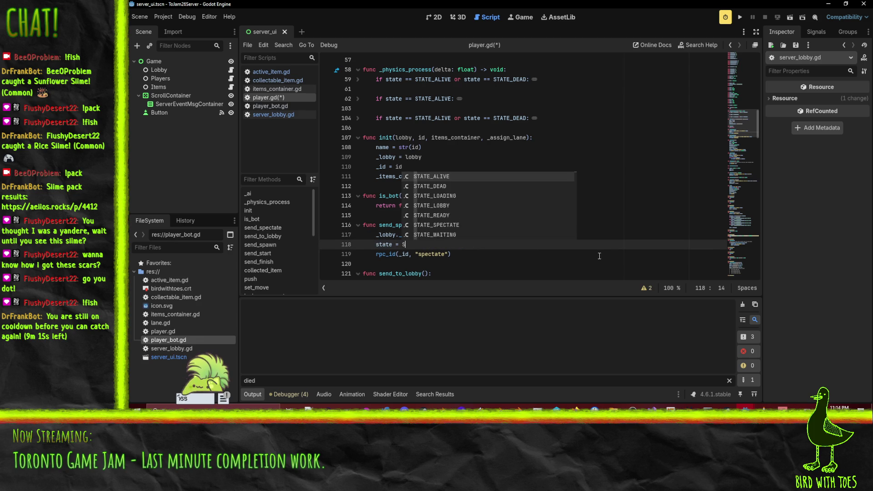
key("Return")
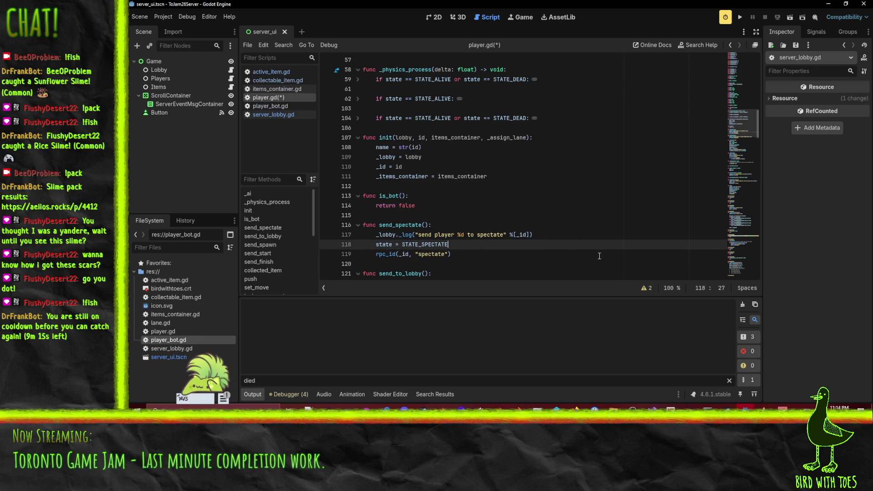
key("ctrl+s")
Review the send_spectate and to_lobby functions and their rpc calls
scroll(475, 232, "down", 2)
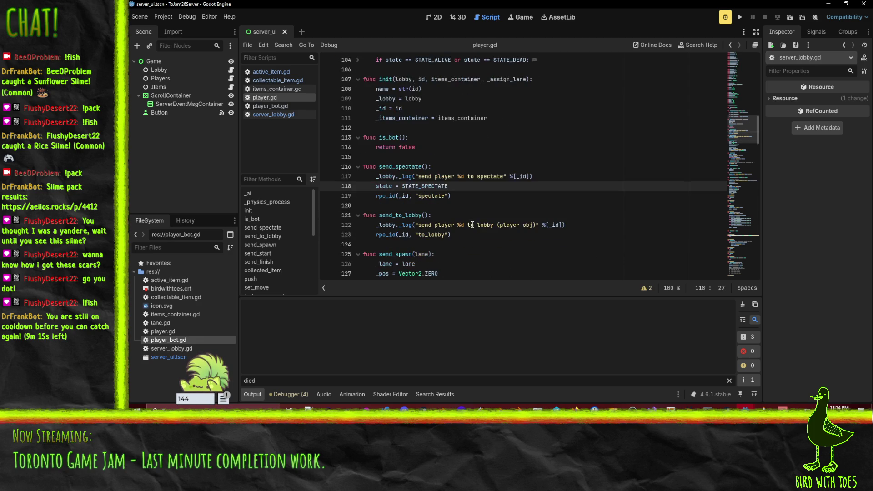
scroll(488, 226, "down", 1)
scroll(487, 226, "up", 1)
left_click(491, 236)
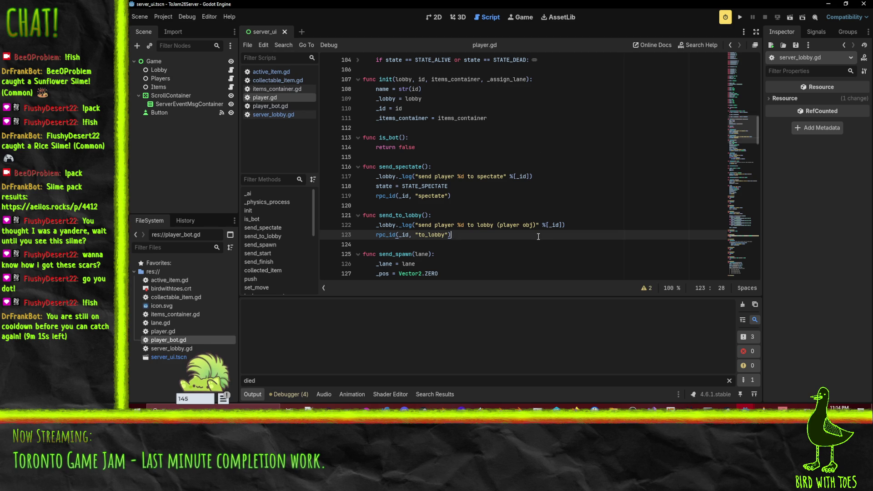
left_click(419, 186)
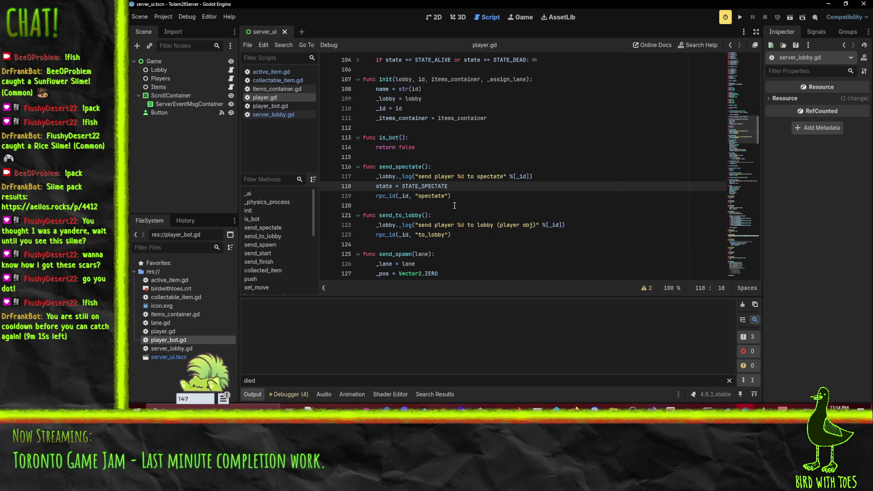
left_click(469, 244)
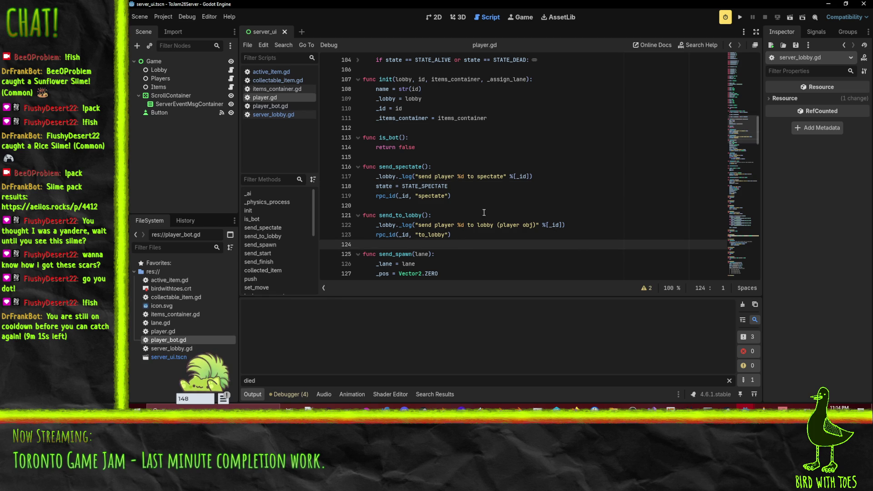
left_click(476, 197)
scroll(477, 198, "down", 6)
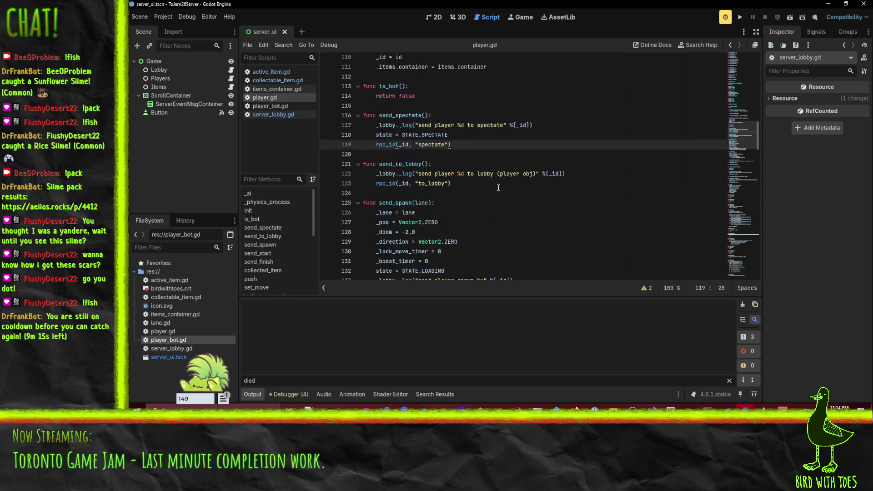
scroll(531, 184, "up", 4)
scroll(530, 184, "up", 2)
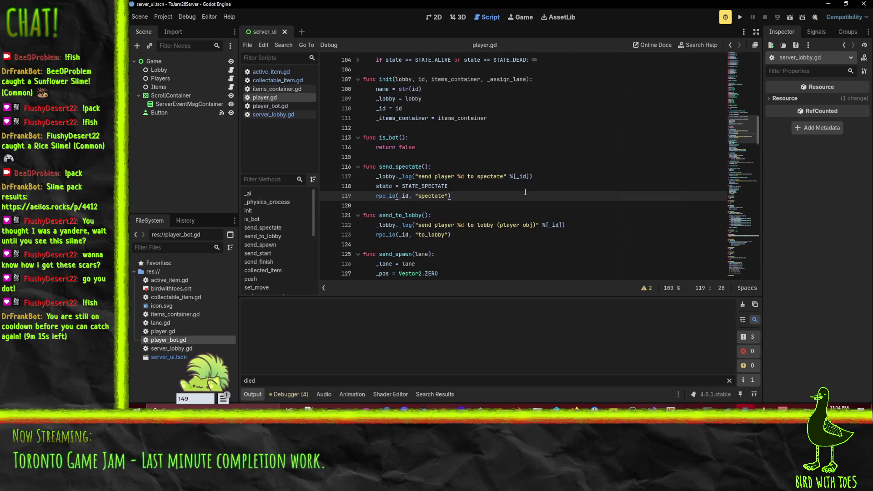
scroll(527, 187, "down", 15)
scroll(508, 185, "down", 4)
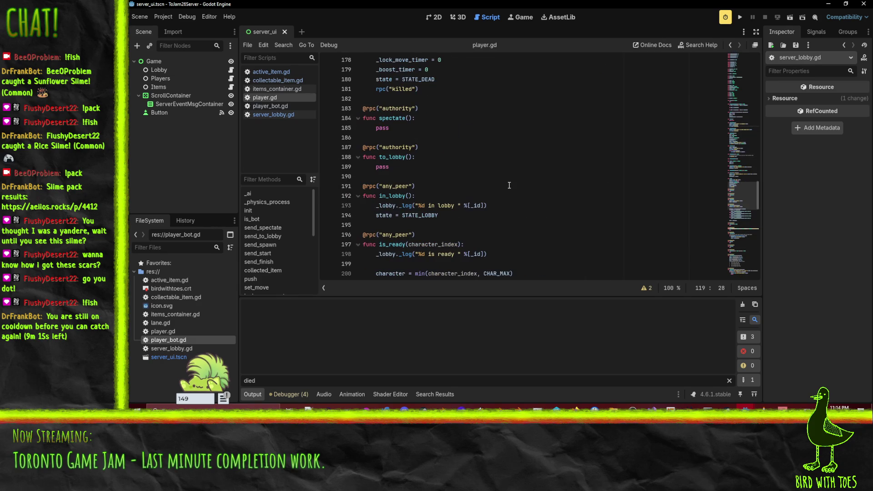
scroll(509, 185, "up", 20)
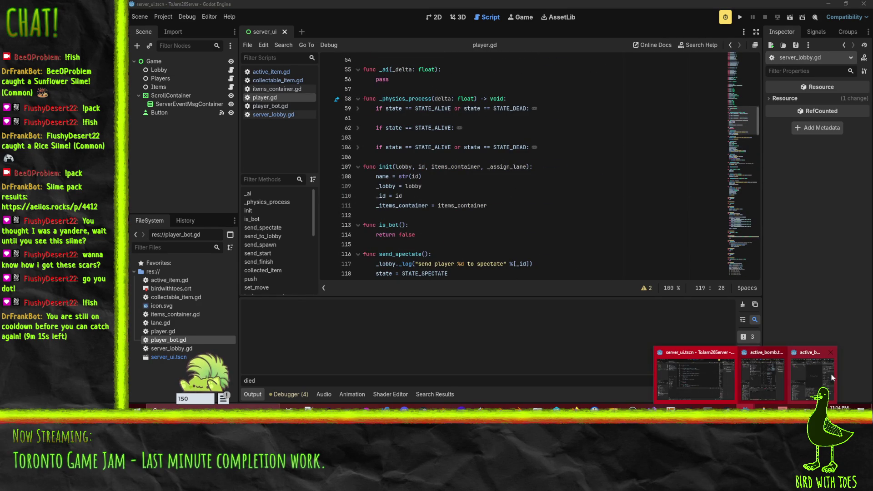
Switch to the other ToJam26 Godot window showing active_bomb and player_avatar.gd
mouse_move(832, 359)
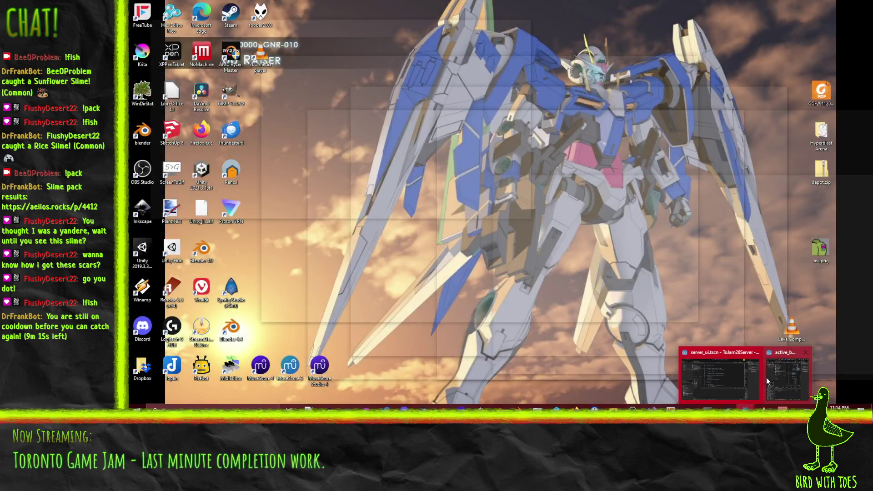
left_click(795, 381)
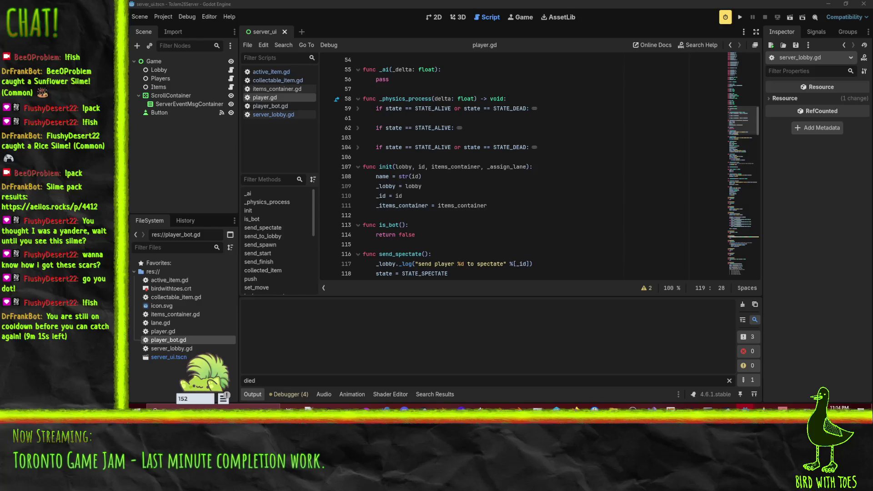
key("alt+Tab")
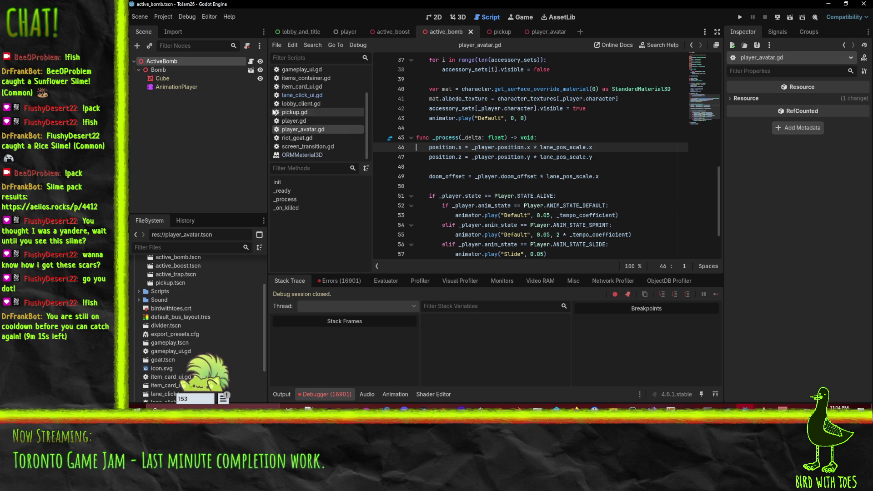
Open player.gd and insert blank lines under the NETWORKING comment
left_click(284, 122)
scroll(579, 175, "up", 10)
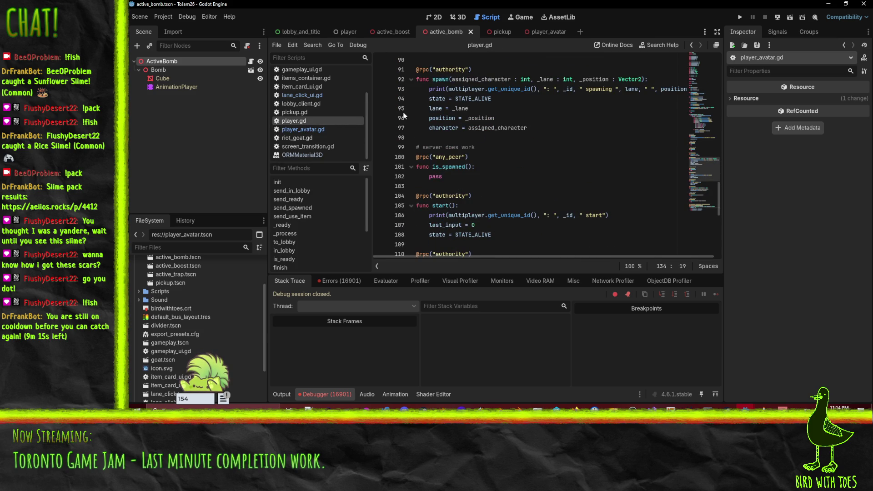
scroll(514, 182, "up", 3)
scroll(524, 150, "up", 4)
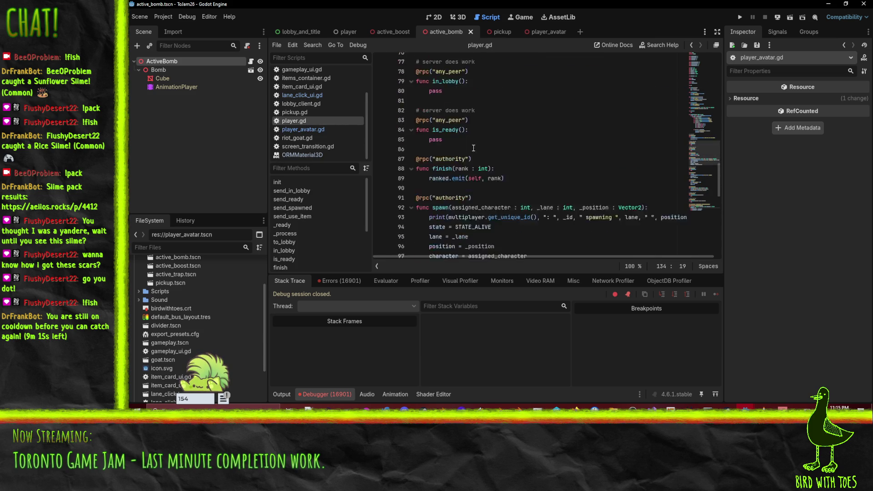
scroll(485, 156, "up", 3)
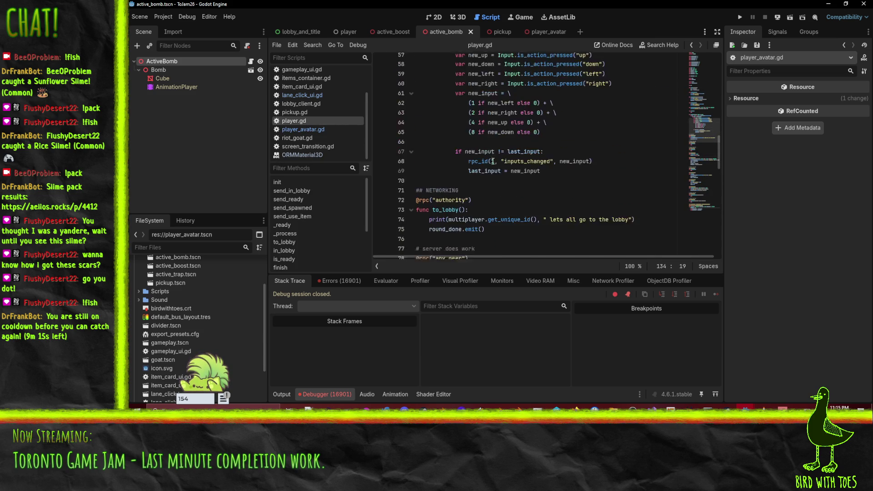
scroll(485, 156, "down", 3)
left_click(432, 99)
scroll(467, 139, "up", 2)
left_click(467, 138)
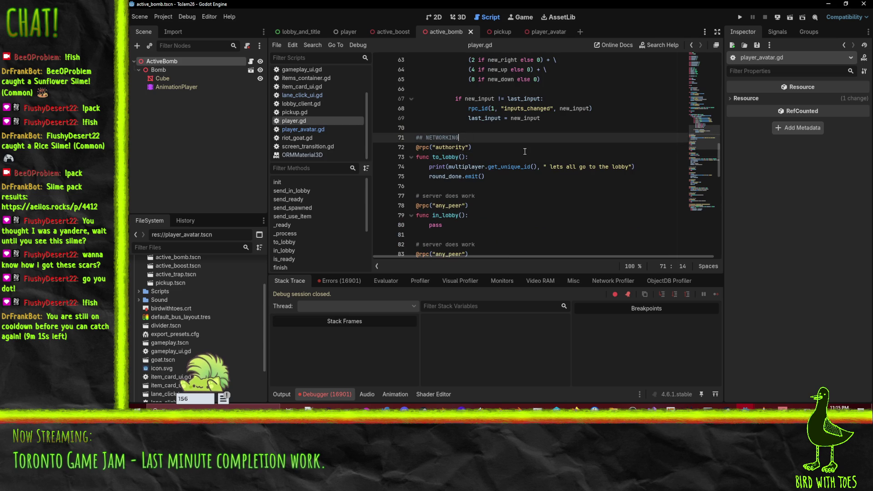
key("Return")
key("Up")
key("End")
key("Return")
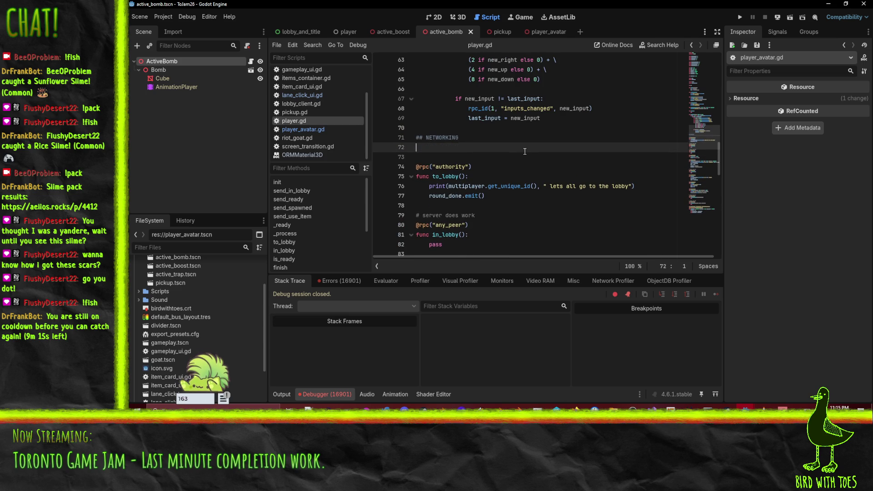
key("Down")
key("Down")
key("shift+Down")
key("shift+Down")
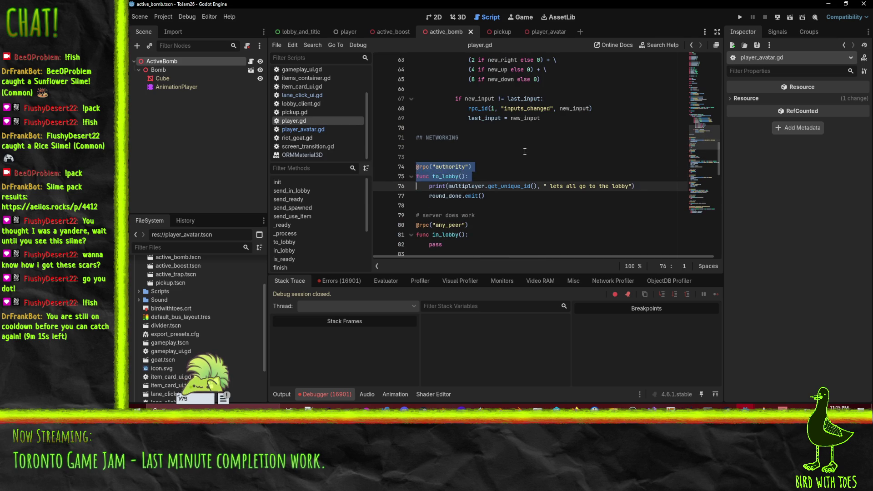
key("ctrl+c")
key("Up")
key("Up")
key("ctrl+v")
key("Up")
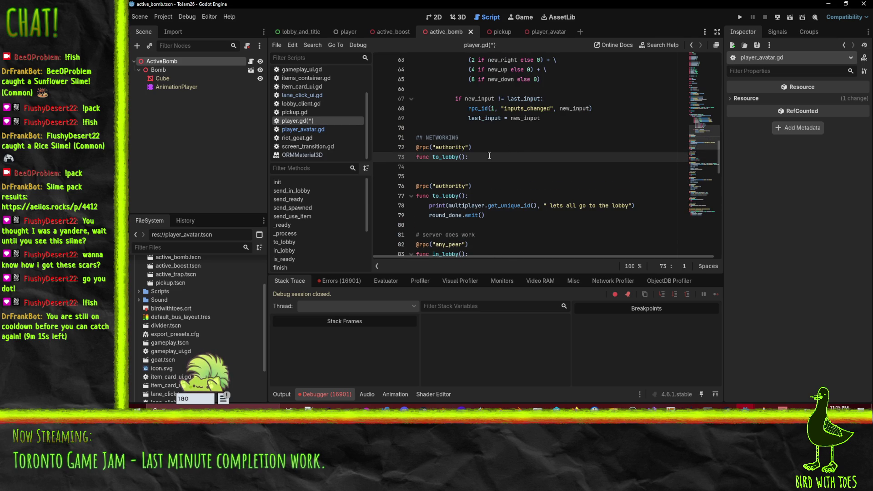
key("ctrl+Right")
key("ctrl+shift+Right")
type("spect")
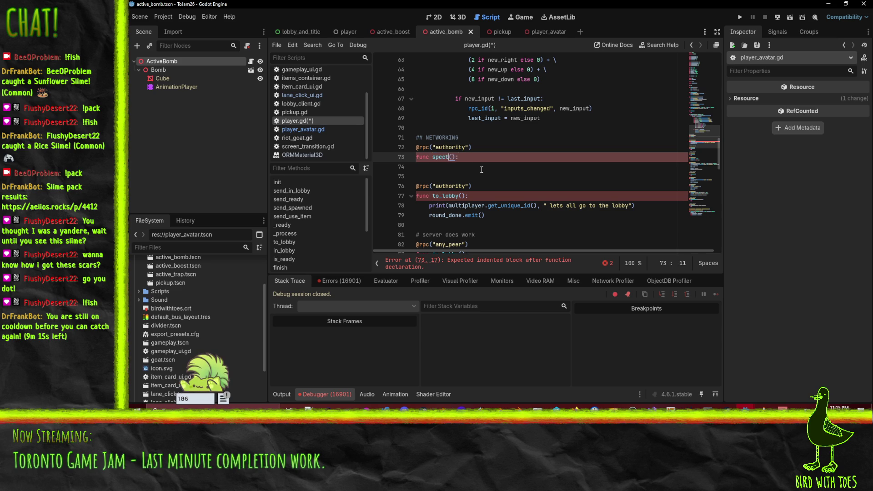
type("ate")
Copy to_lobby's print line into the body of spectate()
key("Down")
key("Down")
key("Down")
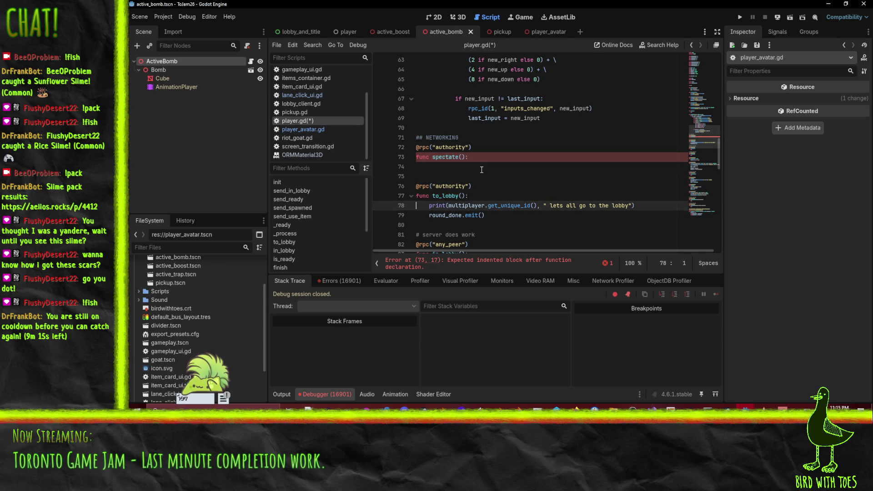
key("shift+Down")
key("ctrl+c")
key("Up")
key("Up")
key("Up")
key("ctrl+v")
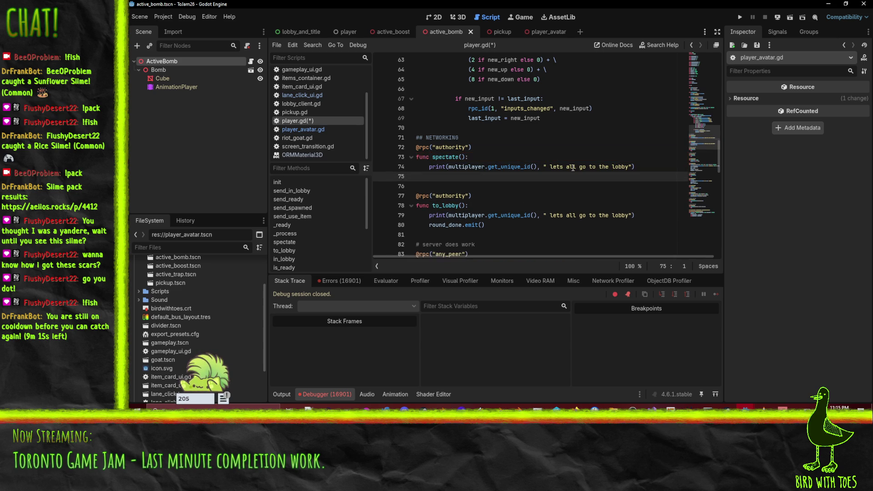
Change spectate's print message to 'joined mid-game spectate until sent to lobby'
left_click_drag(549, 166, 630, 167)
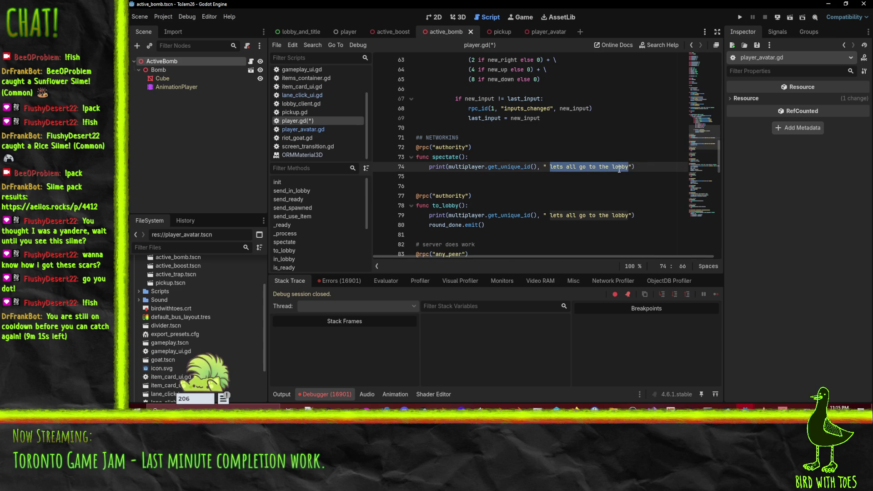
type("not ready to")
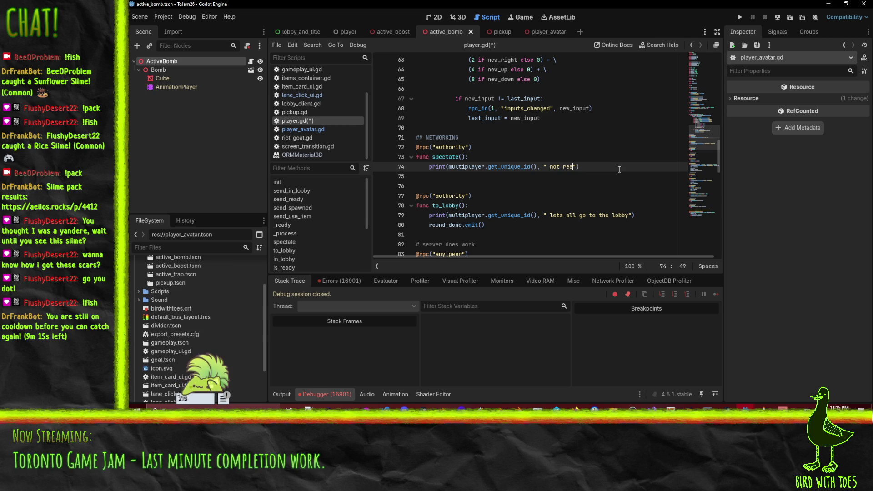
key("BackSpace")
key("BackSpace")
key("BackSpace")
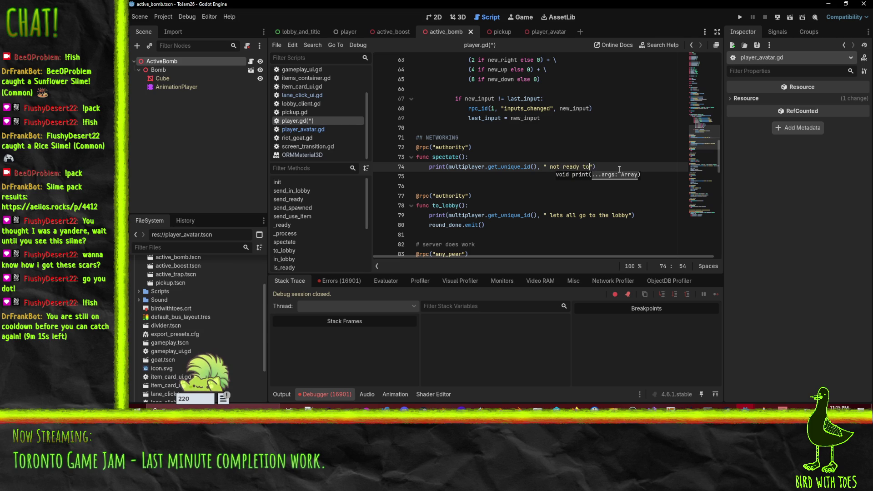
type("joind")
key("BackSpace")
type("ed mid-game spe")
type("ctate ujnti")
key("BackSpace")
key("BackSpace")
key("BackSpace")
type("unitl sen")
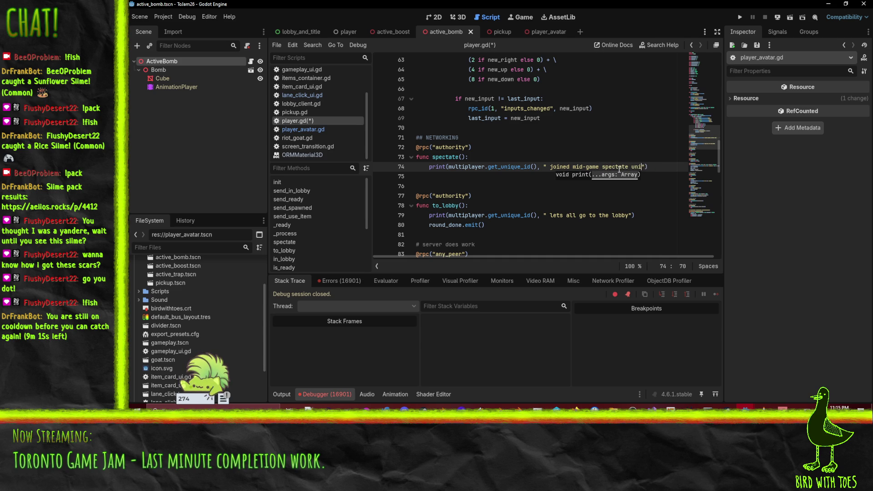
key("BackSpace")
key("BackSpace")
key("BackSpace")
type("til sent to lobb")
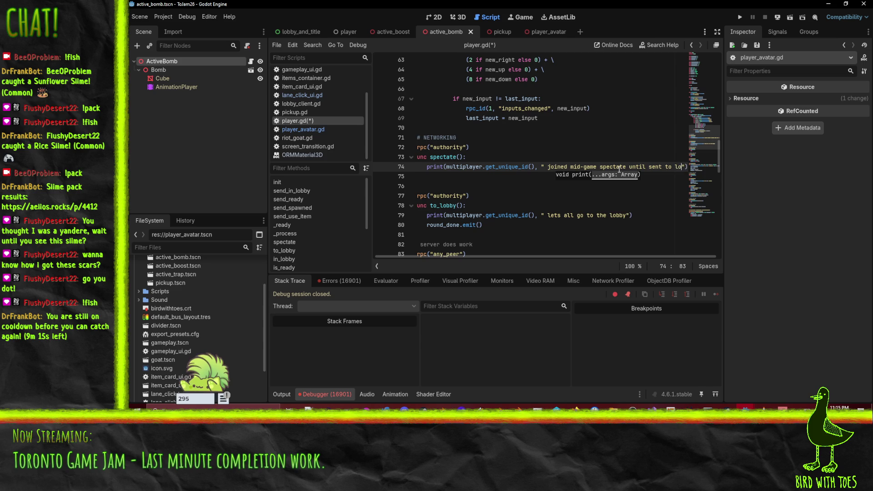
type("y")
Add a spectate.emit() call on the line below the print
key("Return")
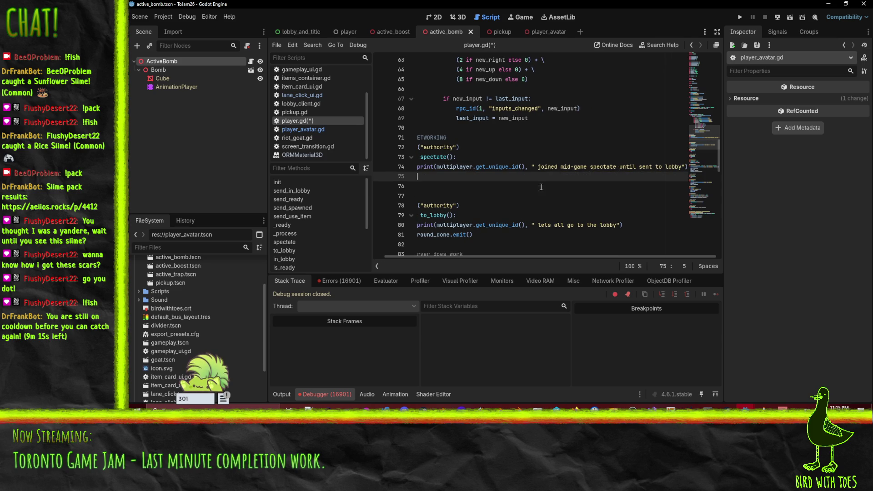
scroll(531, 180, "left", 1)
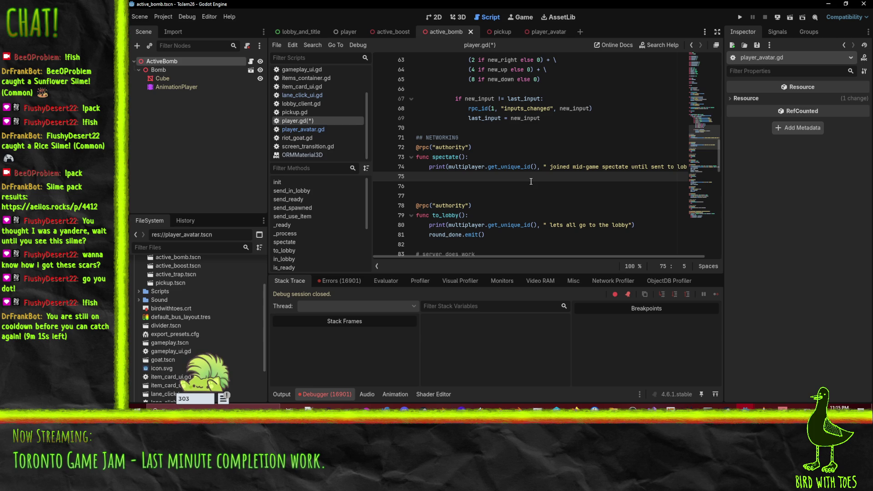
type("spectate.emit")
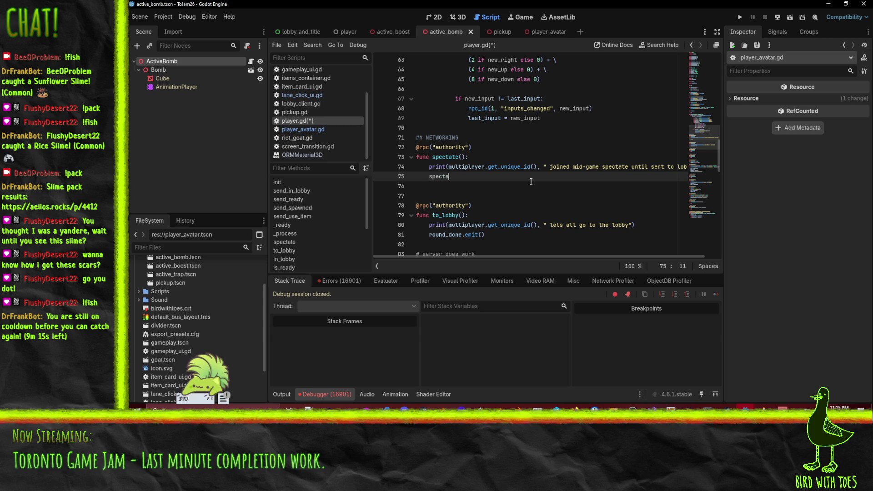
type("()")
Declare a new signal start_spectating below signal died
scroll(513, 138, "down", 5)
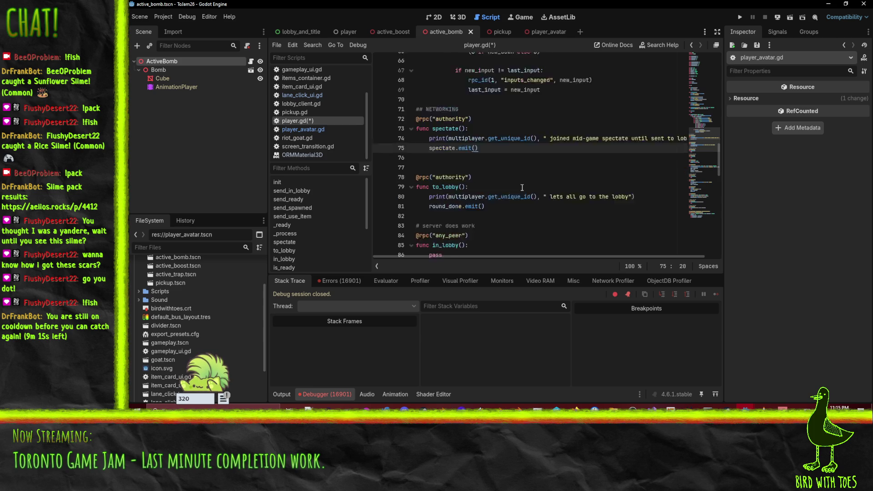
scroll(512, 138, "down", 2)
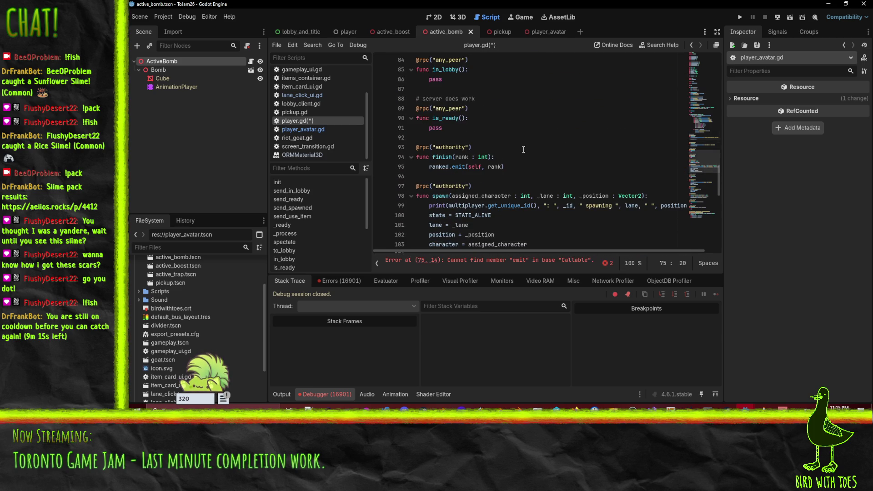
scroll(523, 150, "up", 15)
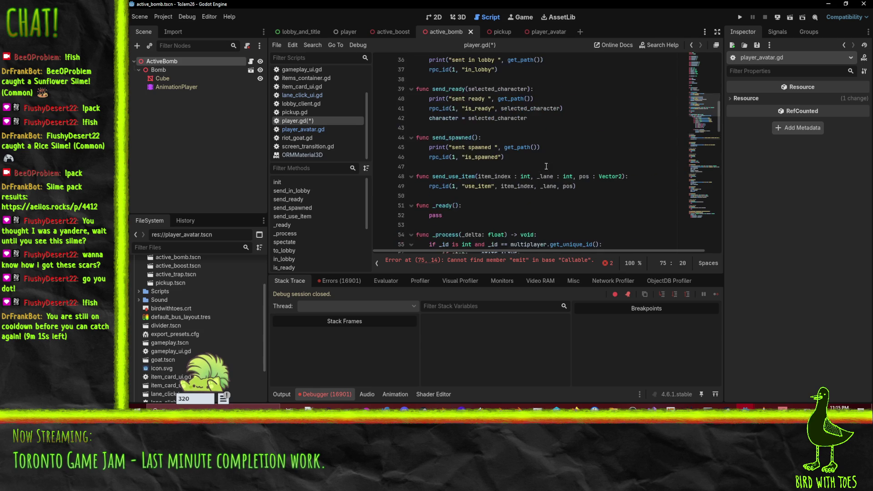
scroll(546, 167, "up", 7)
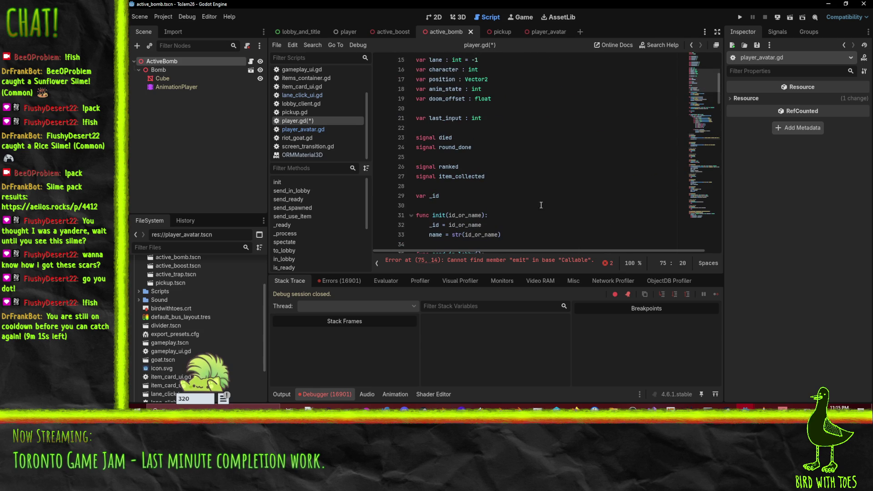
scroll(541, 205, "up", 1)
double_click(449, 175)
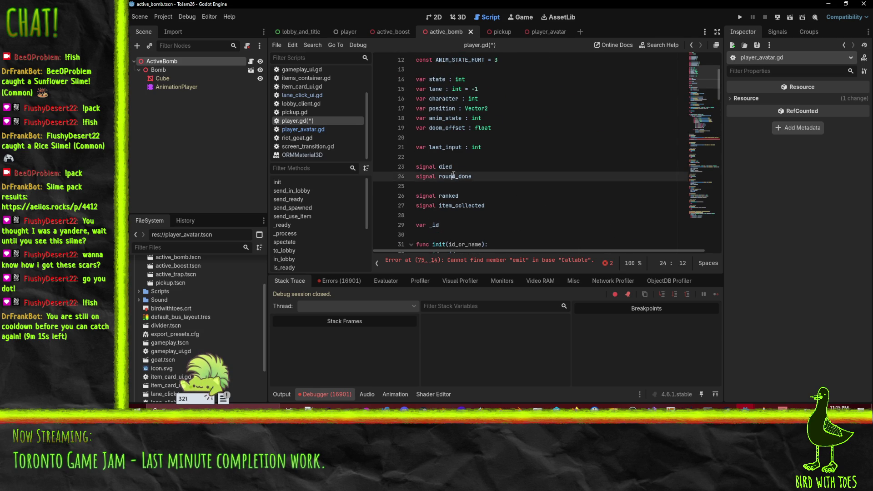
double_click(442, 166)
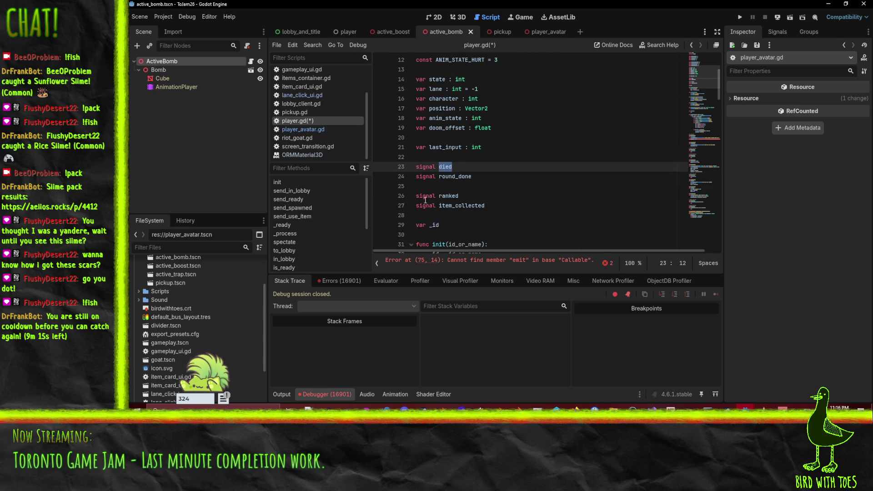
key("Right")
key("Return")
type("signal")
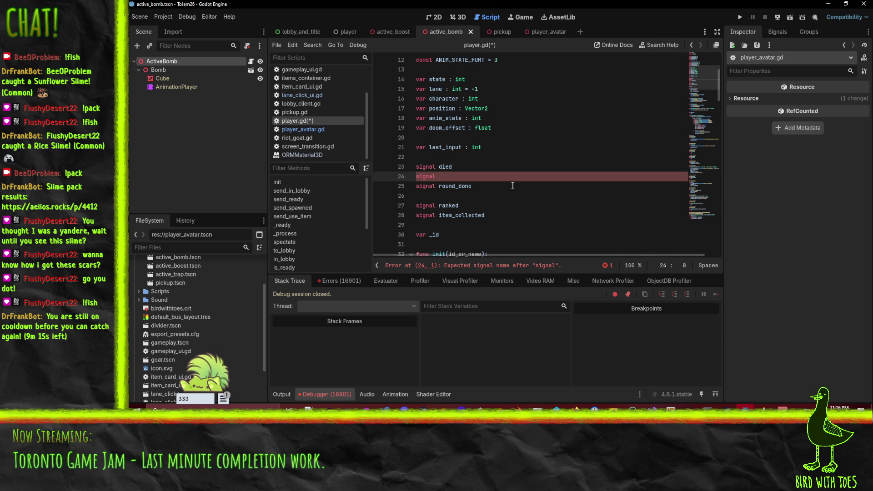
type("start_specta")
type("ting")
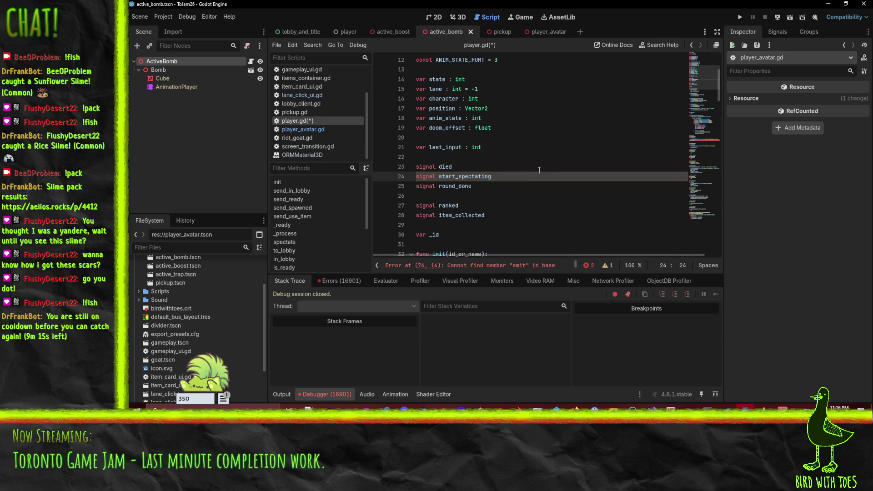
Make spectate() emit start_spectating instead of spectate
left_click(474, 177)
double_click(476, 177)
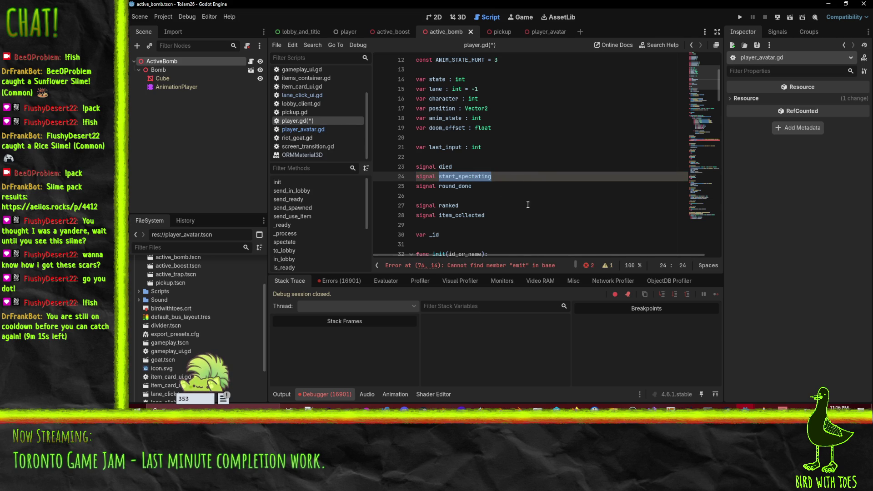
scroll(519, 191, "down", 15)
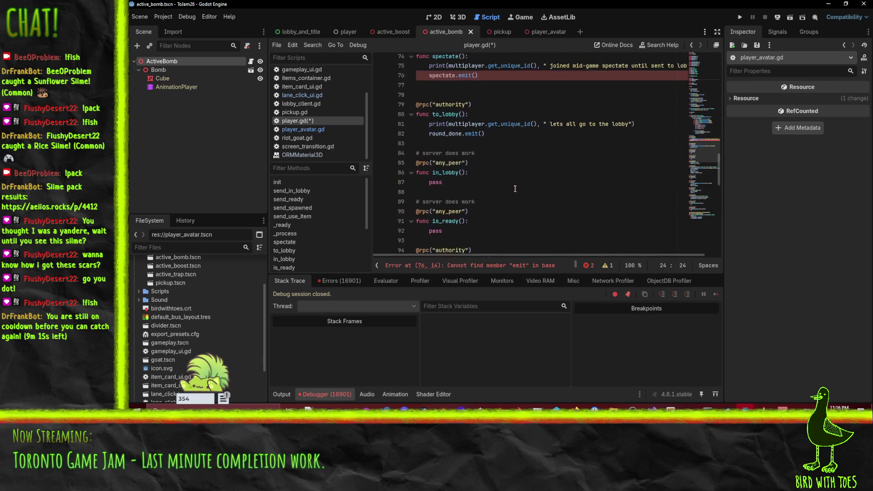
scroll(515, 189, "up", 2)
double_click(443, 157)
key("ctrl+v")
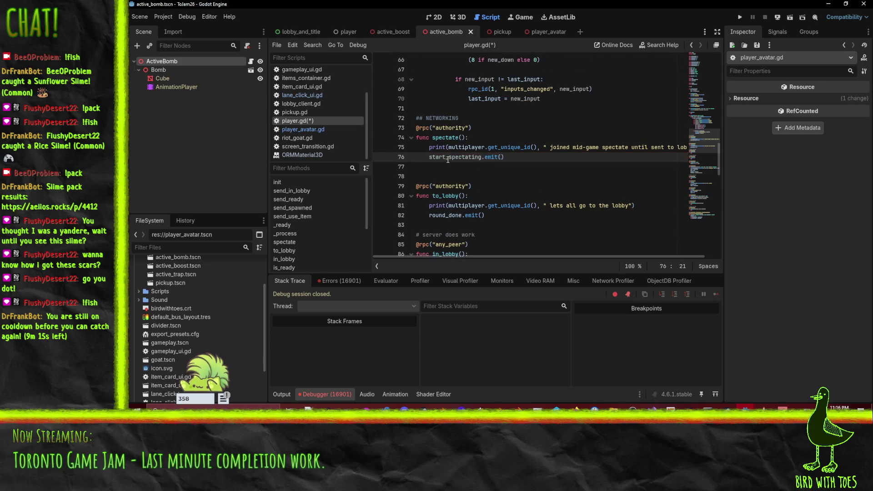
scroll(453, 163, "up", 11)
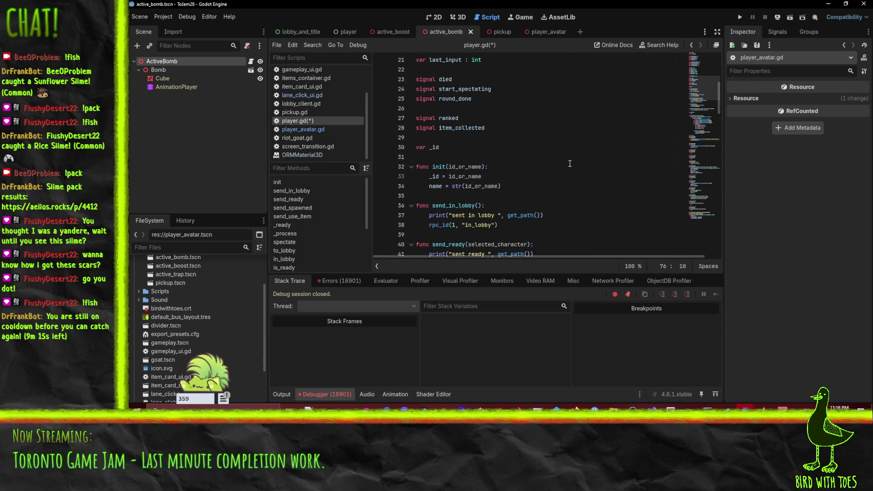
Find round_done across the project and open the lobby_client.gd line 98 match
double_click(451, 98)
key("ctrl+shift+f")
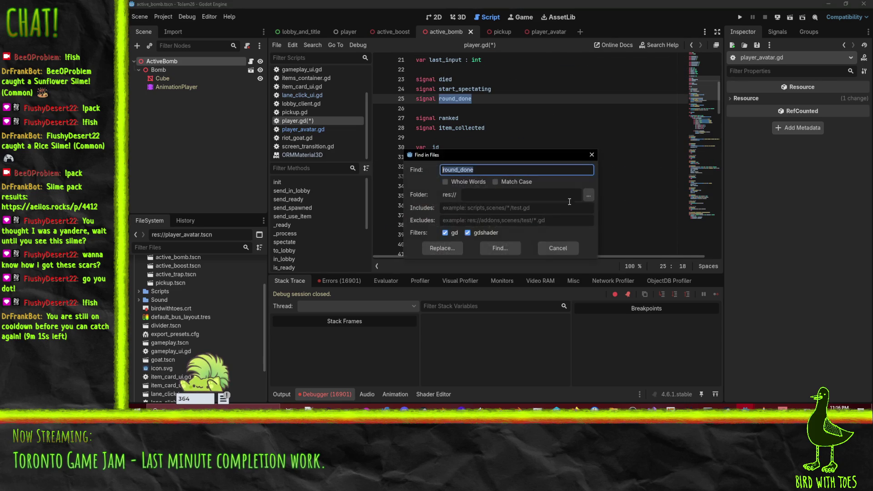
left_click(476, 251)
scroll(411, 378, "down", 2)
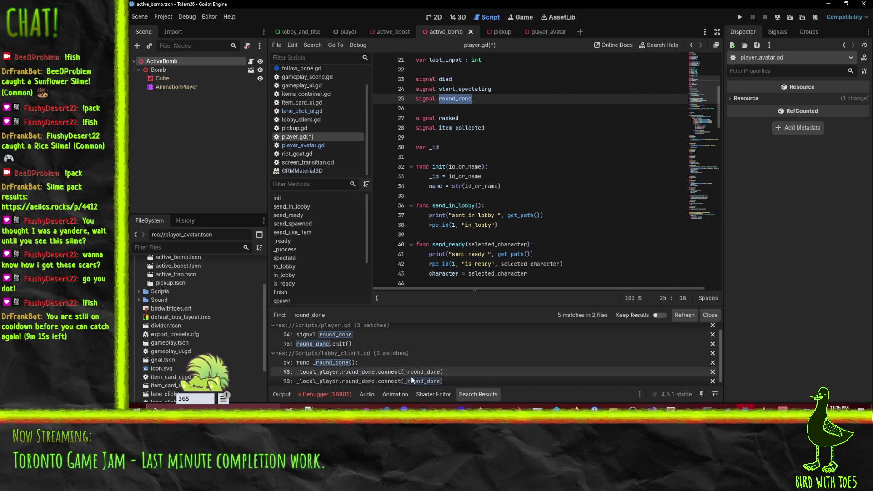
left_click(383, 377)
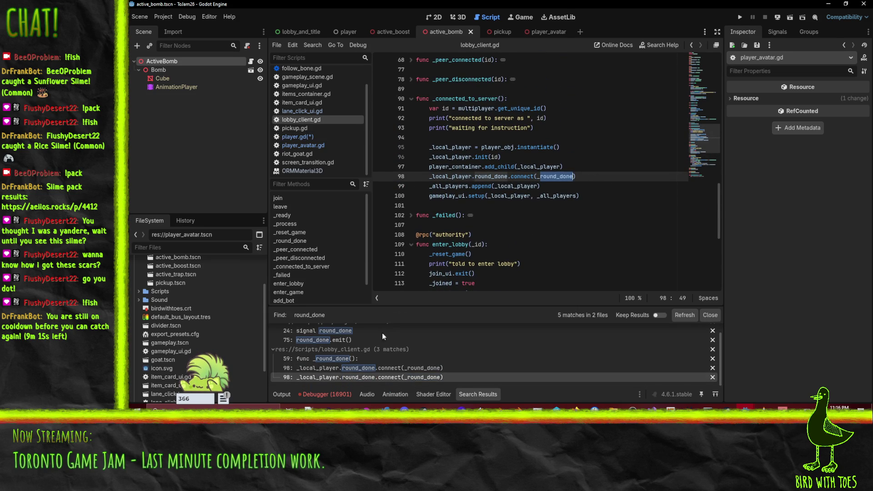
left_click(411, 367)
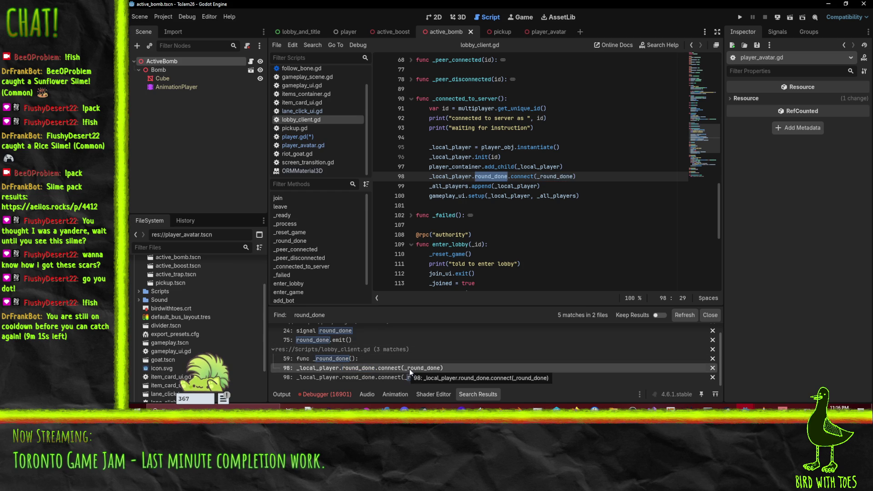
left_click(413, 378)
On lobby_client.gd line 98, connect entered_lobby to an _entered_lobby handler
double_click(493, 176)
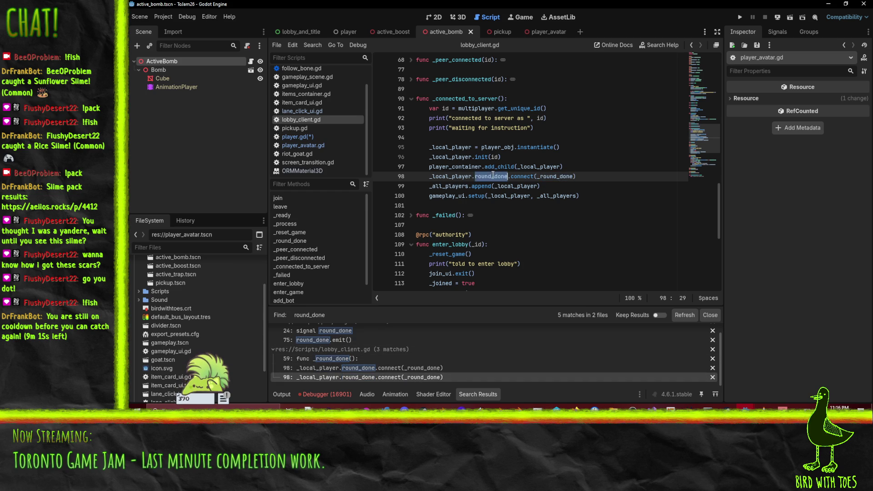
scroll(592, 232, "up", 1)
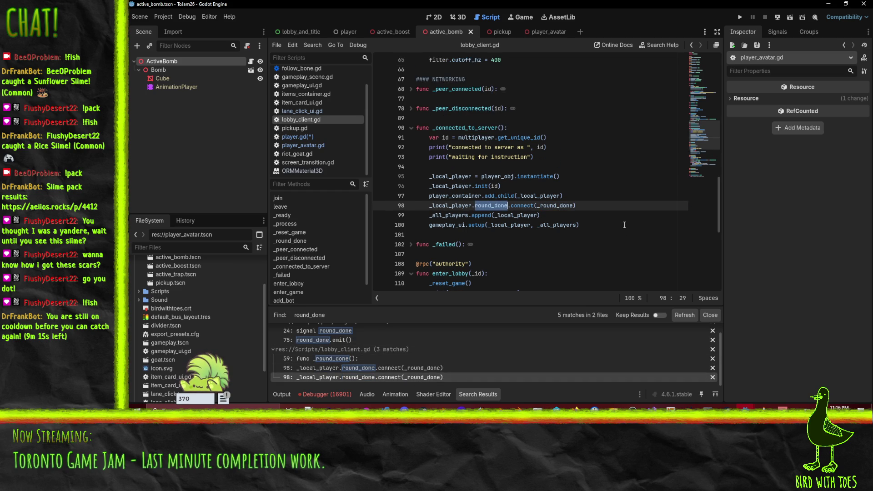
type("entered_lo")
type("bby")
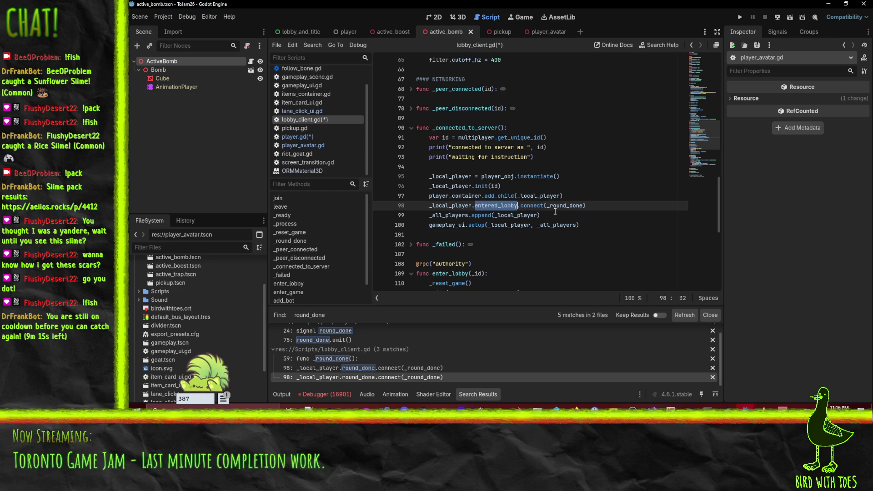
left_click_drag(551, 205, 585, 206)
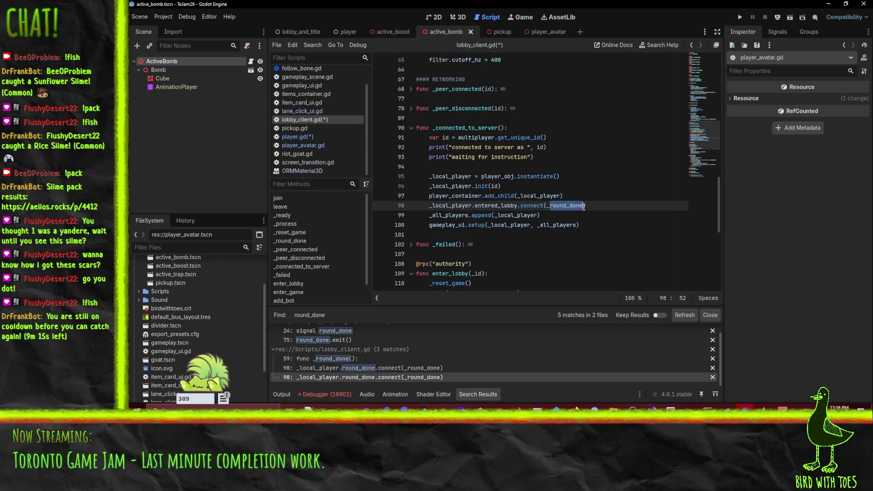
type("entered_lobby")
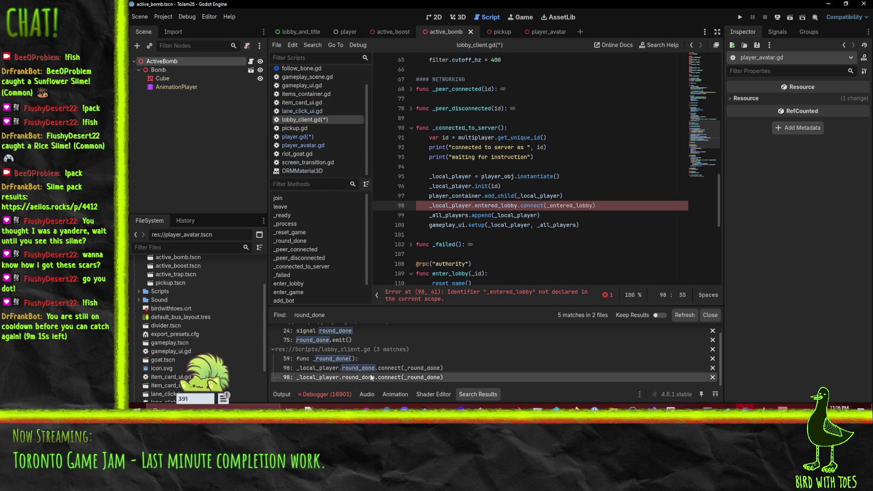
double_click(570, 205)
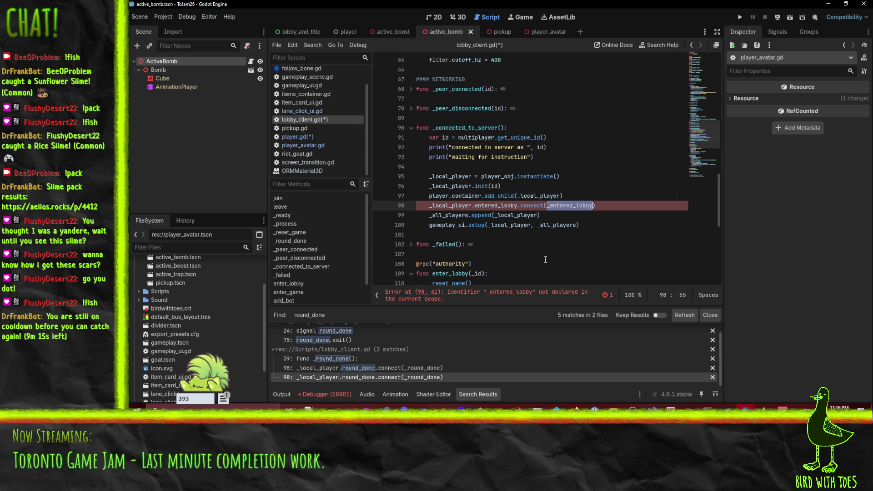
double_click(496, 205)
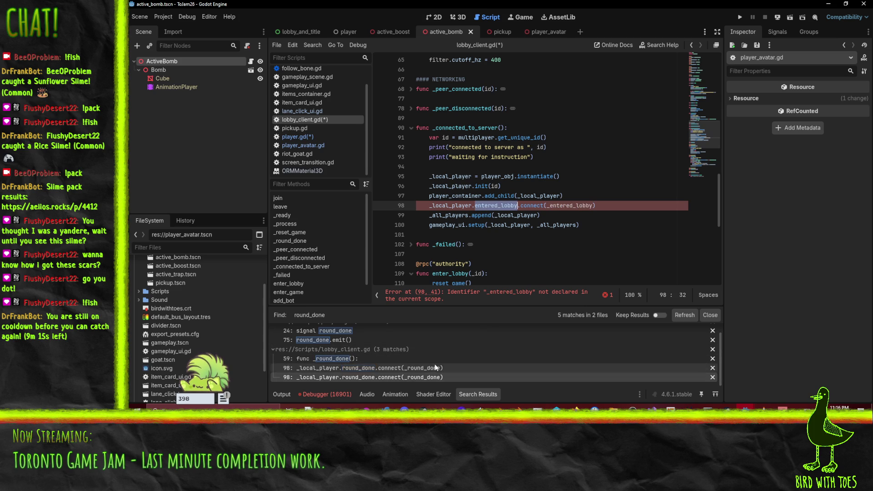
Save the scripts and go back to player.gd's round_done.emit line
left_click(421, 368)
key("ctrl+s")
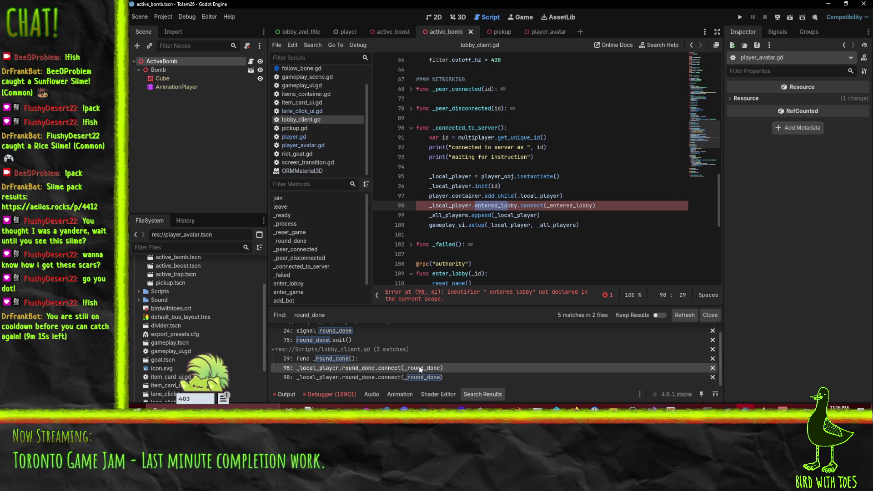
left_click(340, 340)
Make spectate emit started_spectating and to_lobby emit entered_lobby
scroll(486, 219, "down", 1)
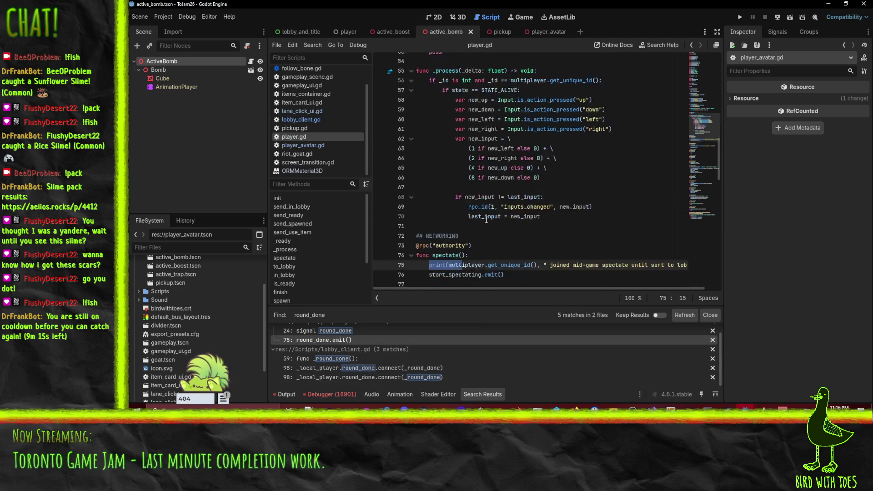
scroll(486, 220, "down", 2)
left_click(432, 186)
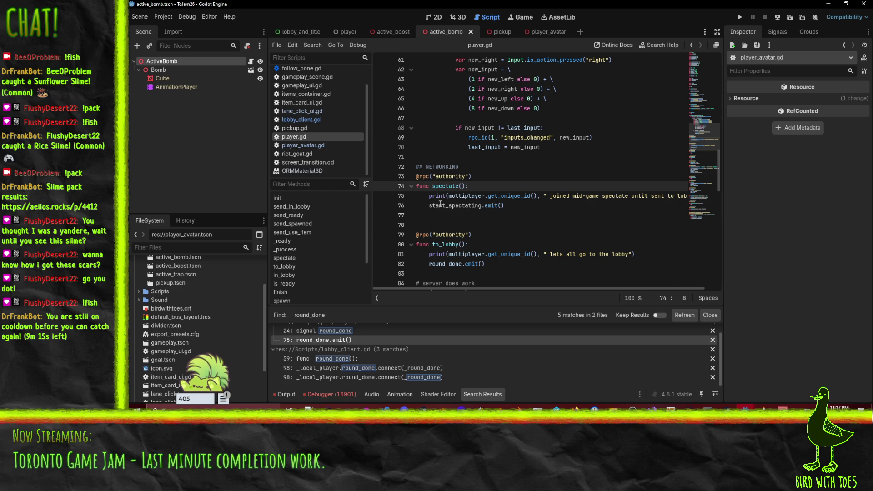
left_click(442, 205)
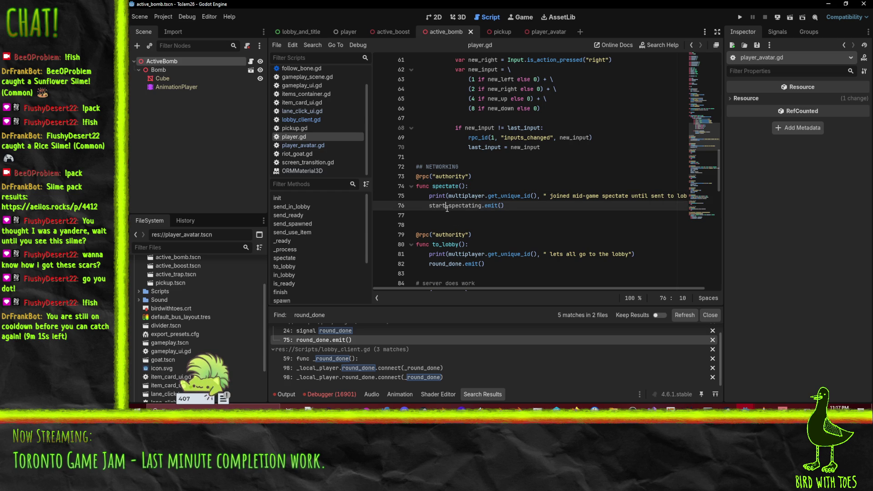
type("ed")
left_click(443, 215)
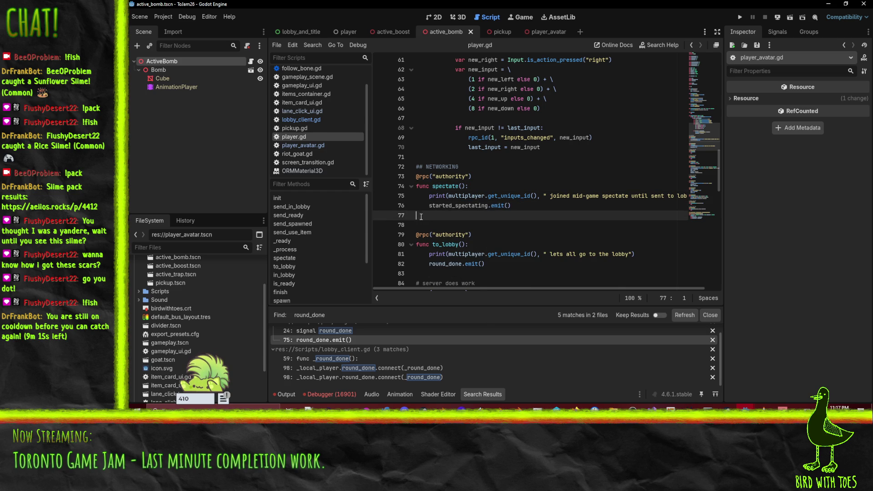
double_click(436, 266)
type("entere")
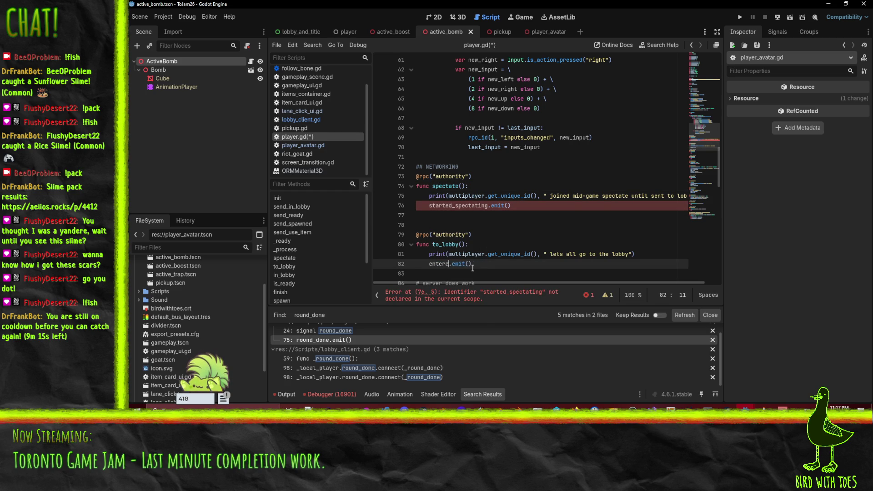
type("d_lobby")
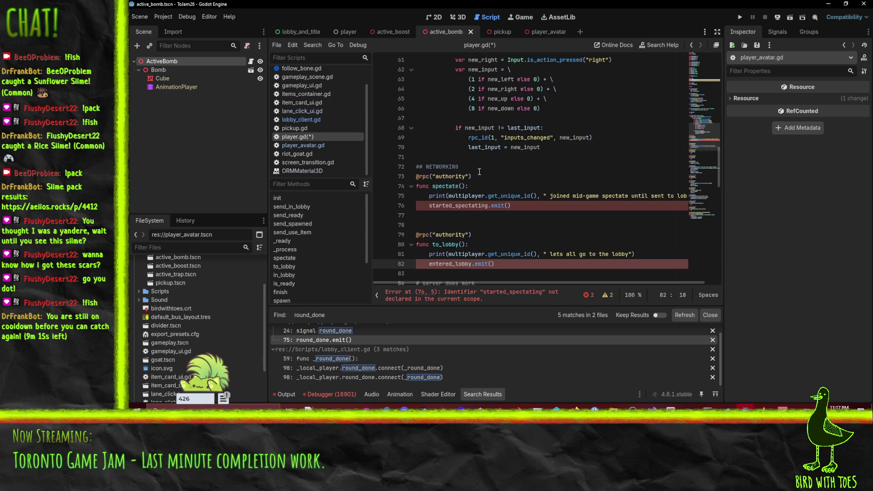
left_click(479, 171)
Rename the declared signals to started_spectating and entered_lobby, then save player.gd
scroll(482, 181, "up", 15)
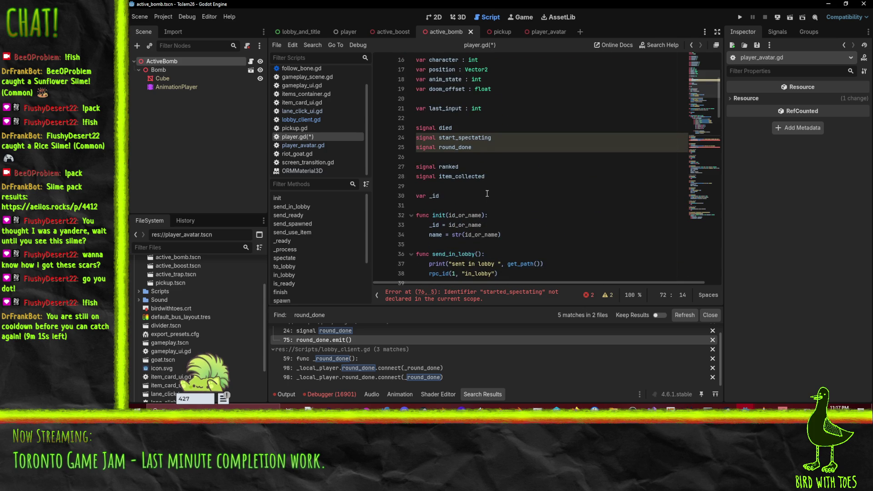
scroll(486, 194, "up", 1)
left_click(455, 166)
type("ed")
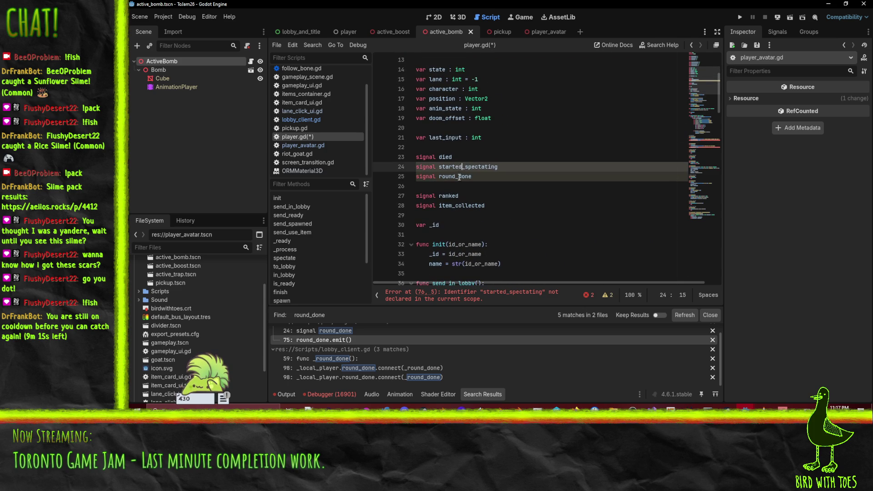
double_click(455, 176)
type("entered_lobby")
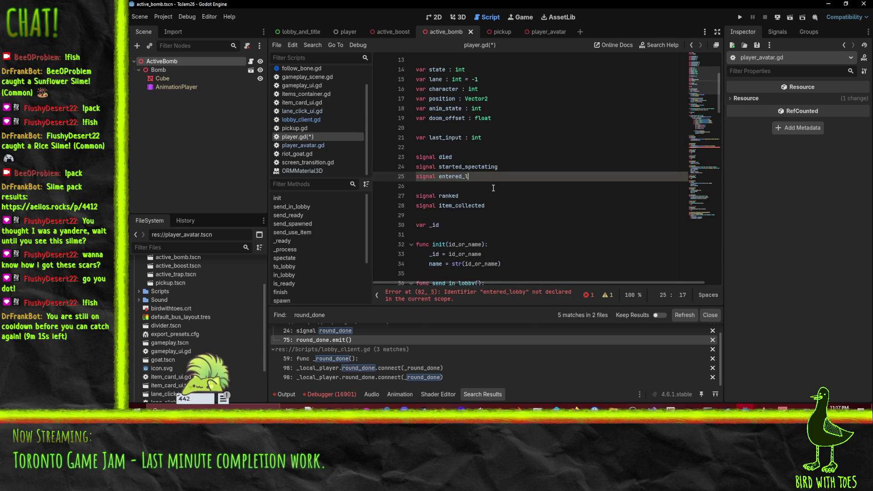
left_click(517, 205)
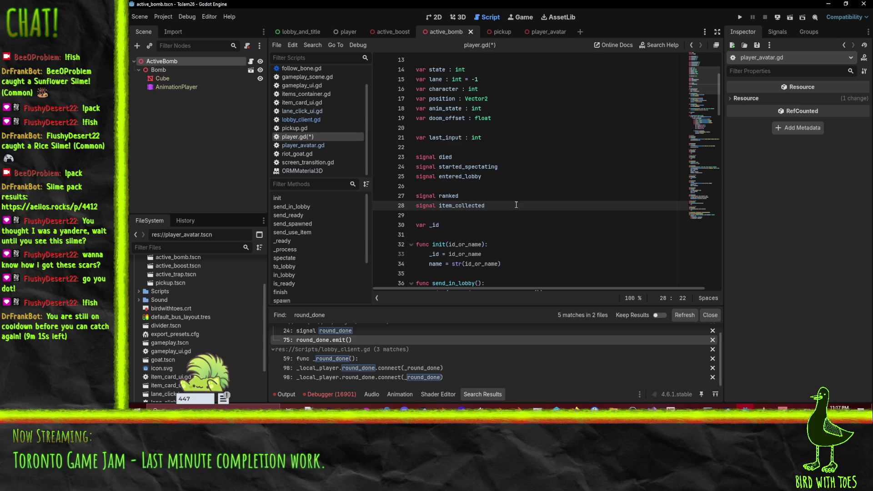
key("ctrl+s")
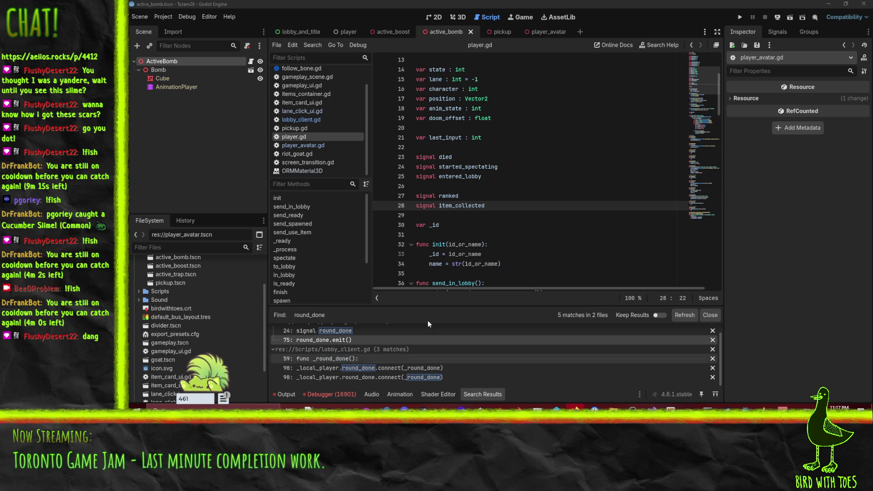
Search the project for died and open its connection in player_avatar.gd
left_click(440, 160)
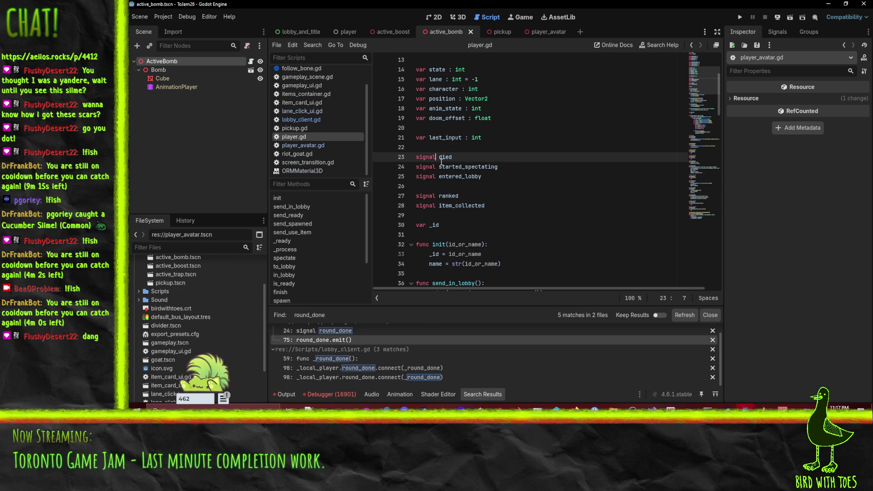
double_click(445, 157)
key("ctrl+shift+f")
left_click(494, 251)
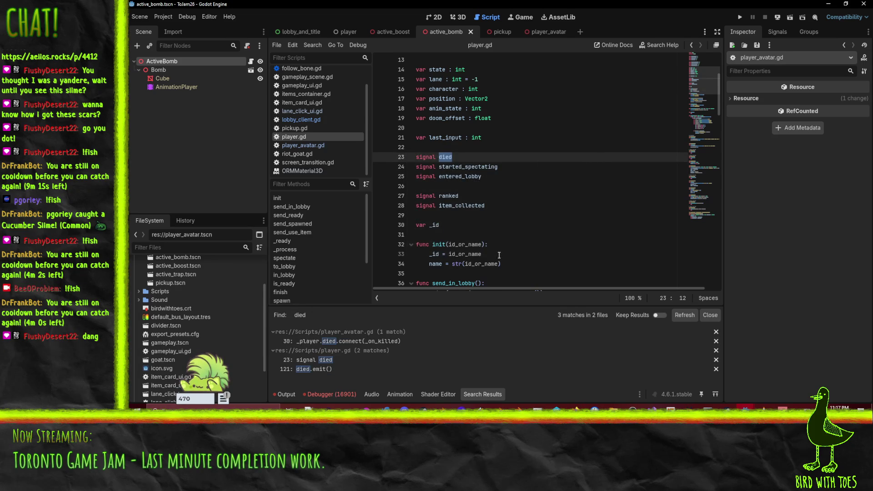
left_click(350, 341)
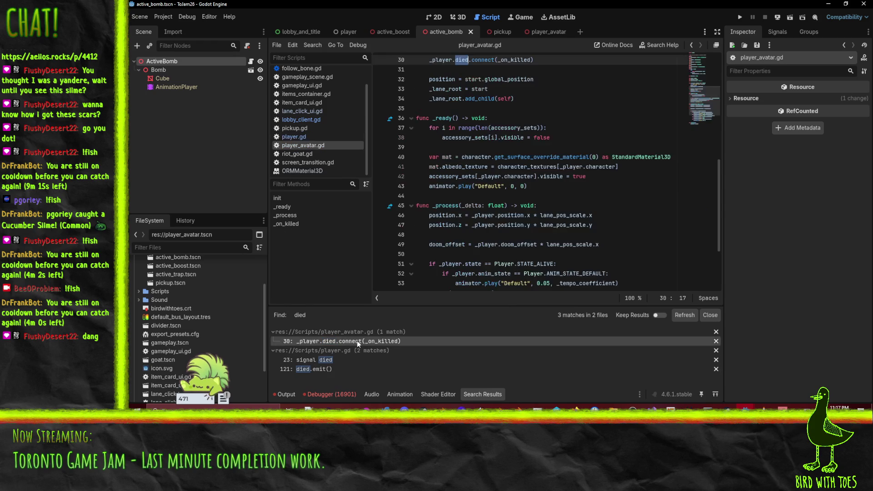
scroll(560, 192, "up", 1)
scroll(559, 191, "up", 3)
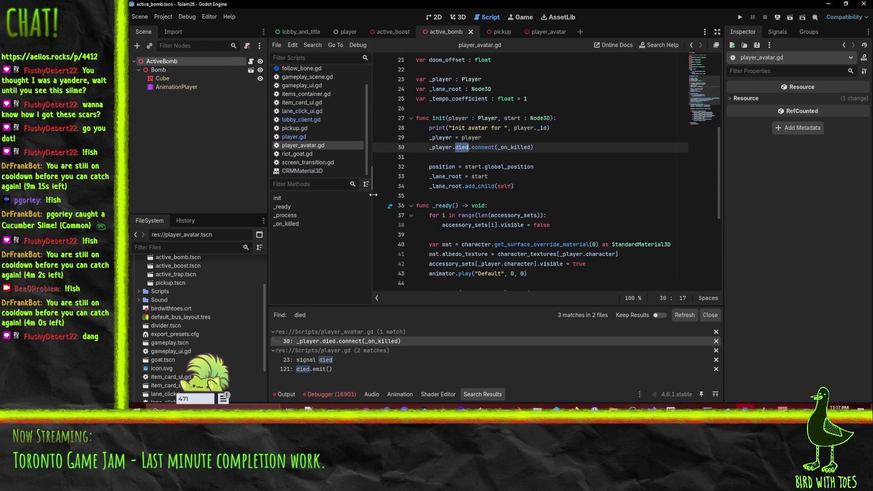
scroll(537, 161, "up", 1)
scroll(522, 164, "down", 1)
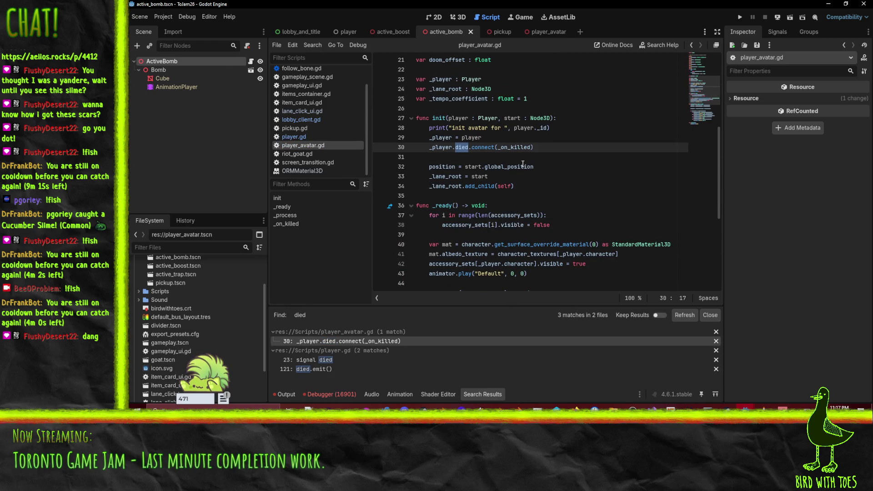
Locate the _on_killed handler definition in player_avatar.gd
double_click(506, 147)
left_click(413, 157)
scroll(413, 168, "up", 1)
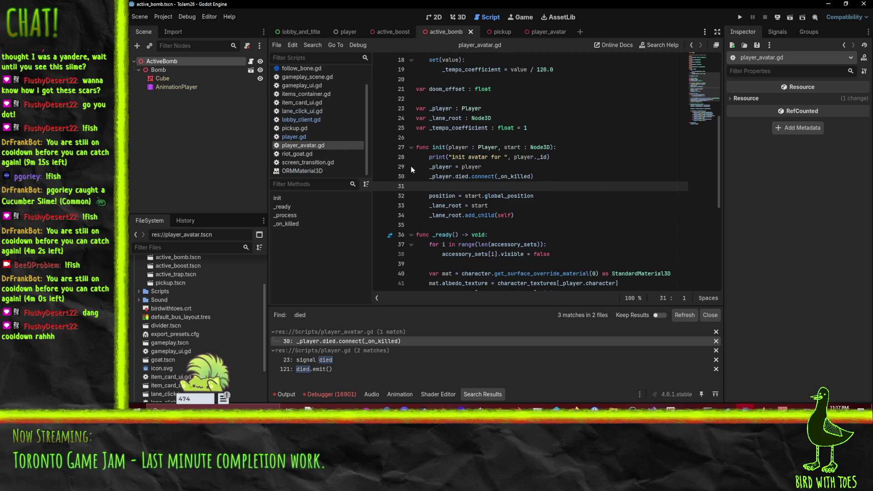
double_click(504, 177)
key("ctrl+f")
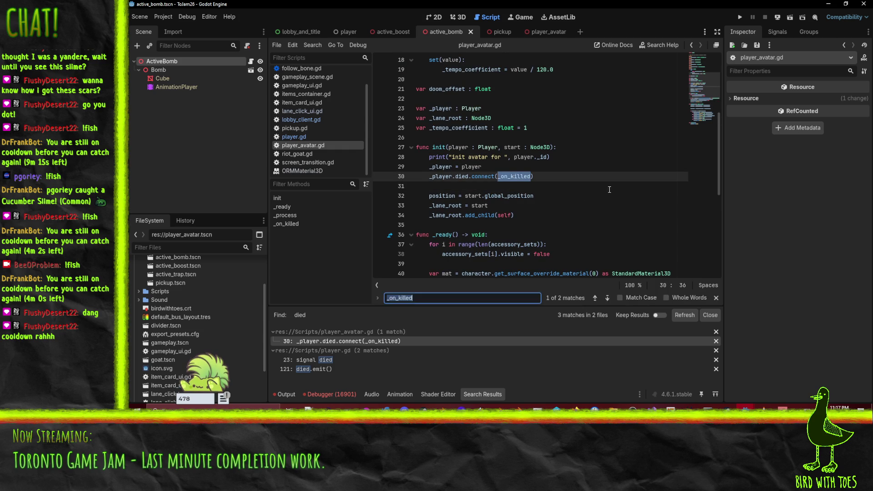
type("\\")
key("ctrl+f")
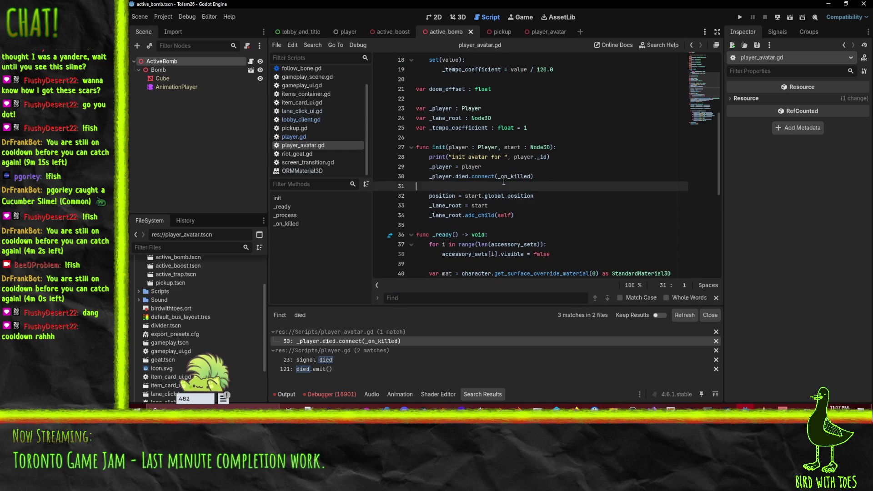
key("Return")
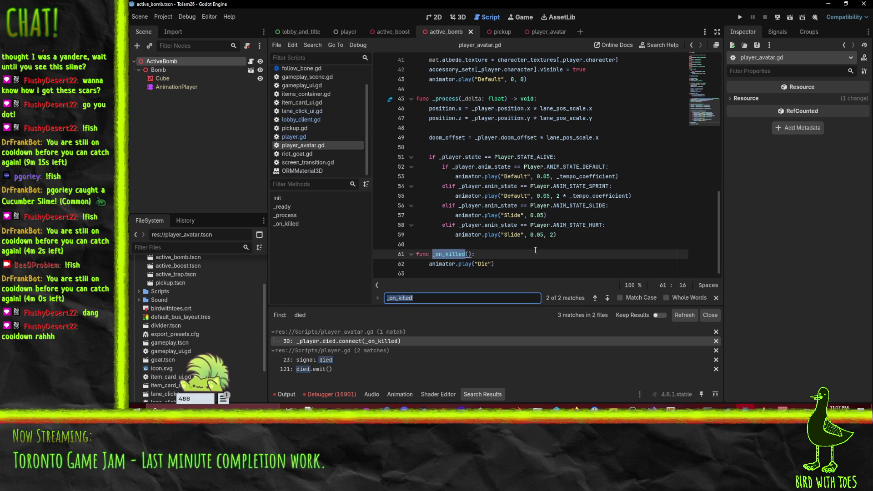
scroll(535, 250, "up", 10)
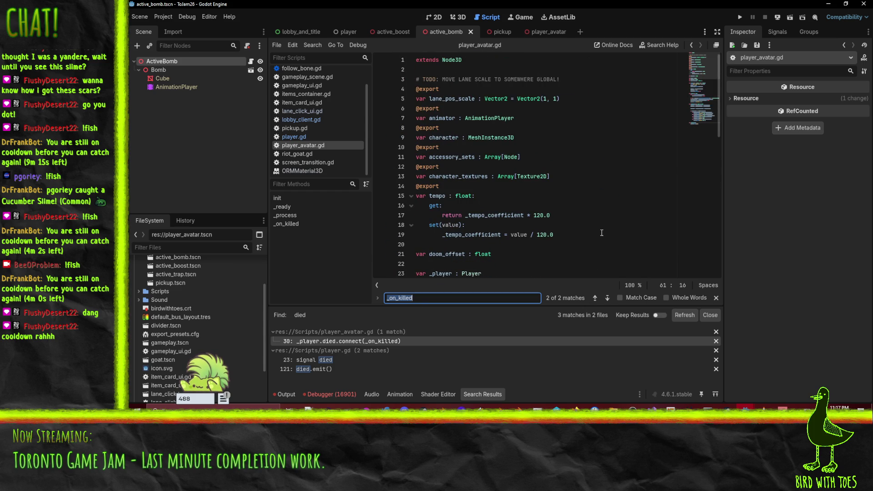
left_click(564, 147)
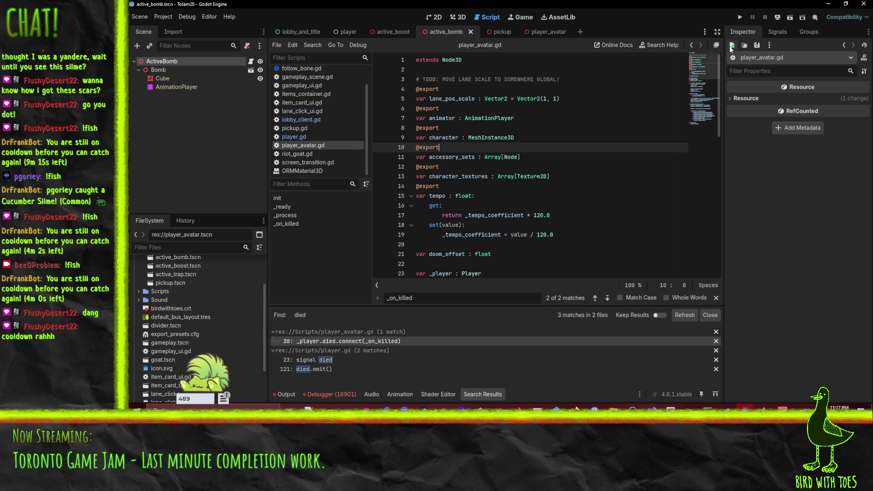
scroll(310, 114, "up", 2)
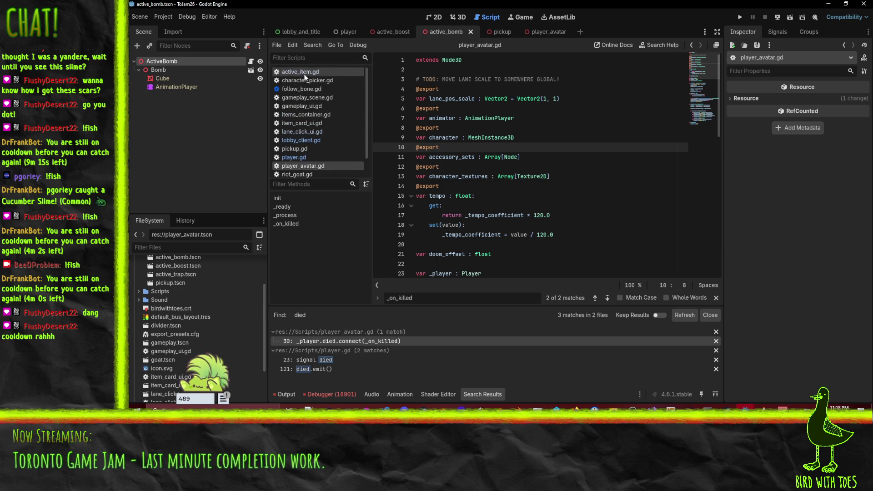
scroll(309, 171, "down", 1)
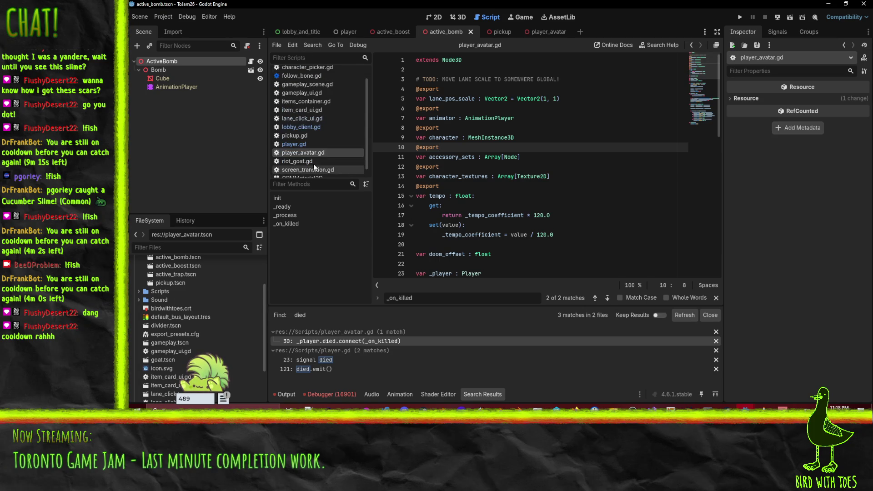
Open lobby_client.gd at the entered_lobby connection on line 98
left_click(314, 124)
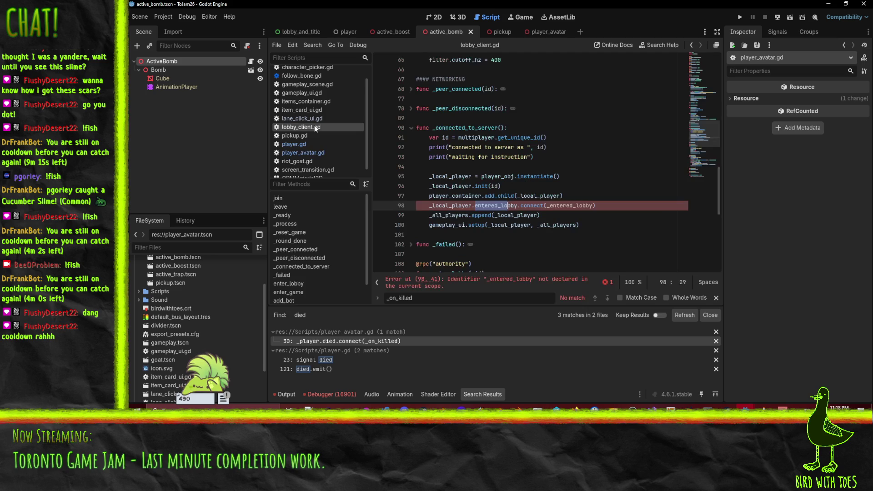
left_click(543, 215)
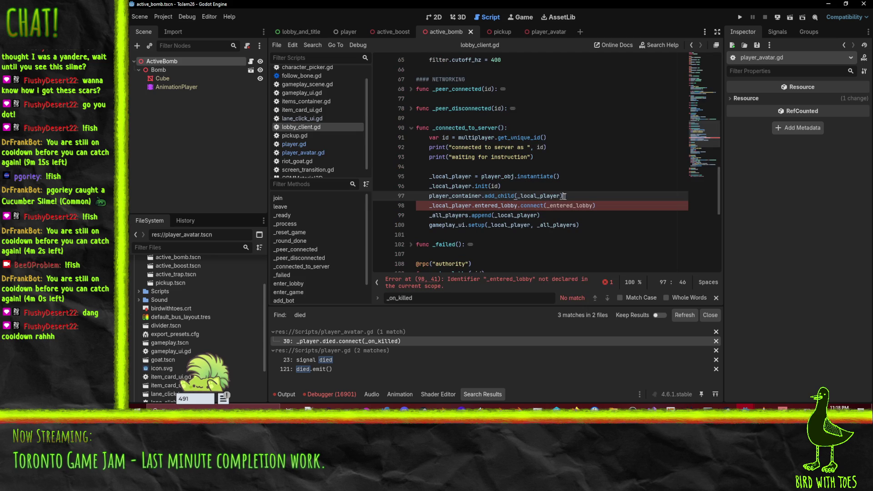
double_click(489, 204)
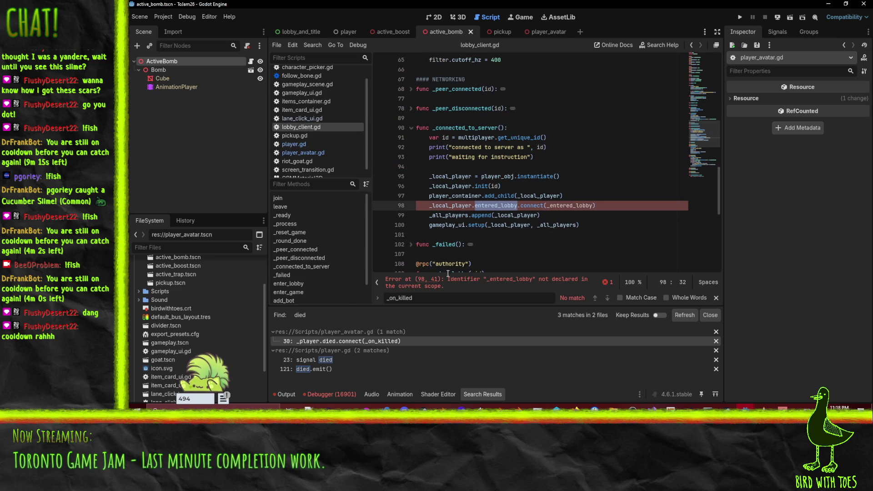
Clear the 16901 logged runtime errors from the debugger's Errors list
left_click(315, 395)
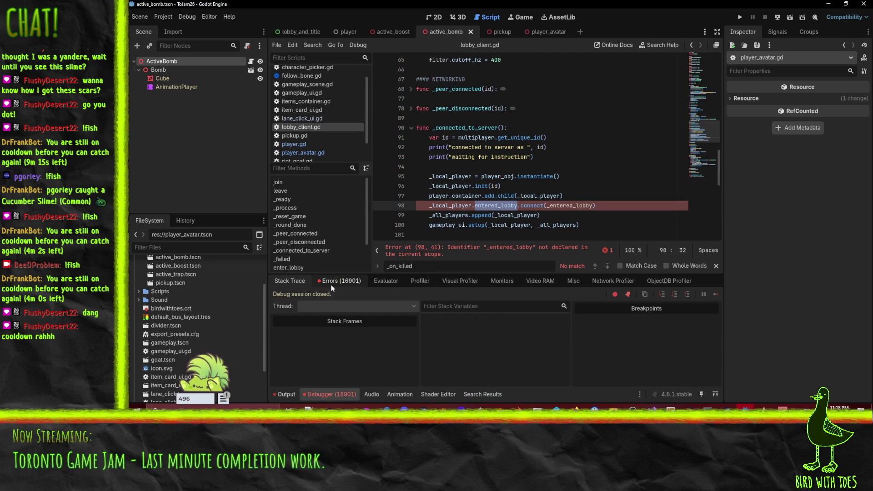
left_click(342, 280)
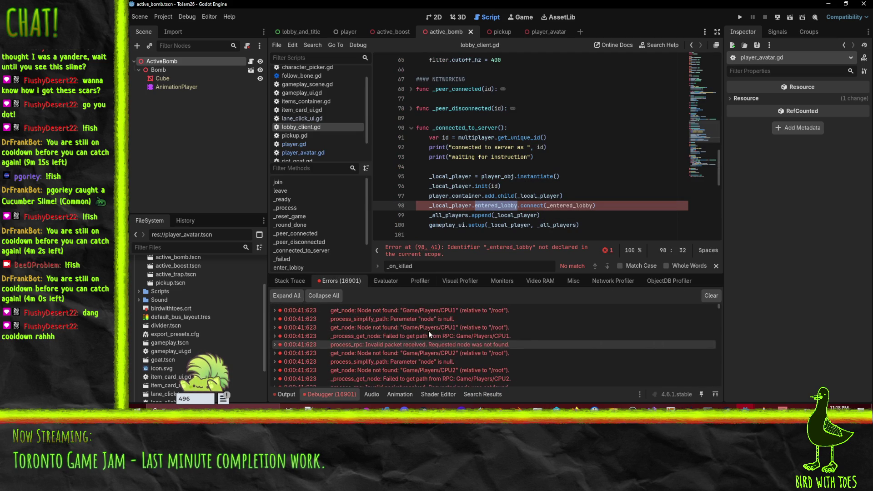
left_click_drag(720, 308, 735, 396)
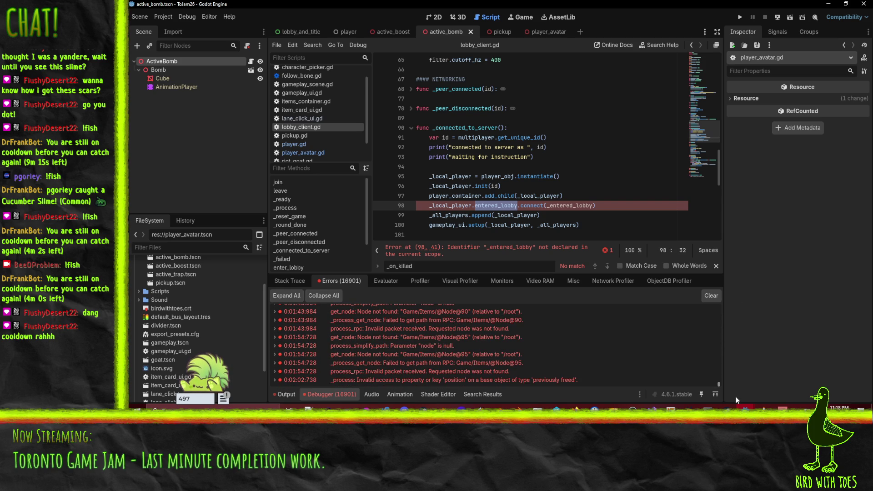
left_click_drag(736, 400, 727, 298)
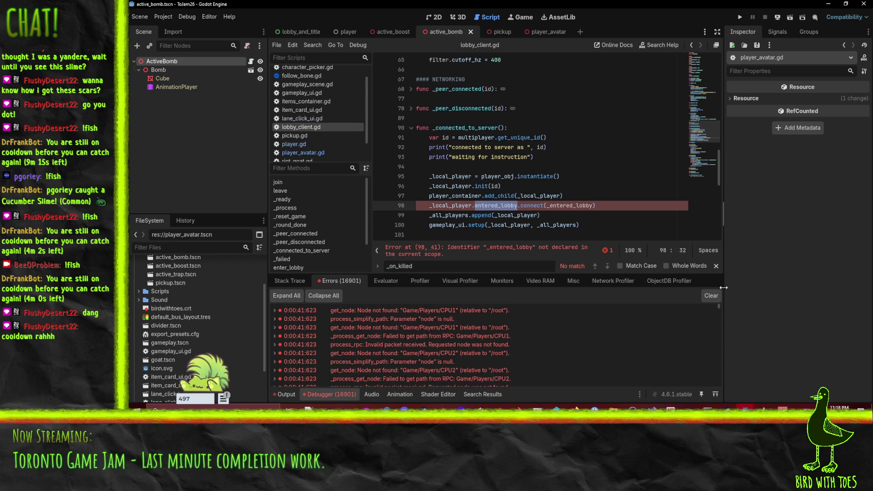
left_click(711, 296)
left_click(591, 196)
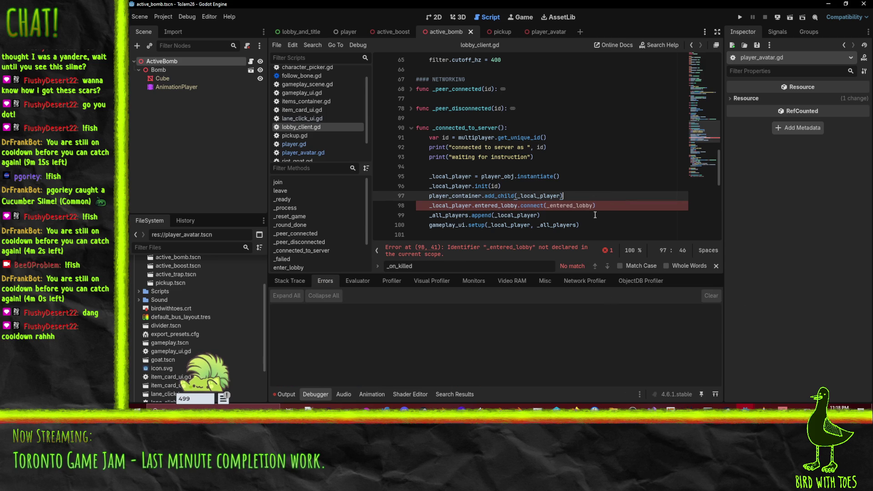